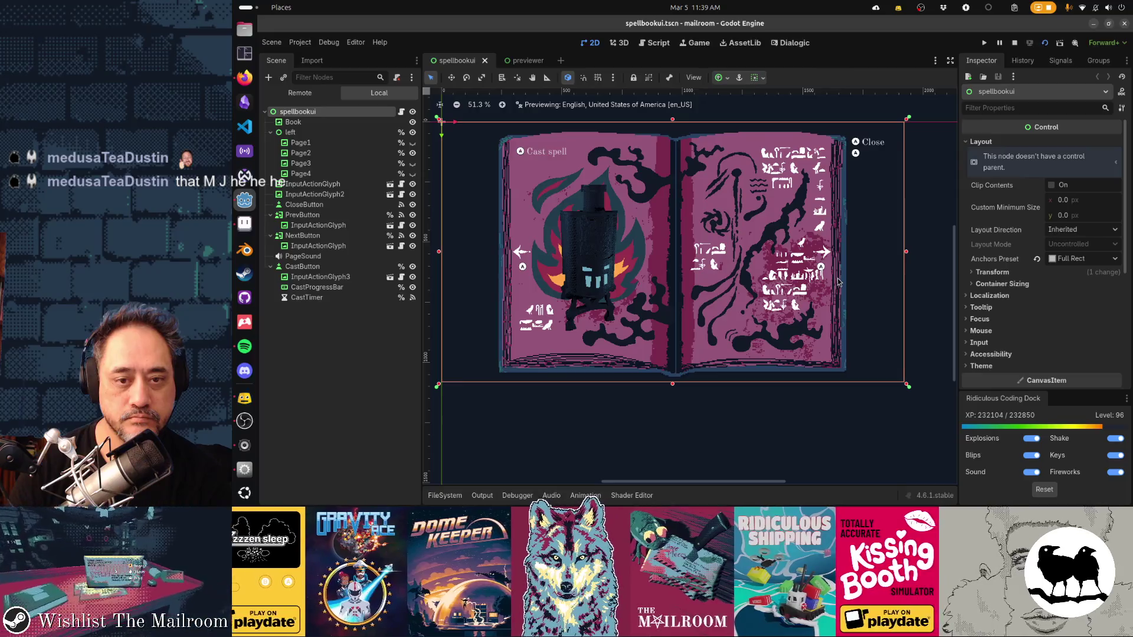
Step: Erase the white figures at the page's lower right and check the result in Godot
key(alt+Tab)
scroll(815, 284, down, 2)
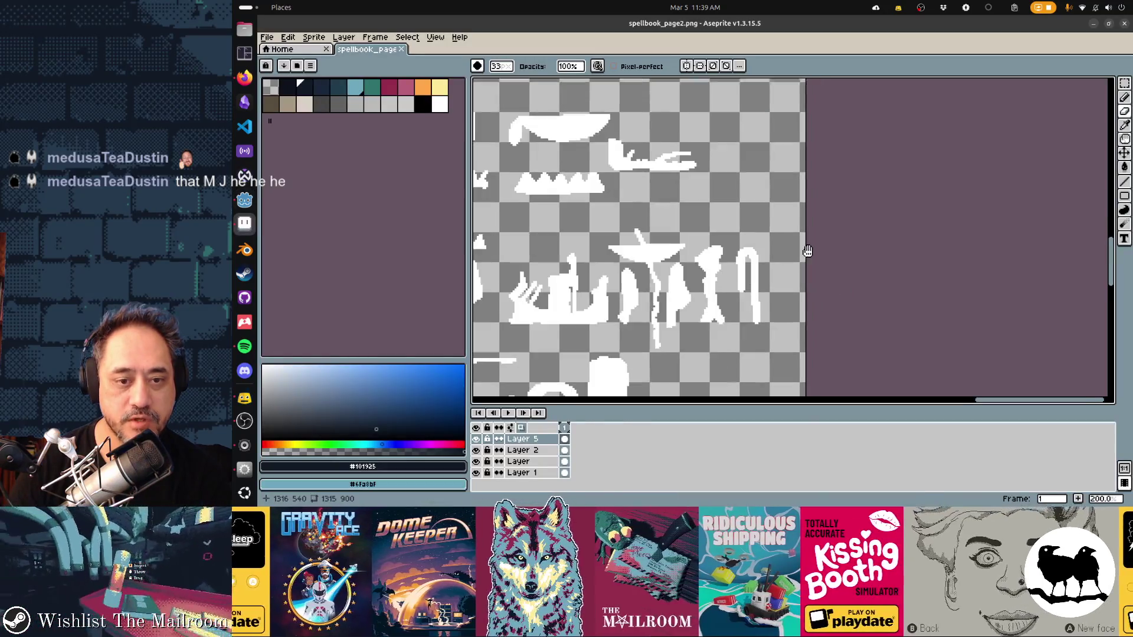
scroll(799, 256, down, 2)
mouse_move(721, 257)
mouse_down()
mouse_move(678, 246)
mouse_move(717, 299)
mouse_up()
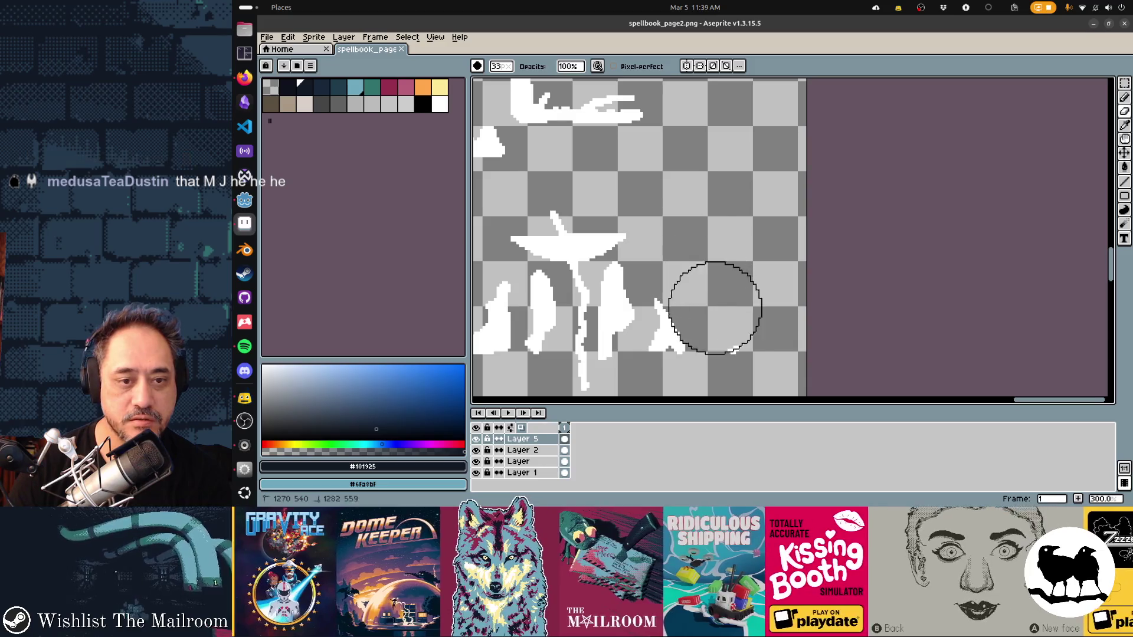
key(alt+Tab)
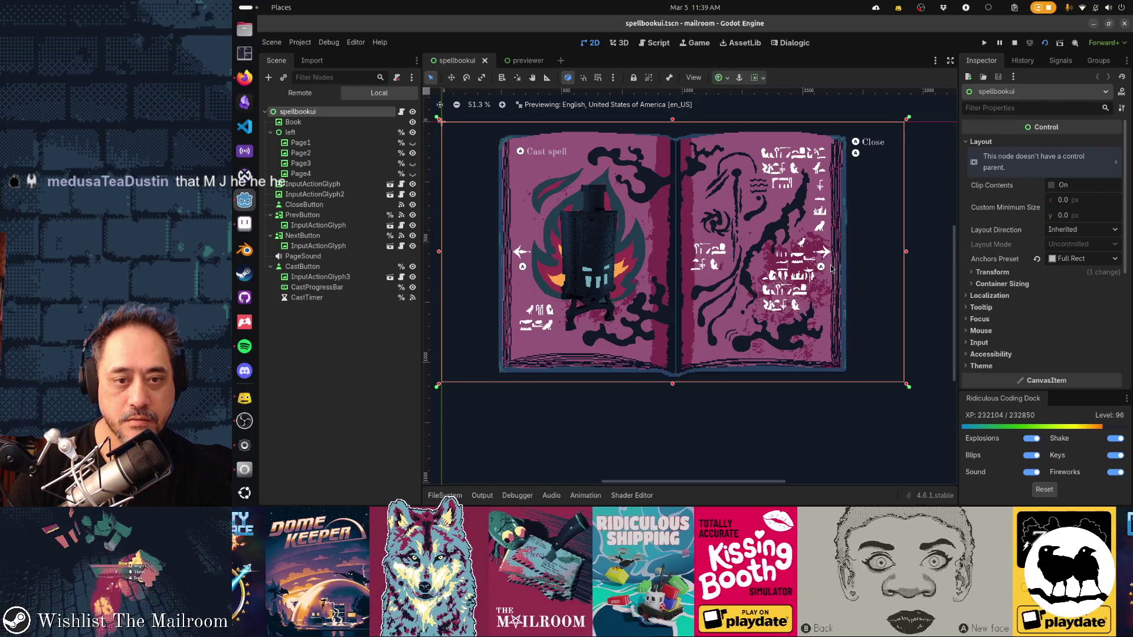
key(alt+Tab)
scroll(660, 218, up, 2)
scroll(723, 233, up, 2)
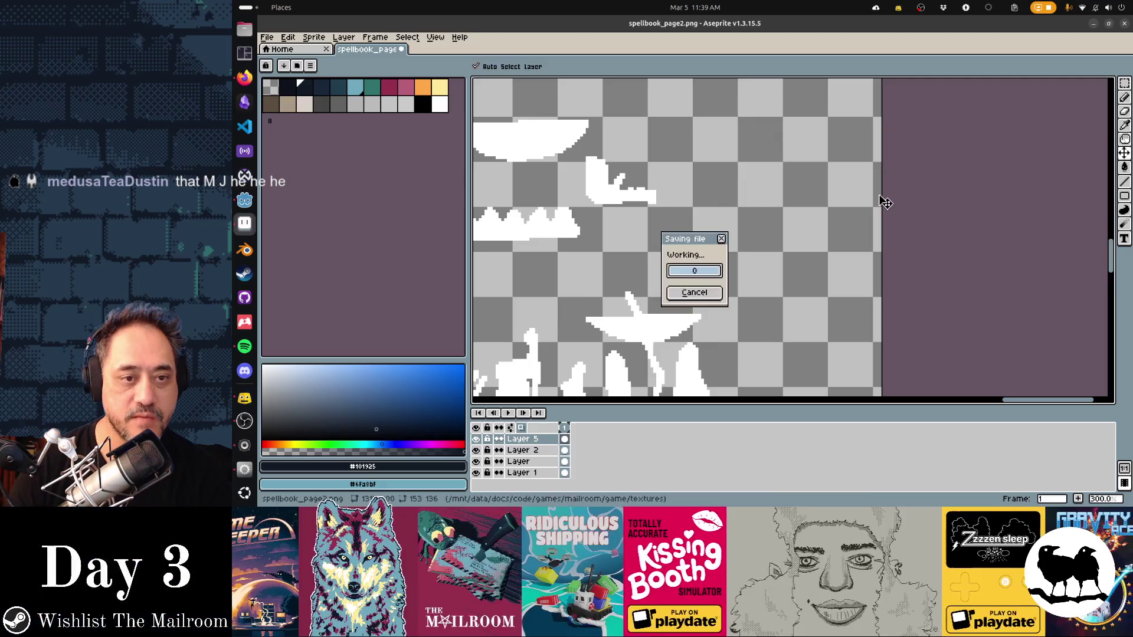
key(alt+Tab)
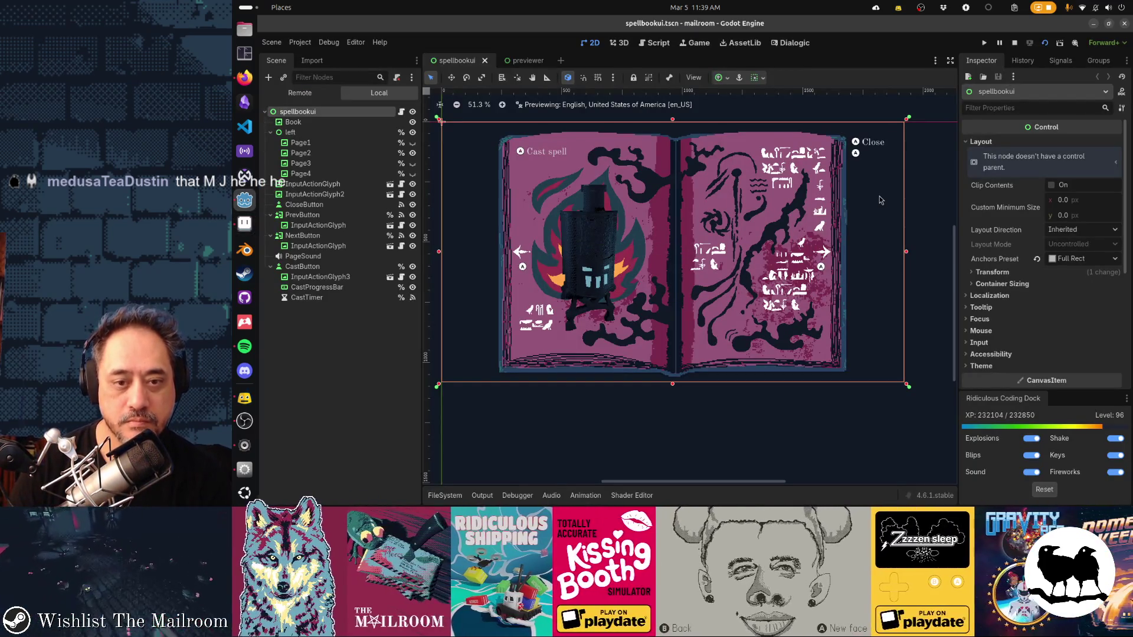
key(alt+Tab)
scroll(722, 239, down, 2)
Step: Delete selected white glyph shapes with the Magic Wand and preview in Godot
key(w)
click(698, 252)
key(Delete)
scroll(687, 236, up, 1)
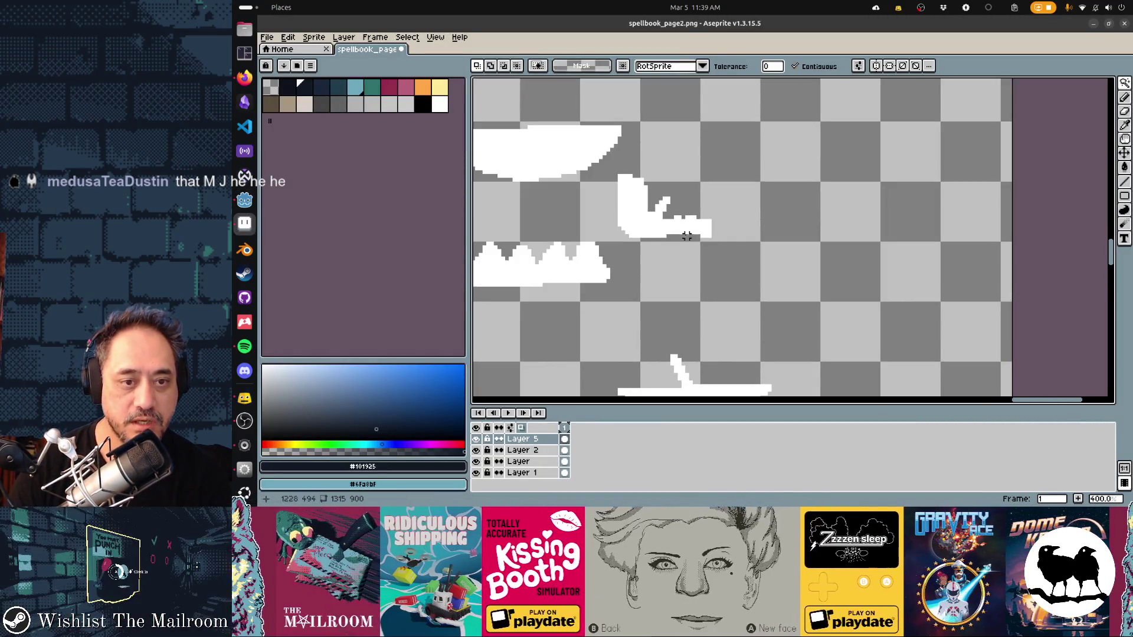
key(Delete)
key(alt+Tab)
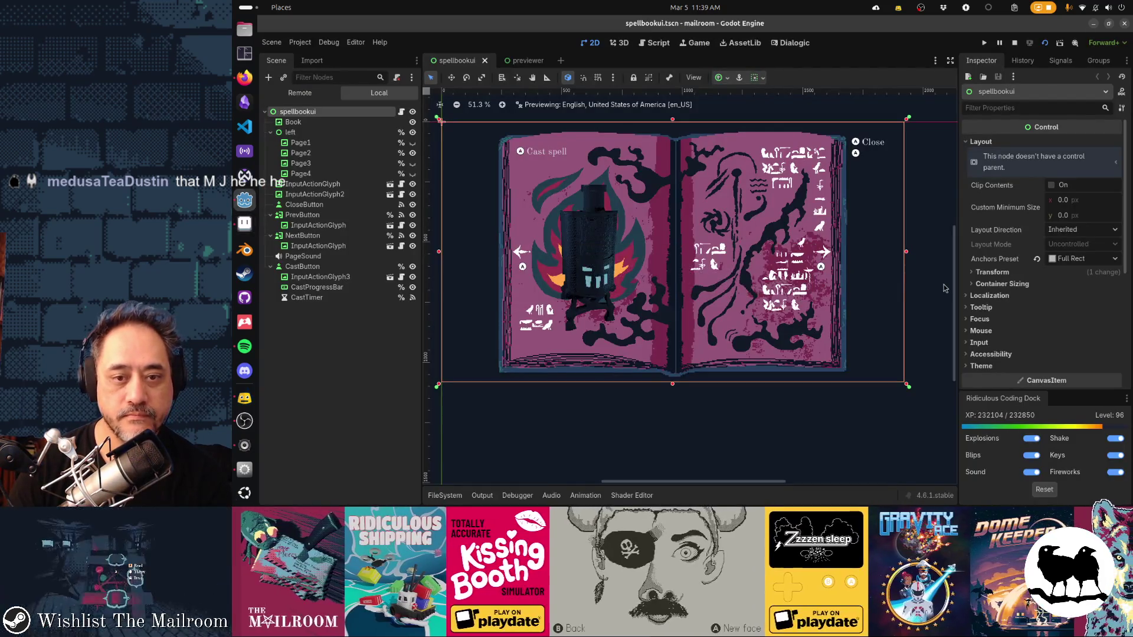
key(alt+Tab)
scroll(810, 266, up, 5)
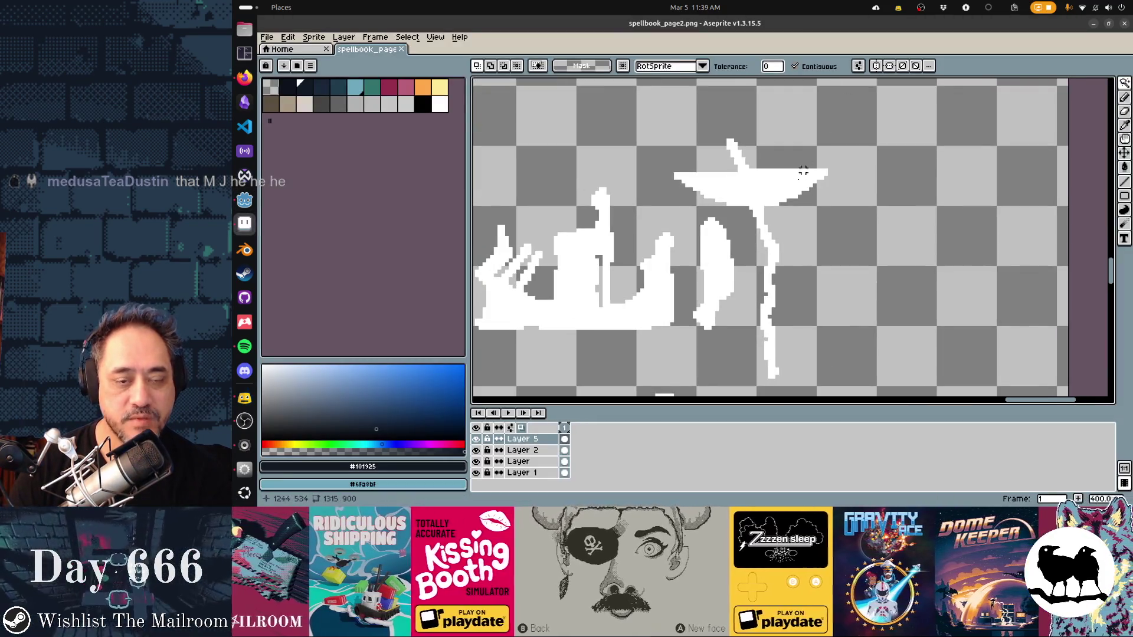
Step: Move the selected white strokes down and right, save the page, and return to the game
click(781, 199)
scroll(796, 178, down, 2)
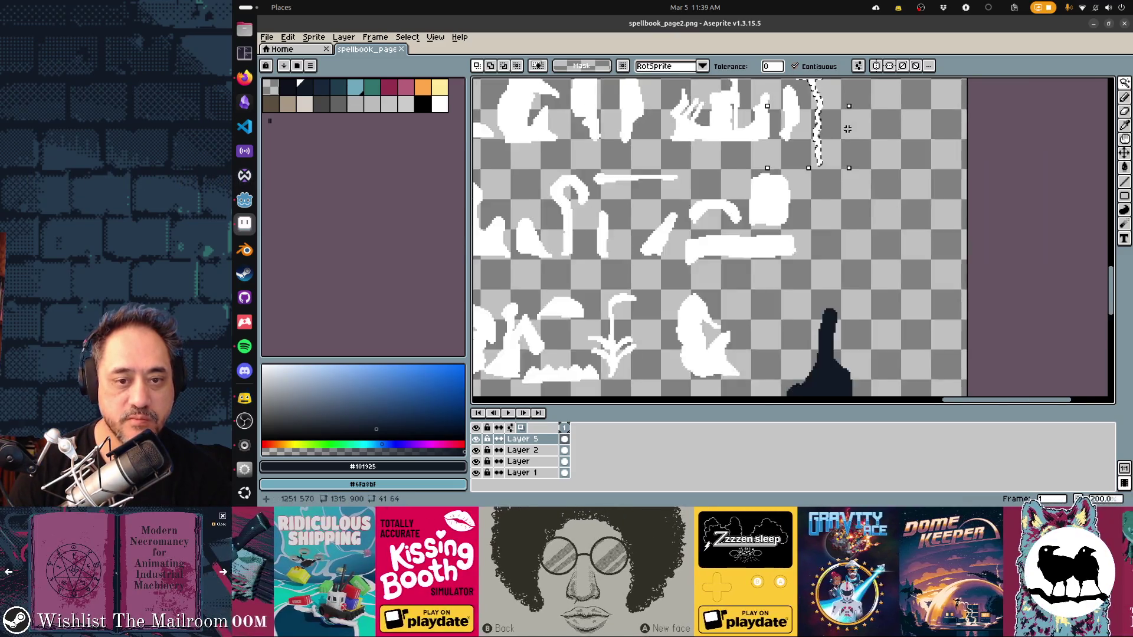
scroll(847, 143, down, 1)
key(v)
drag(837, 117, 837, 151)
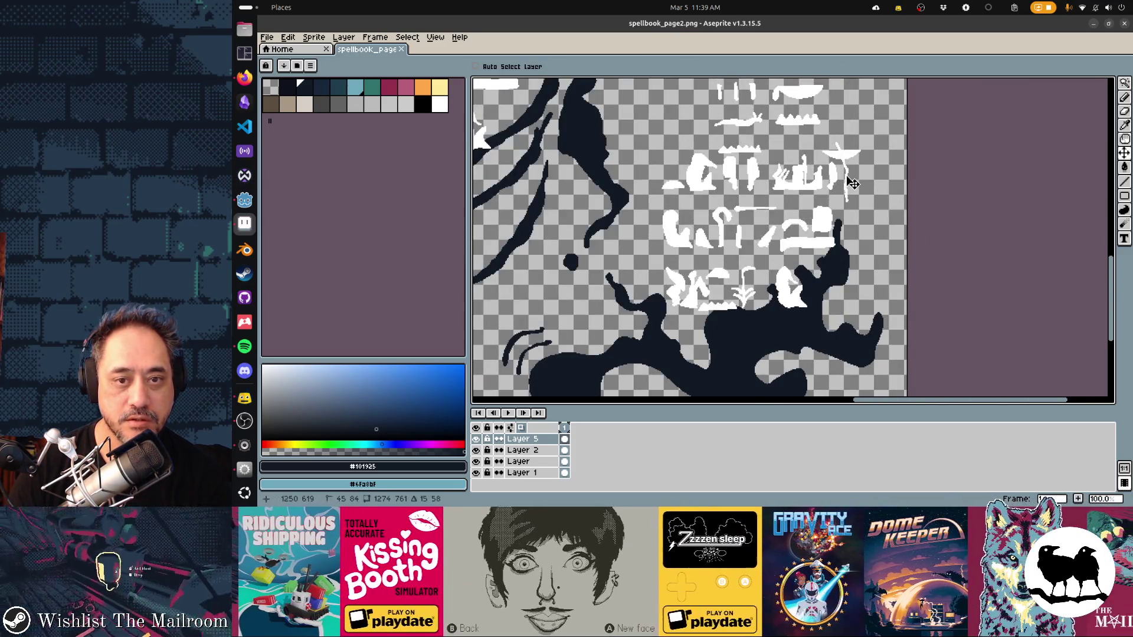
key(ctrl+z)
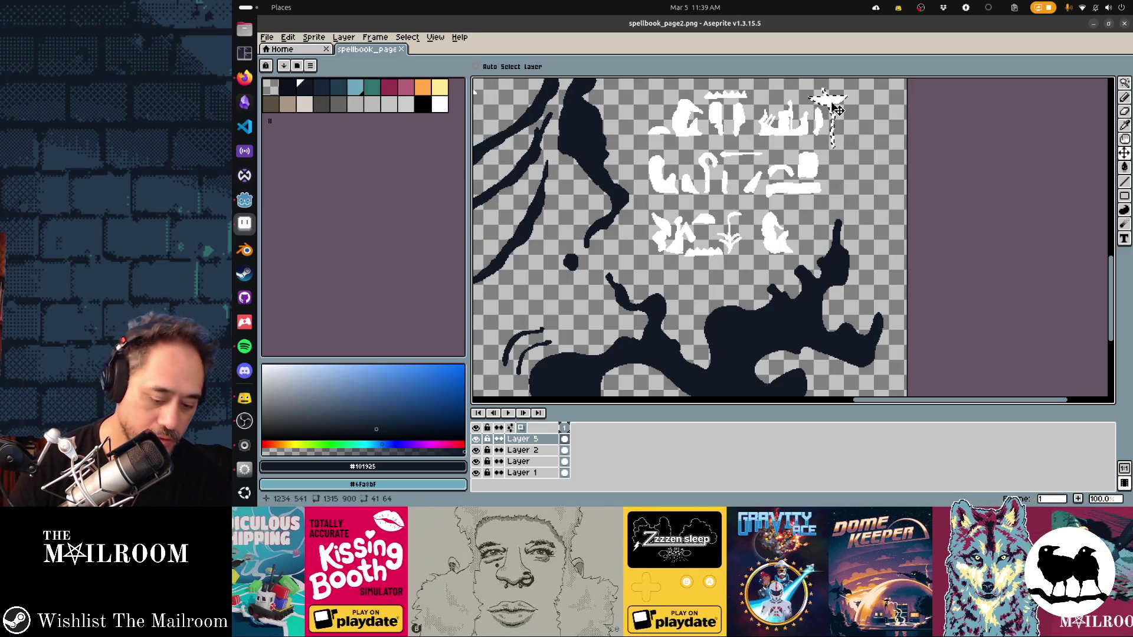
key(m)
drag(837, 105, 848, 127)
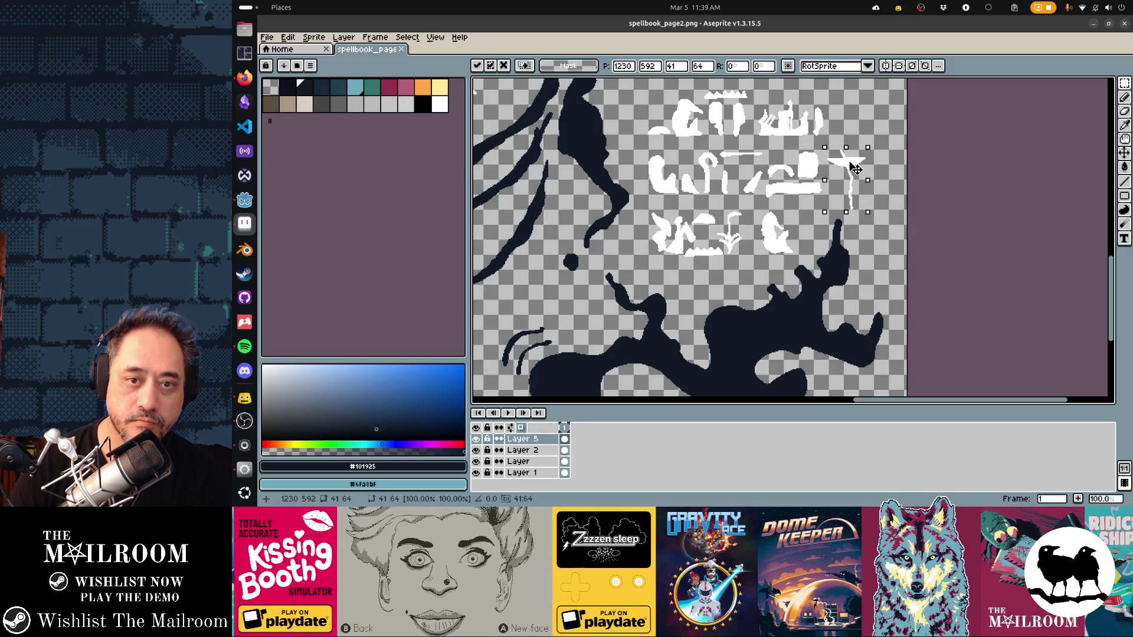
key(ctrl+s)
key(alt+Tab)
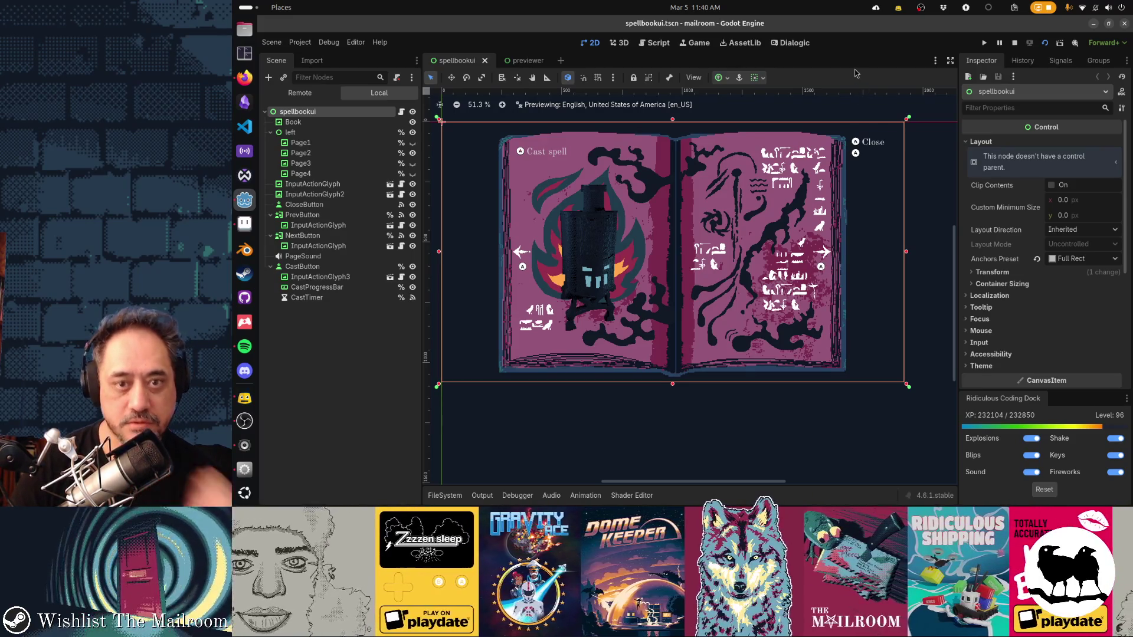
key(alt+Tab)
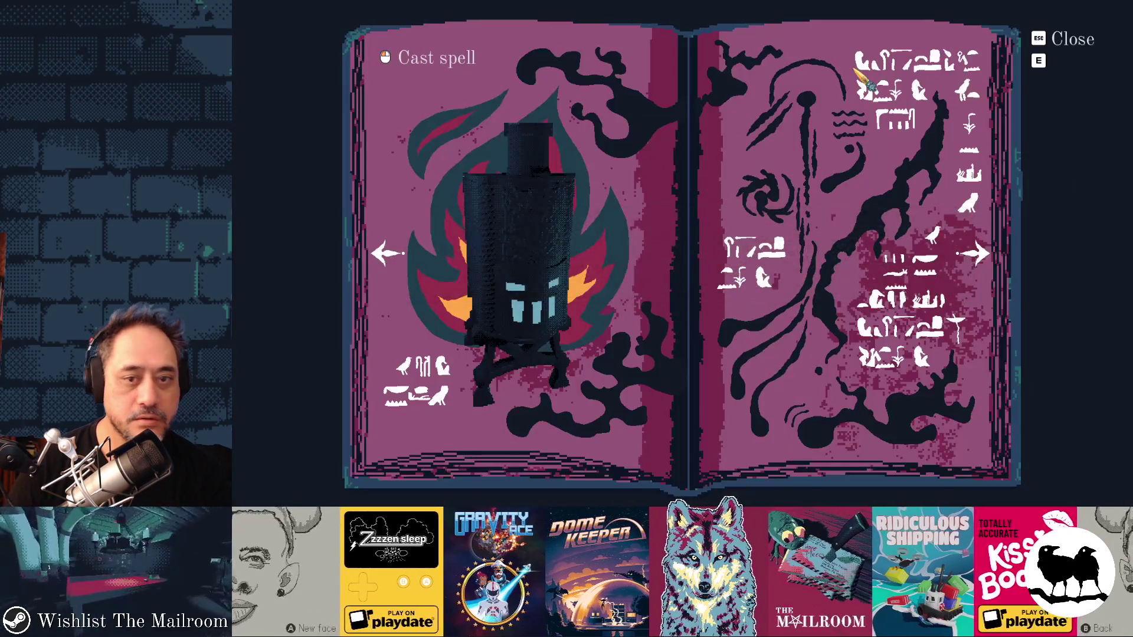
Step: Flip the spellbook forward and back between the title, furnace and rune pages
click(979, 258)
click(974, 257)
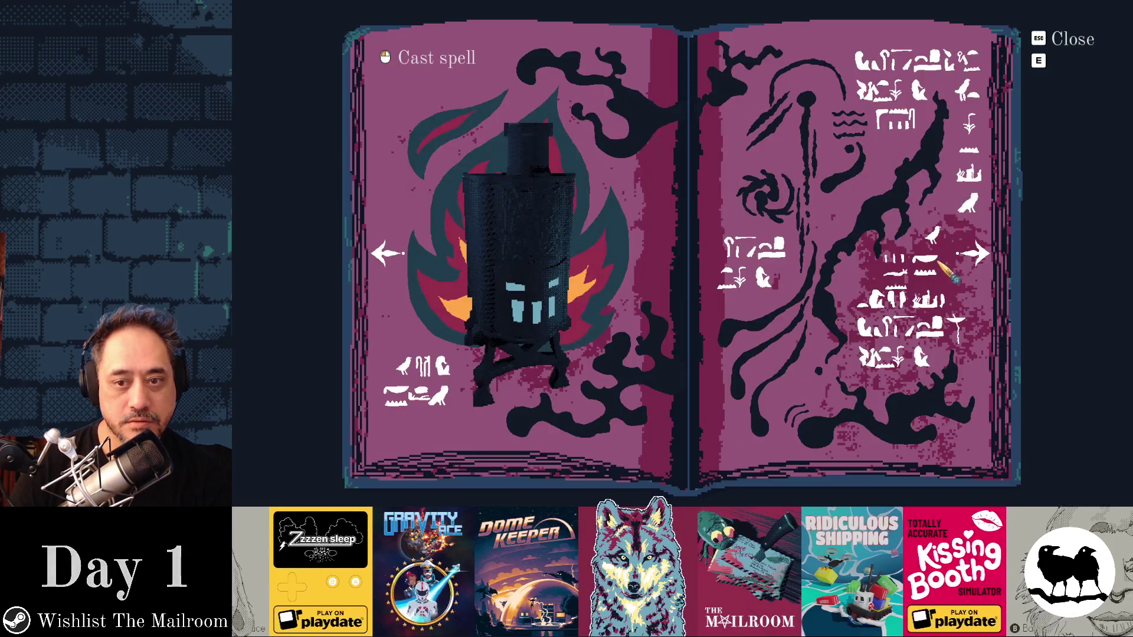
click(987, 261)
click(395, 258)
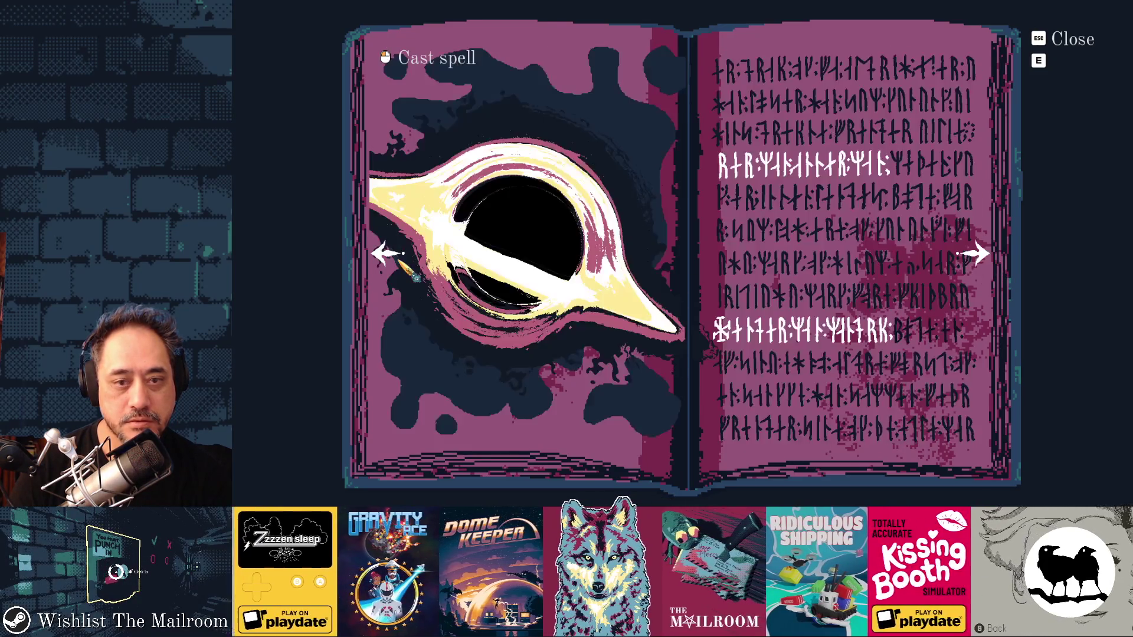
click(397, 261)
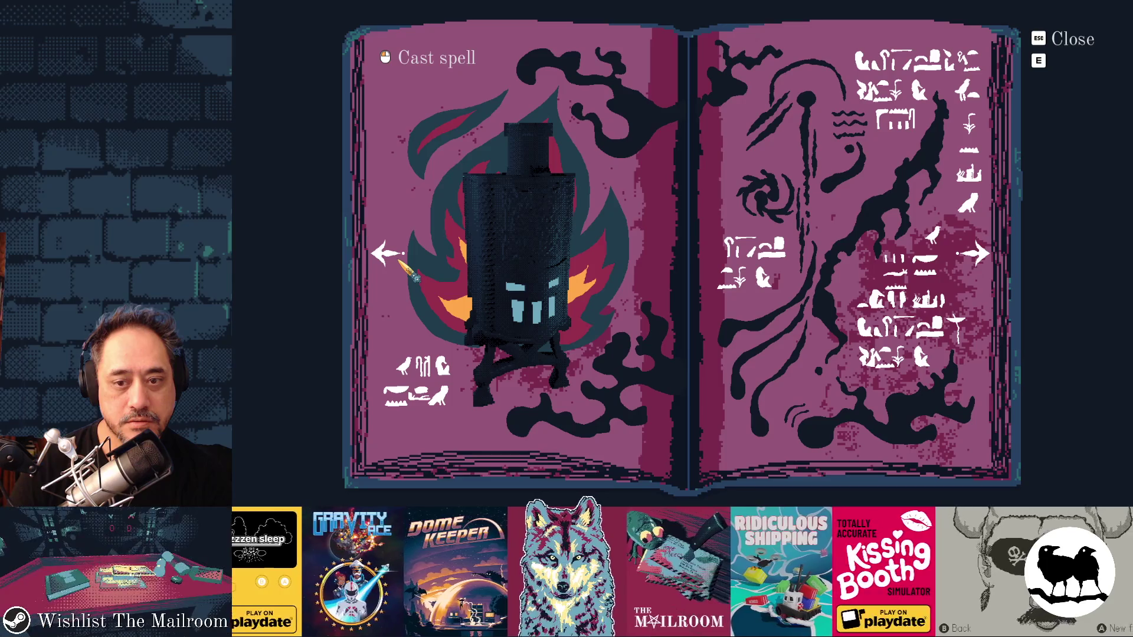
click(391, 258)
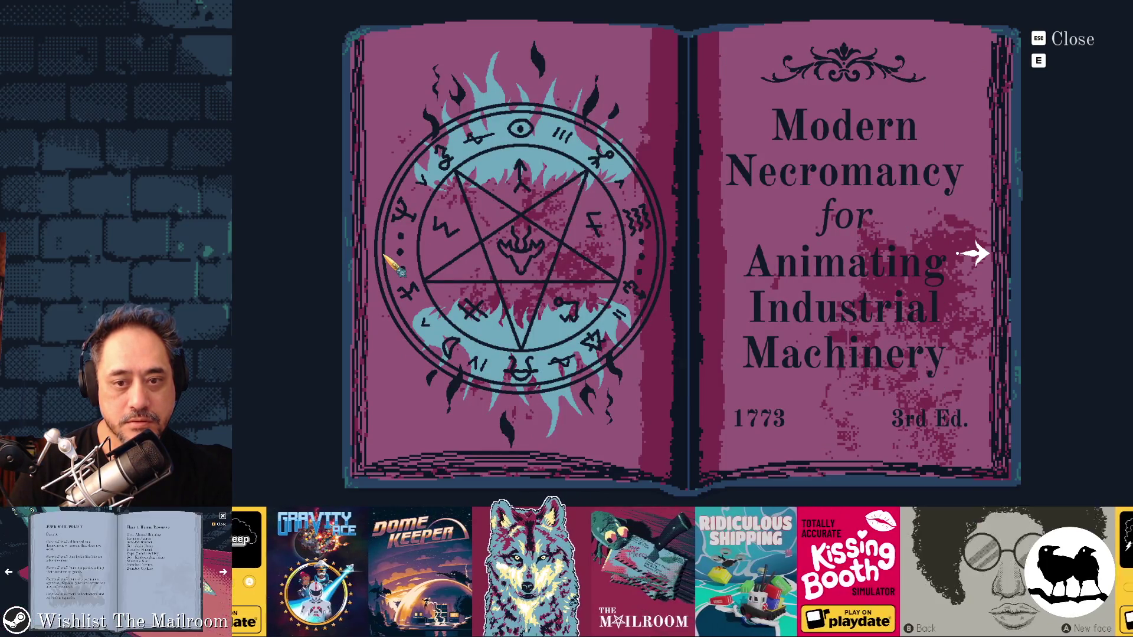
click(979, 255)
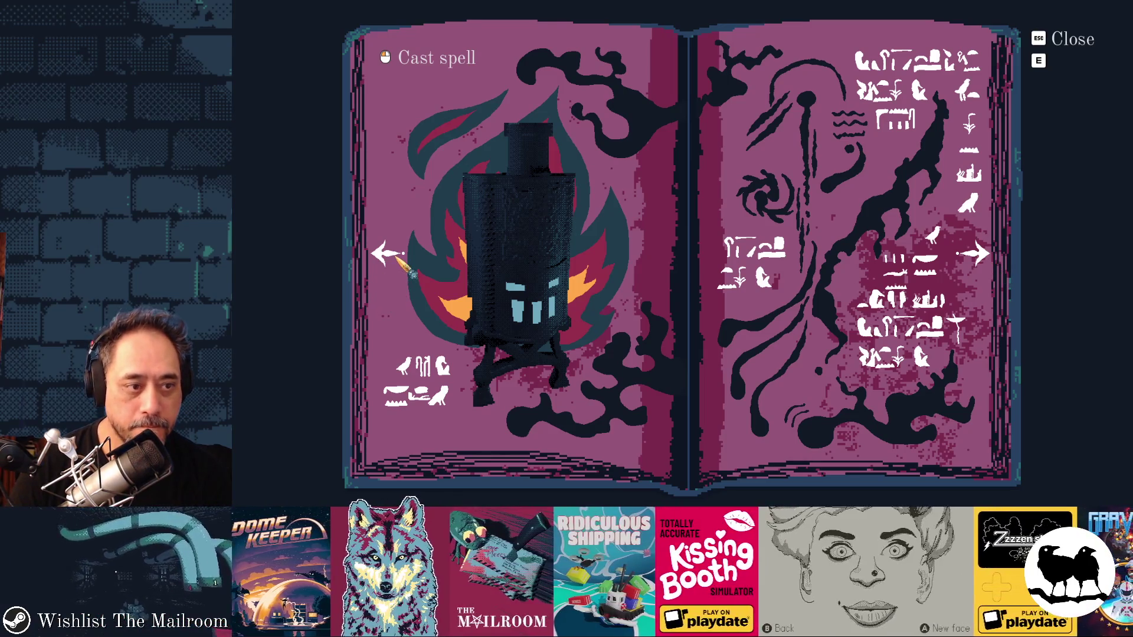
click(979, 255)
click(978, 255)
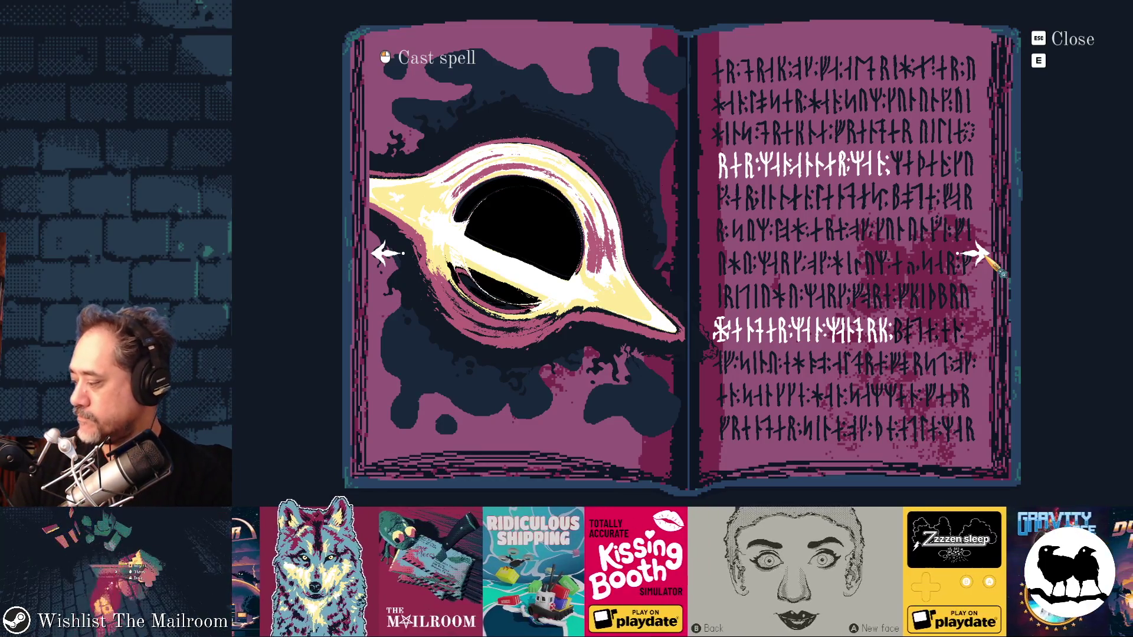
click(978, 255)
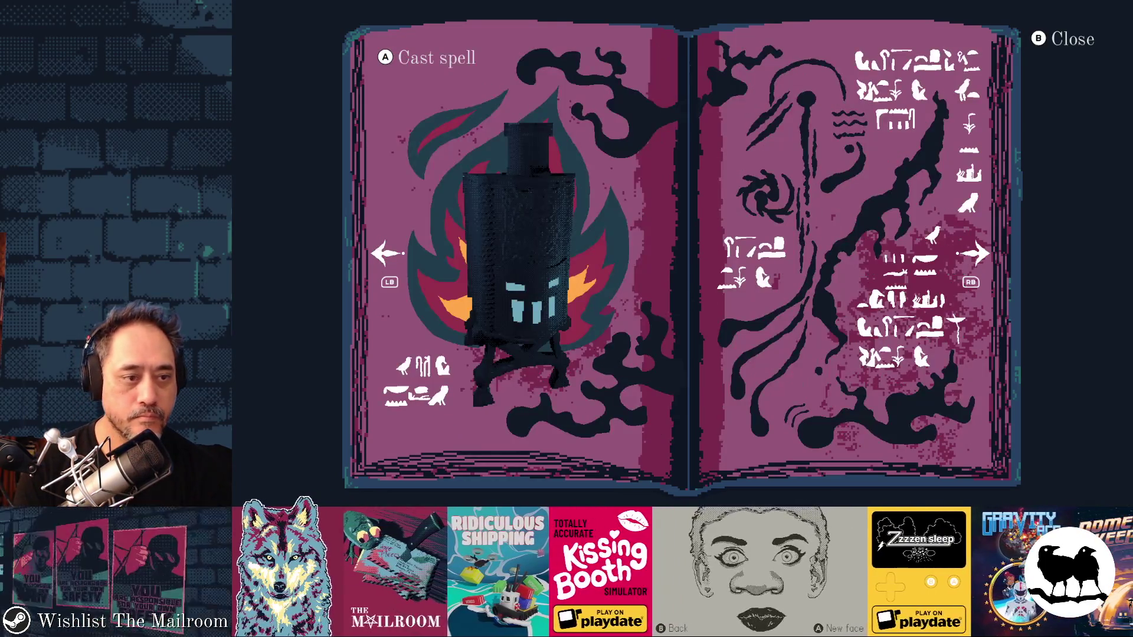
key(Right)
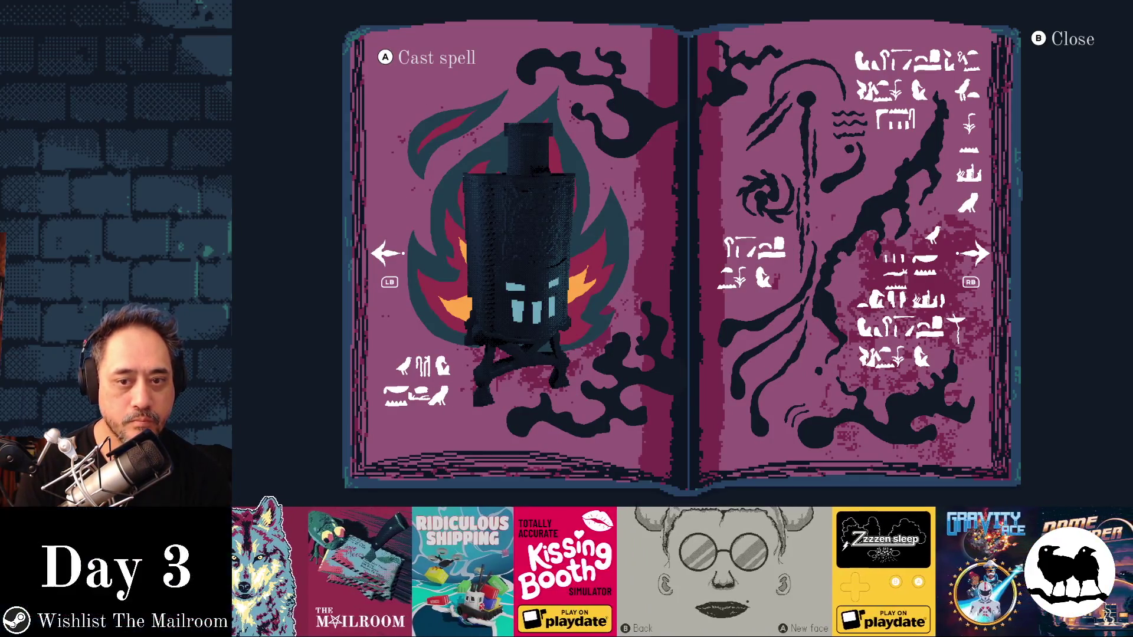
key(Right)
key(Right)
key(Left)
key(Left)
key(Left)
key(Right)
key(Right)
key(Left)
key(Left)
key(Right)
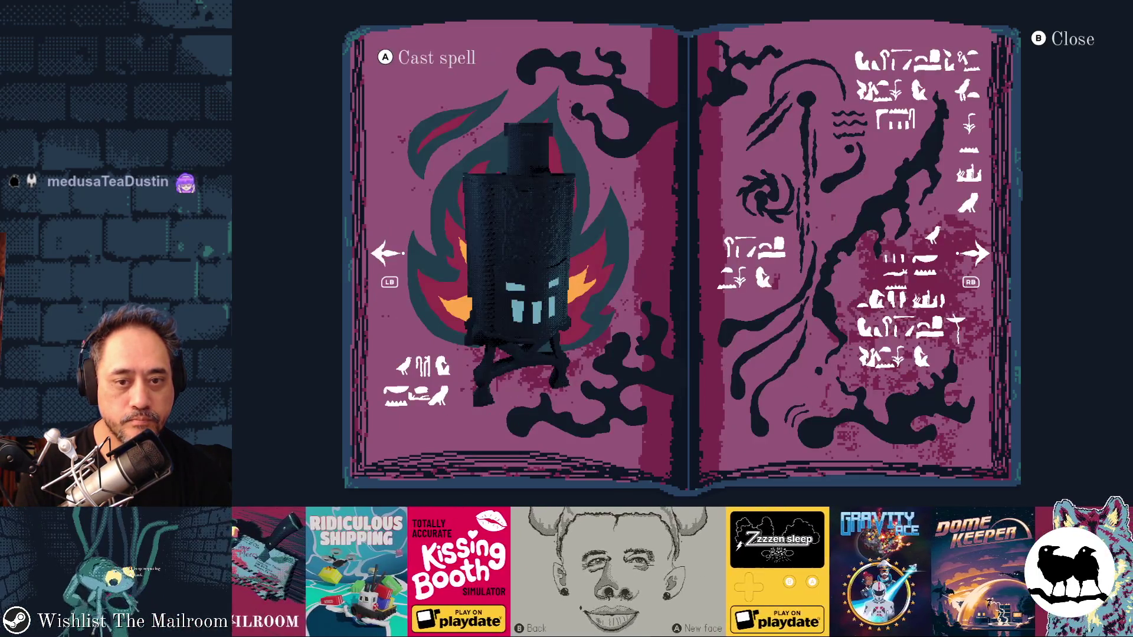
key(Left)
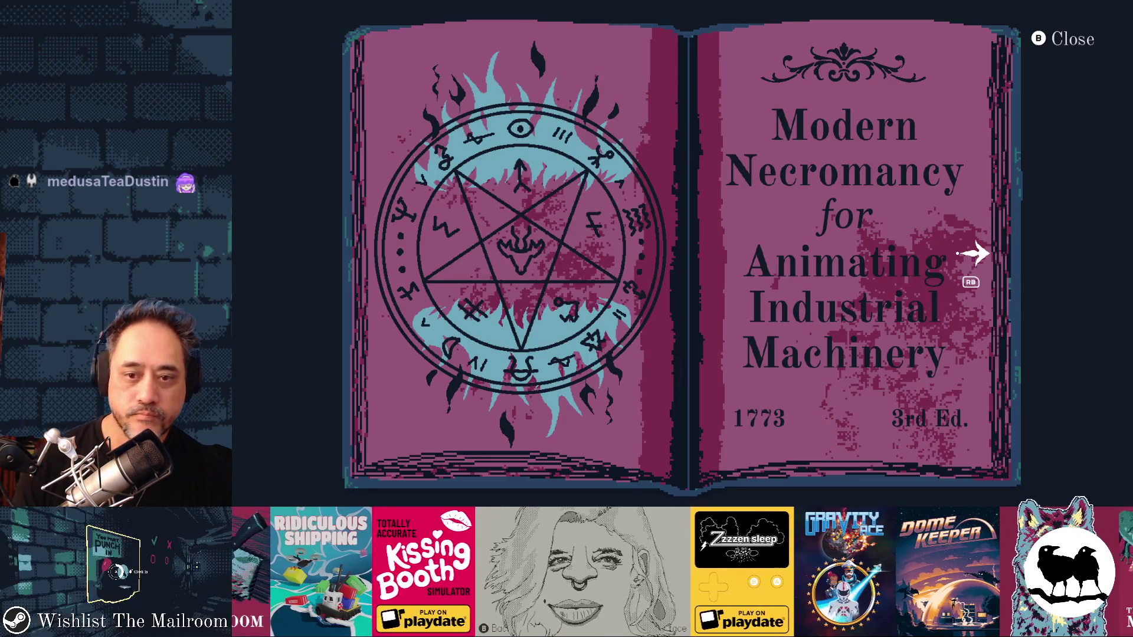
key(Right)
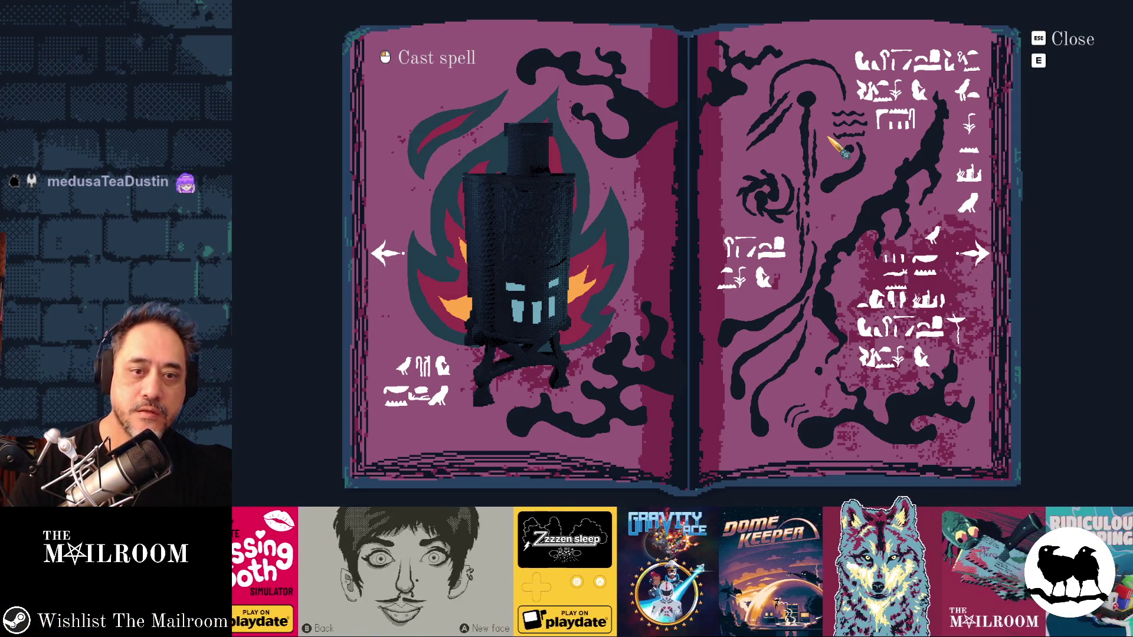
Step: Page between the furnace, black-hole and page-4 spreads, ending on furnace, then go to Aseprite
click(974, 255)
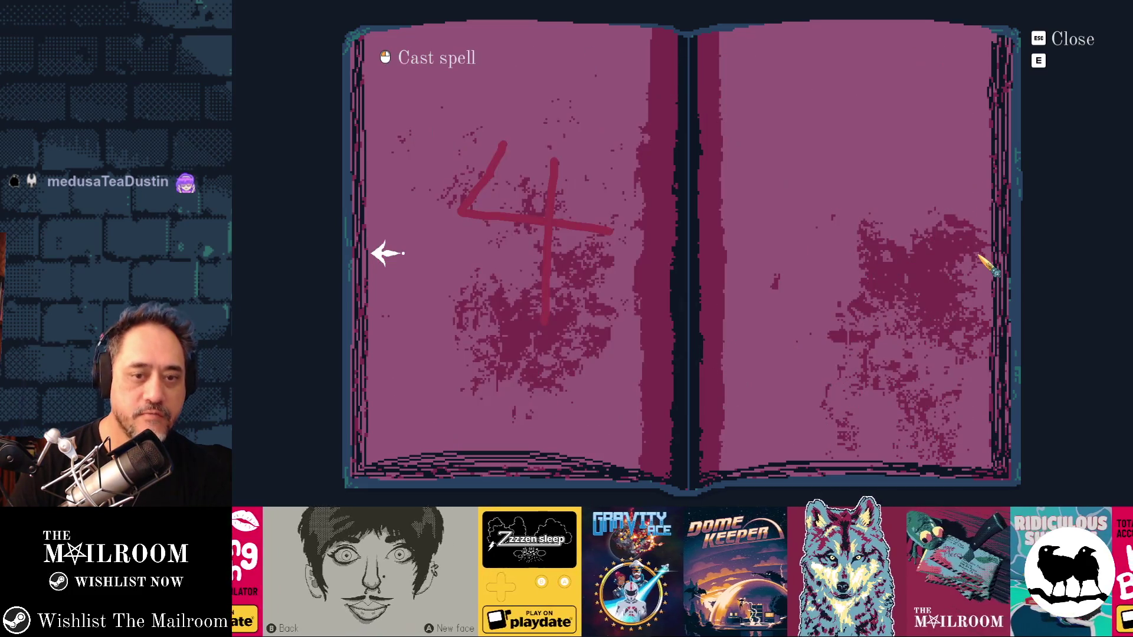
click(388, 253)
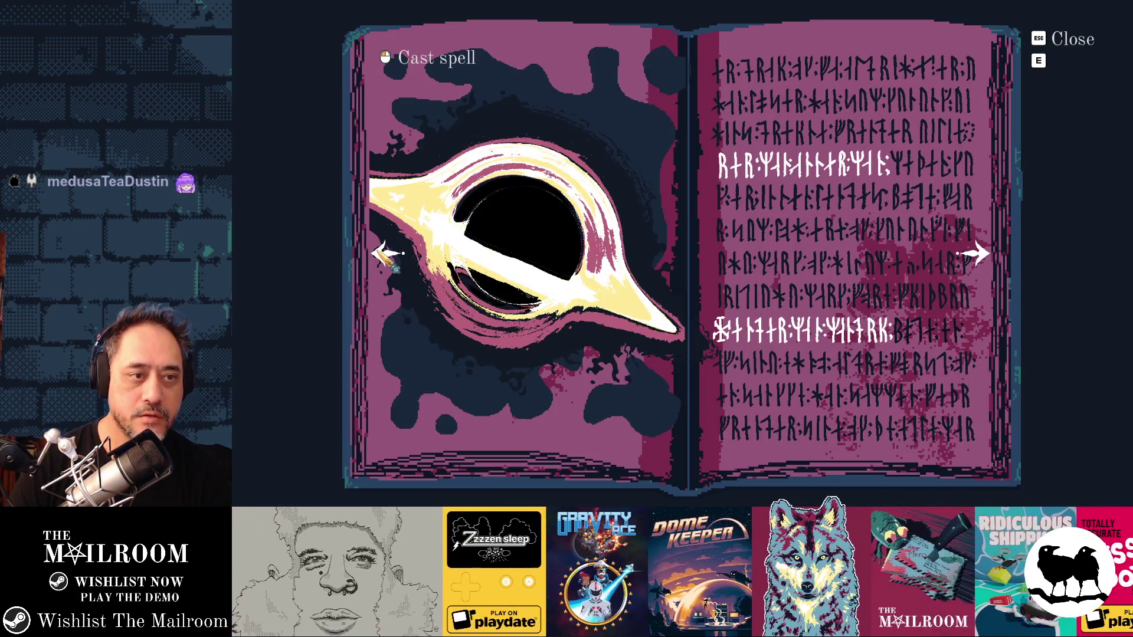
click(387, 254)
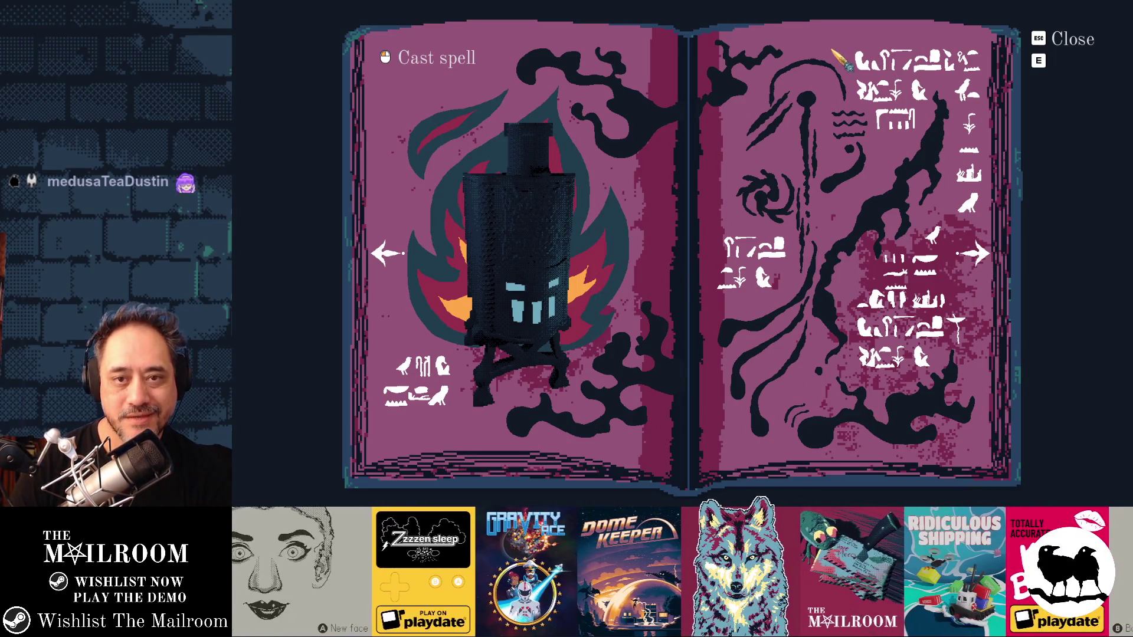
click(974, 254)
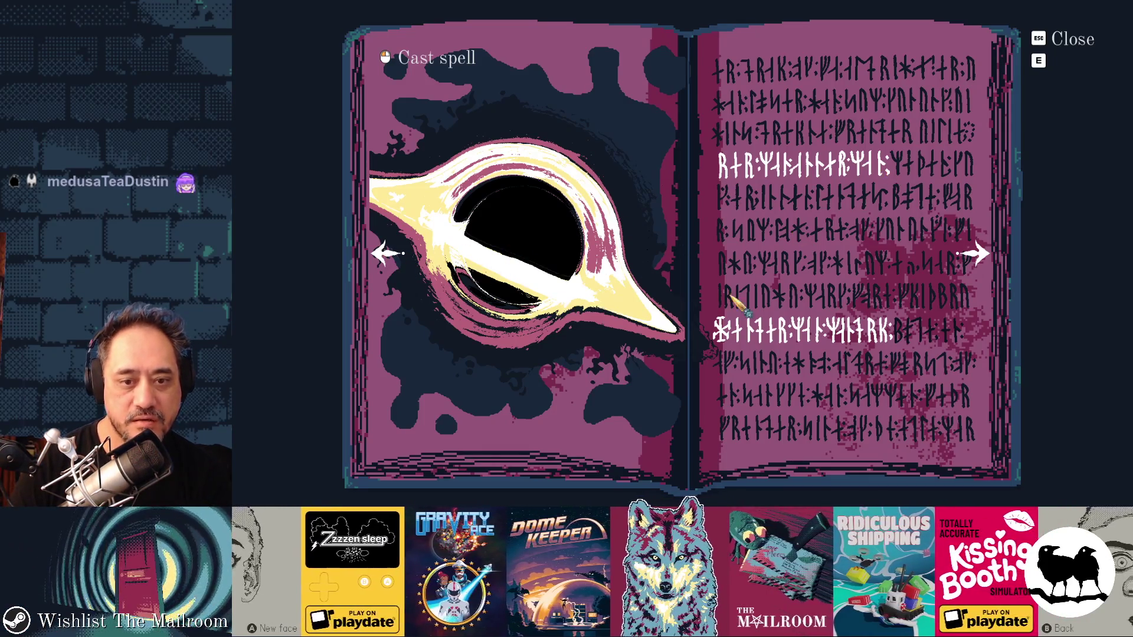
key(Left)
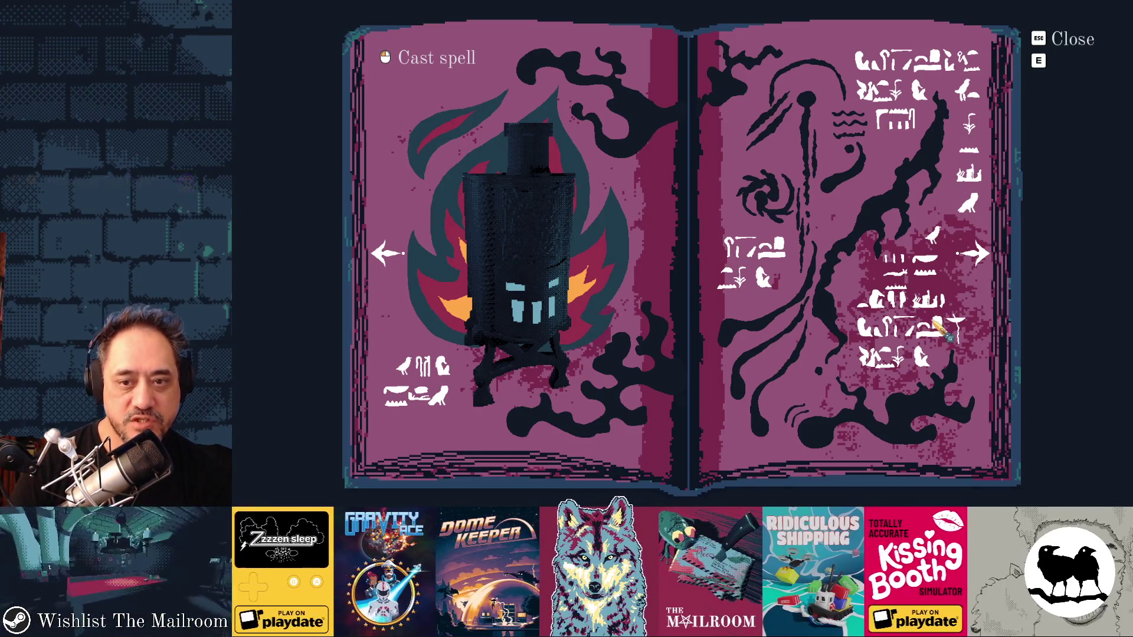
key(alt+Tab)
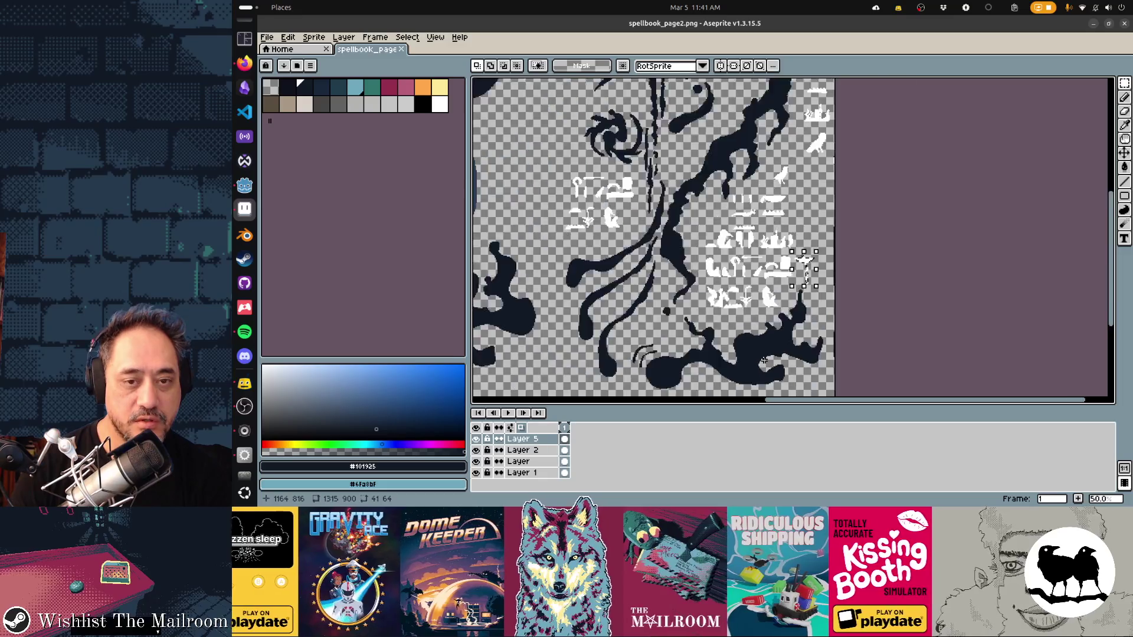
scroll(763, 360, down, 1)
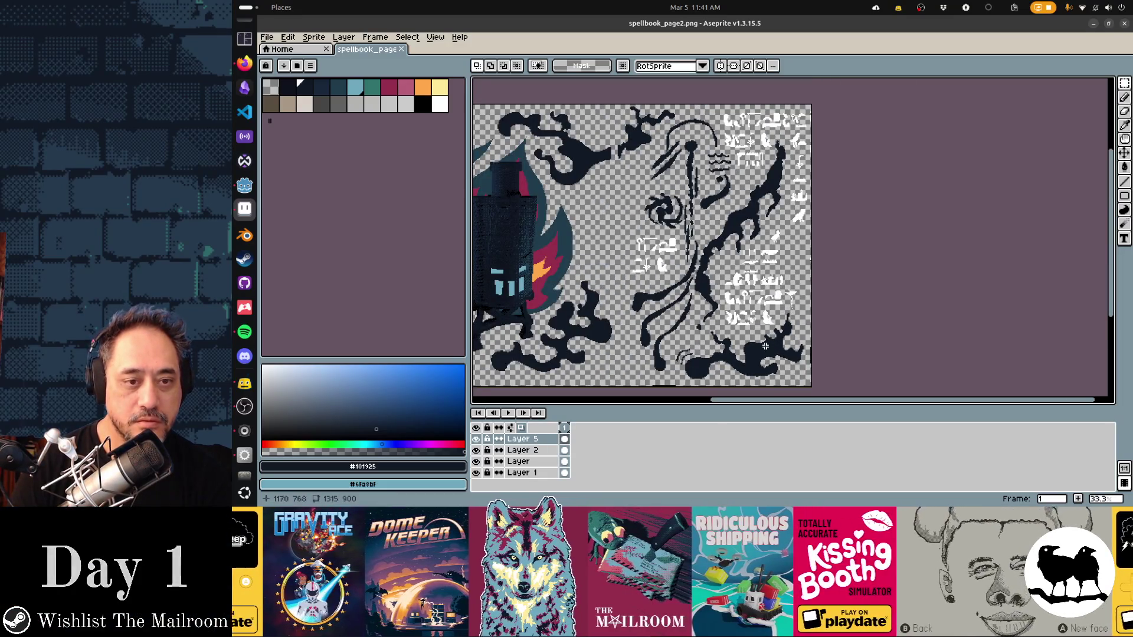
scroll(770, 343, up, 1)
scroll(724, 281, down, 1)
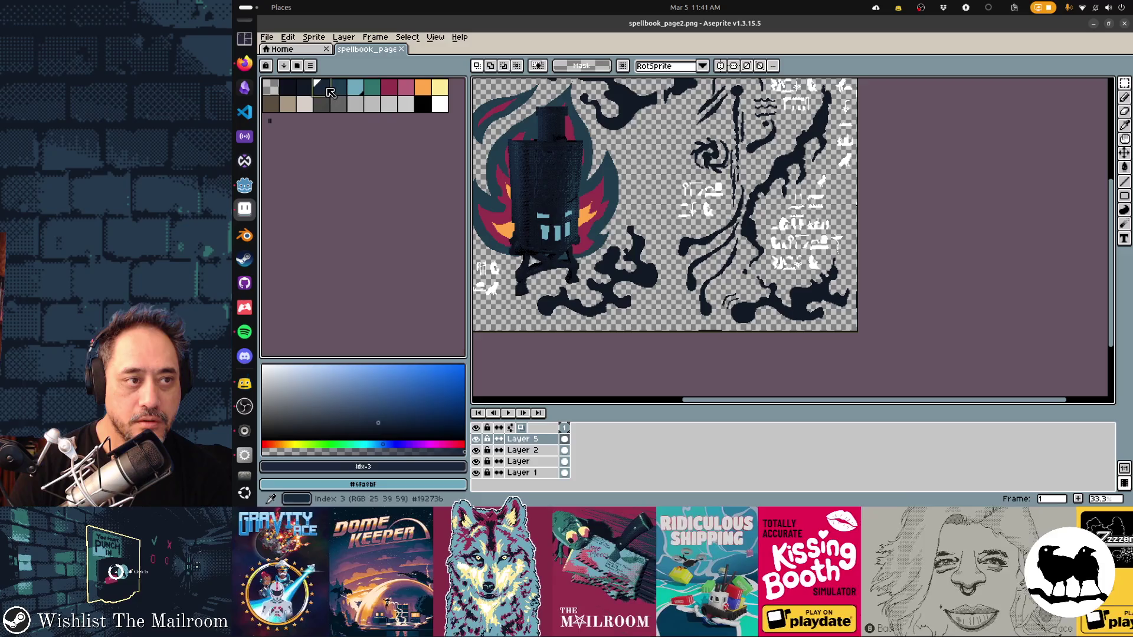
Step: Choose the dark palette colour and the Pencil with Lock Alpha ink
key(bracketleft)
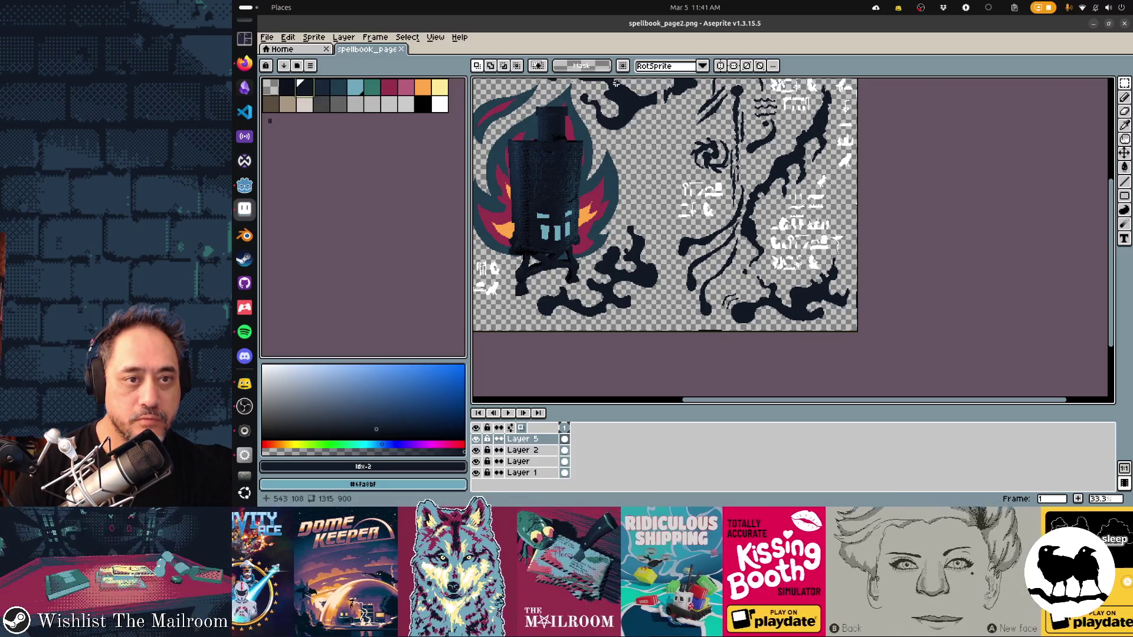
key(b)
click(526, 67)
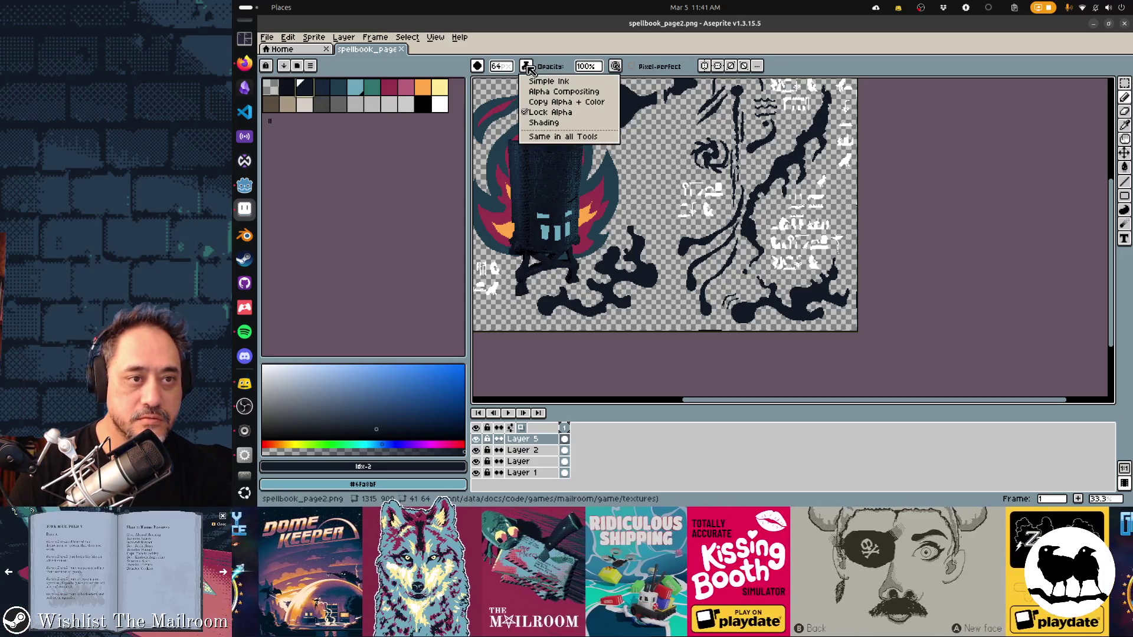
click(553, 115)
Step: Paint over all the white glyph scribbles in dark, save the page, and return to Godot
drag(805, 196, 866, 246)
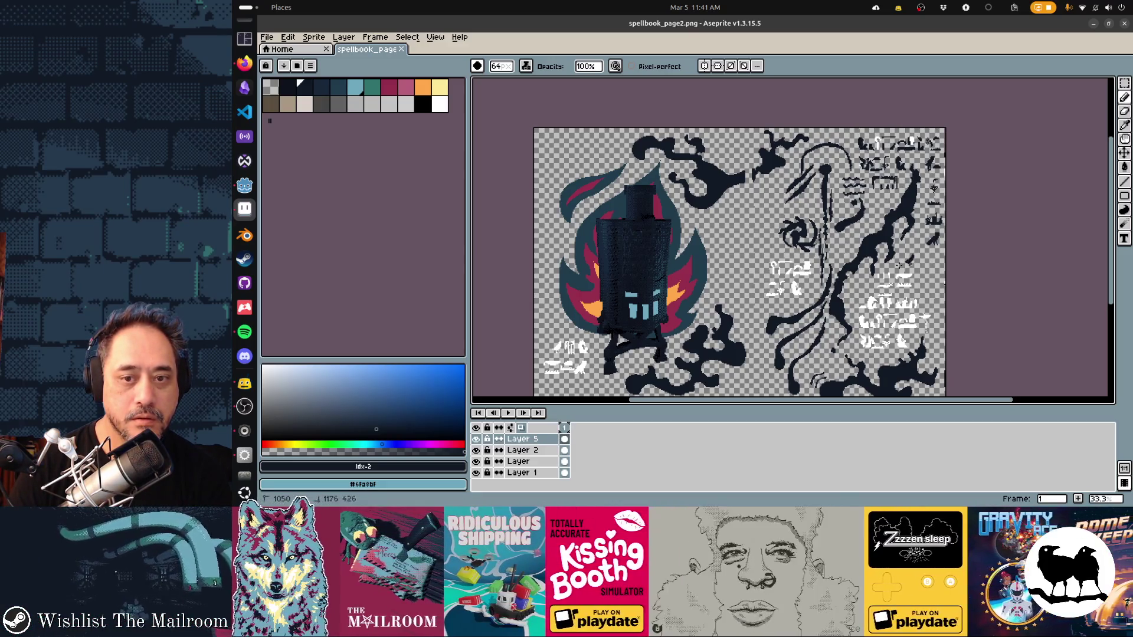
drag(880, 297, 866, 328)
drag(918, 299, 910, 329)
drag(812, 259, 797, 276)
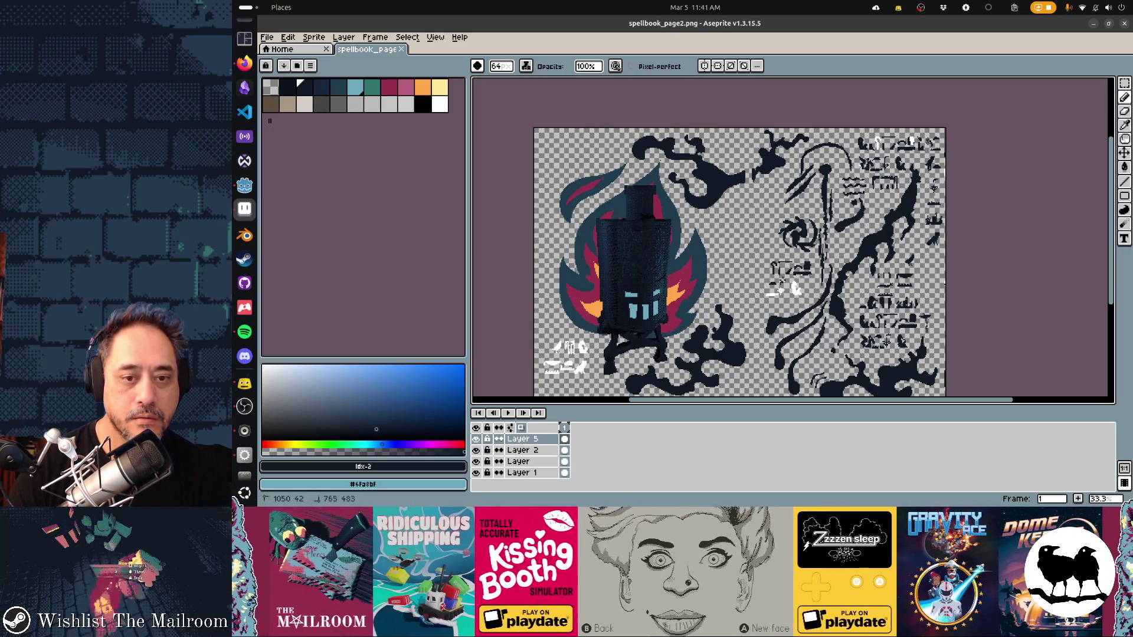
drag(588, 361, 552, 377)
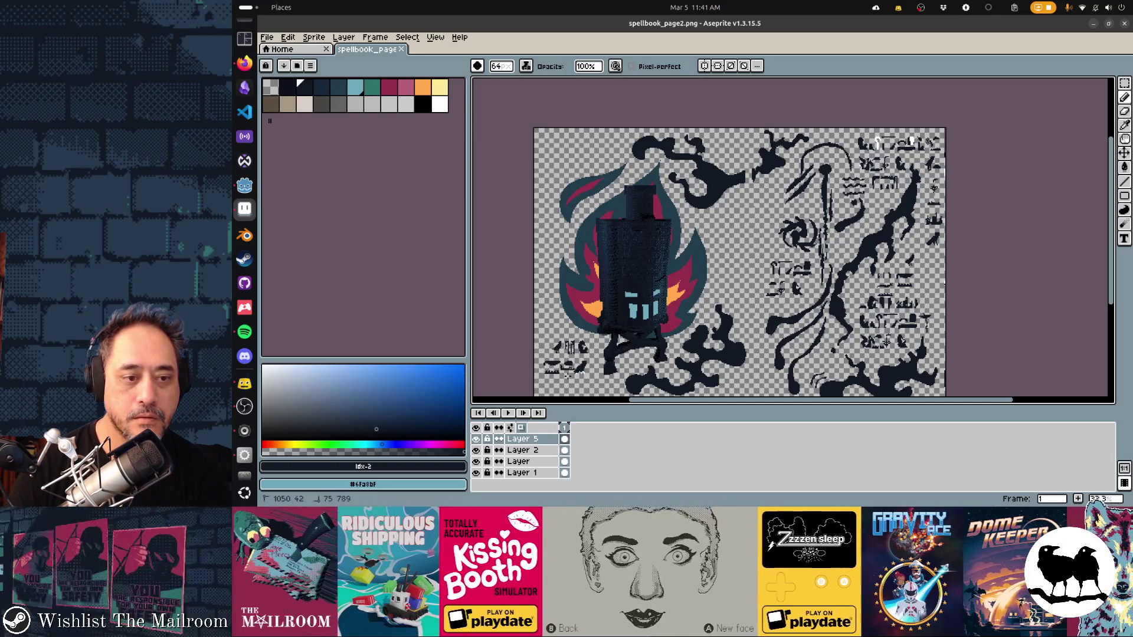
scroll(792, 239, up, 1)
key(ctrl+s)
key(Return)
key(alt+Tab)
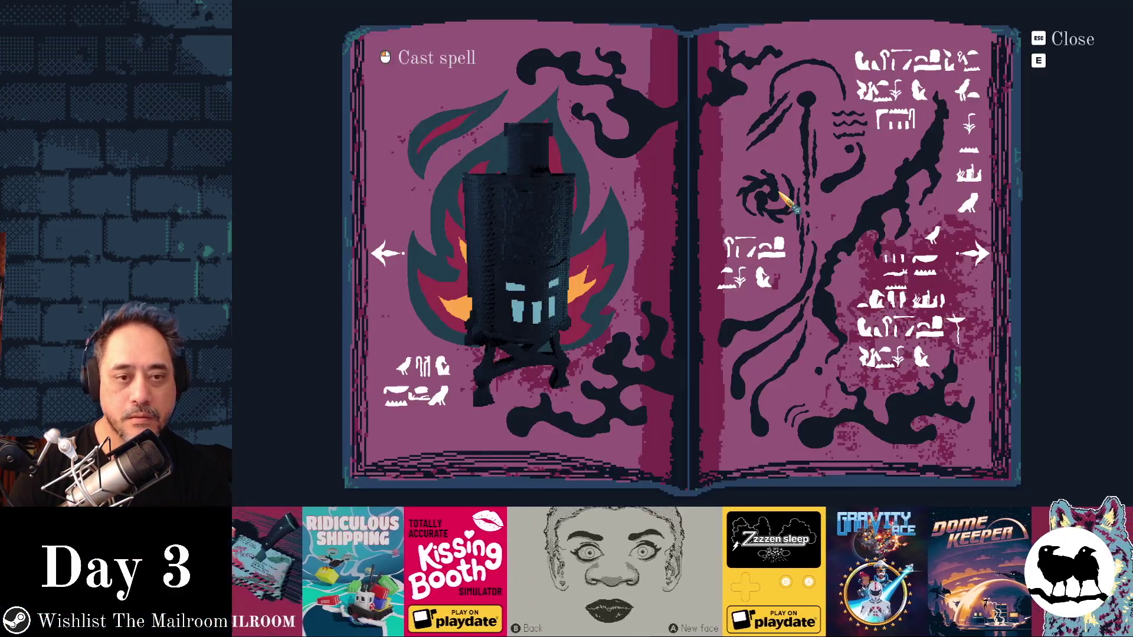
key(alt+Tab)
key(alt+Tab)
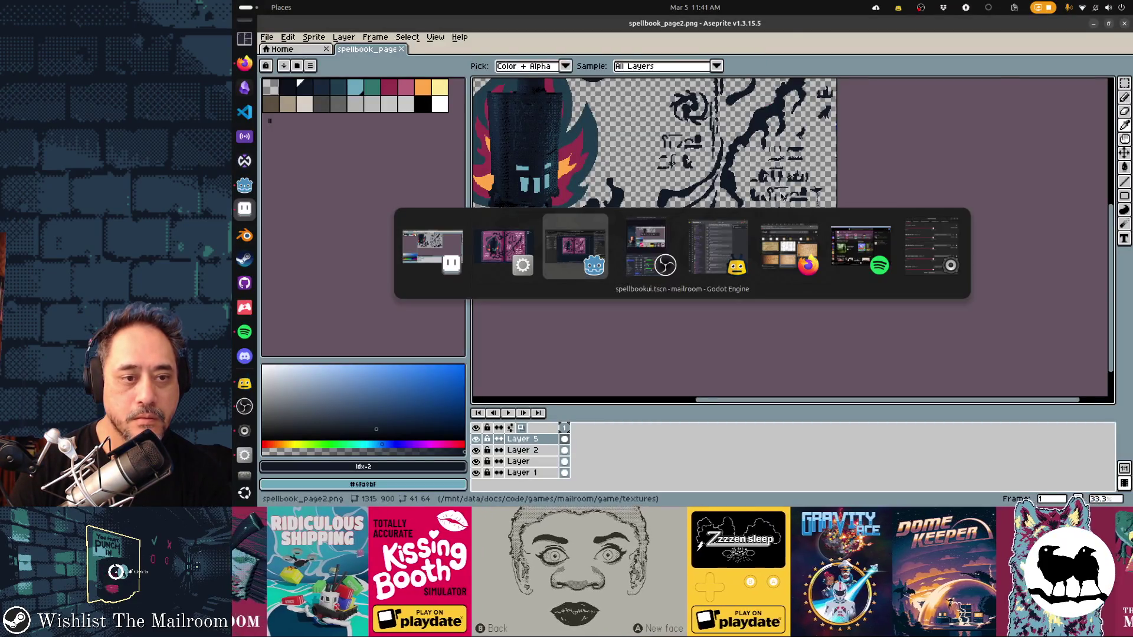
key(alt+Tab)
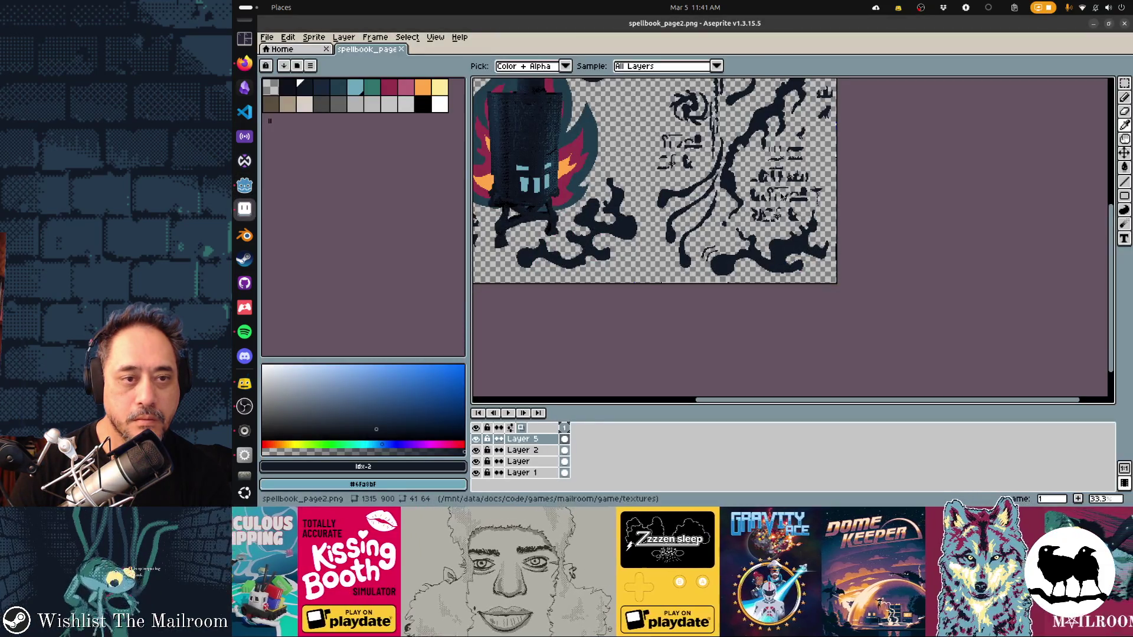
Step: Check the darkened glyphs in the running game, then bring Aseprite back to front
key(alt+Tab)
key(Tab)
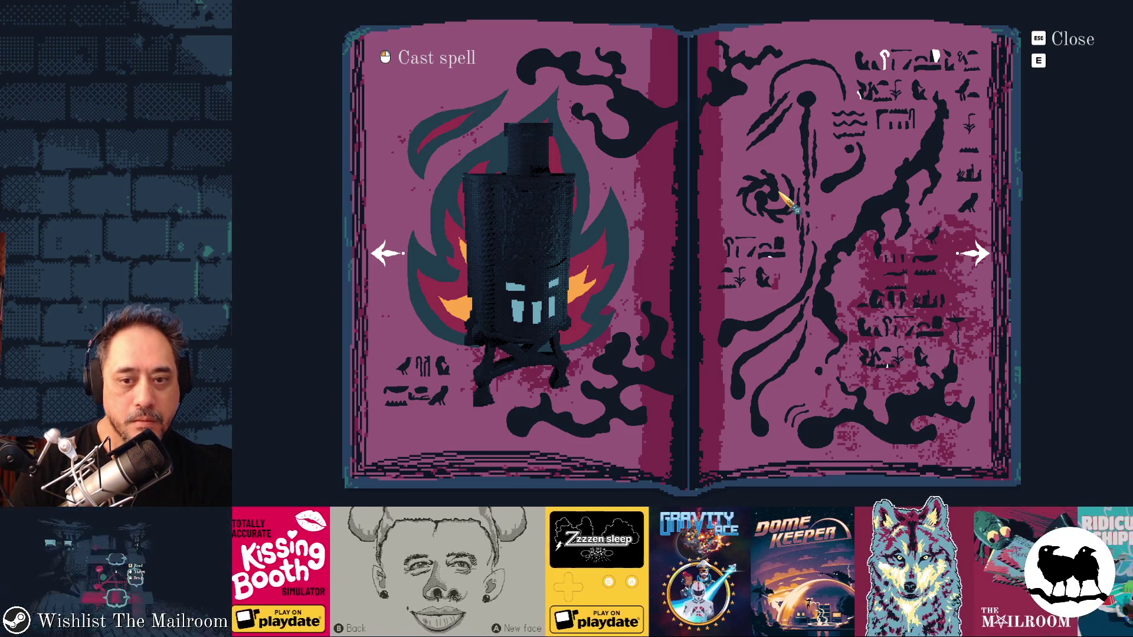
key(alt+Tab)
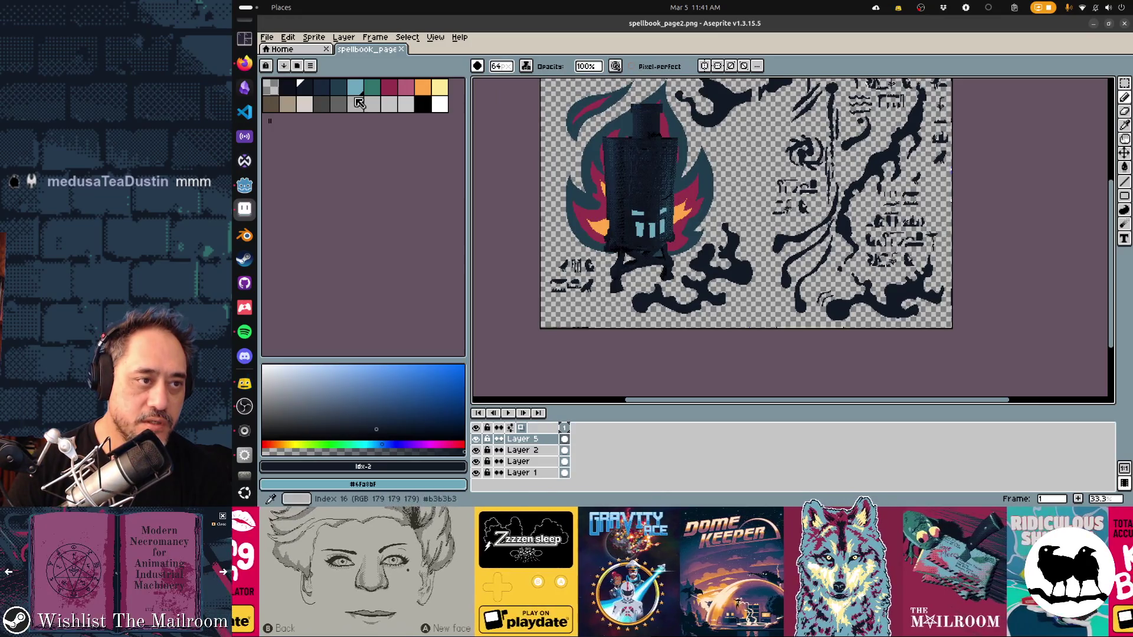
Step: Pick the teal swatch and bucket-fill the first and top-left glyph shapes teal
click(338, 89)
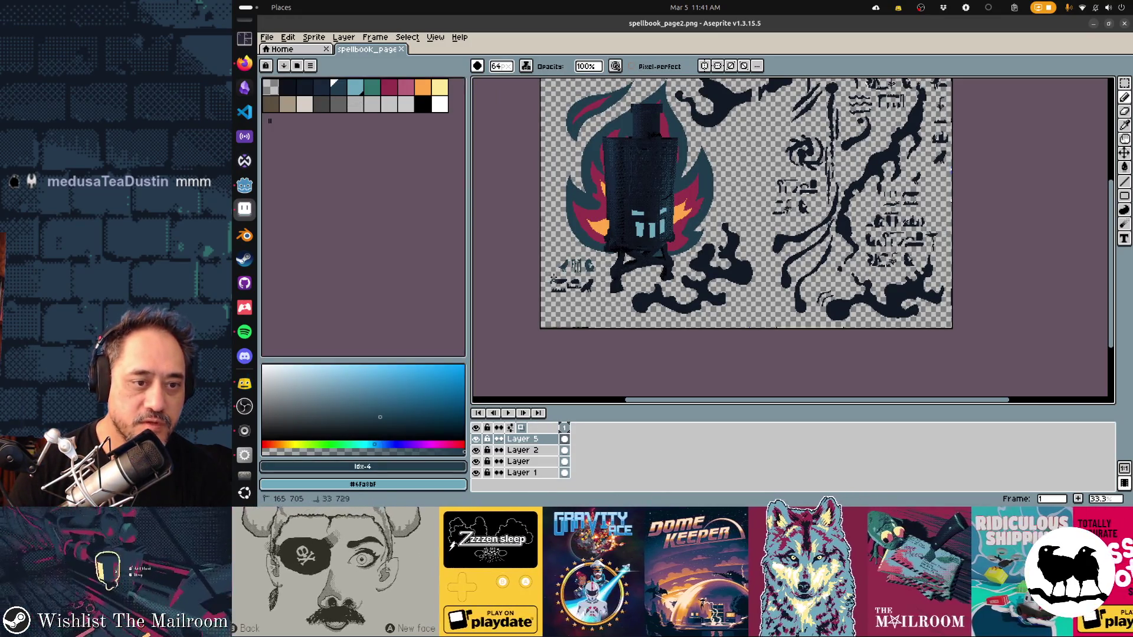
click(843, 264)
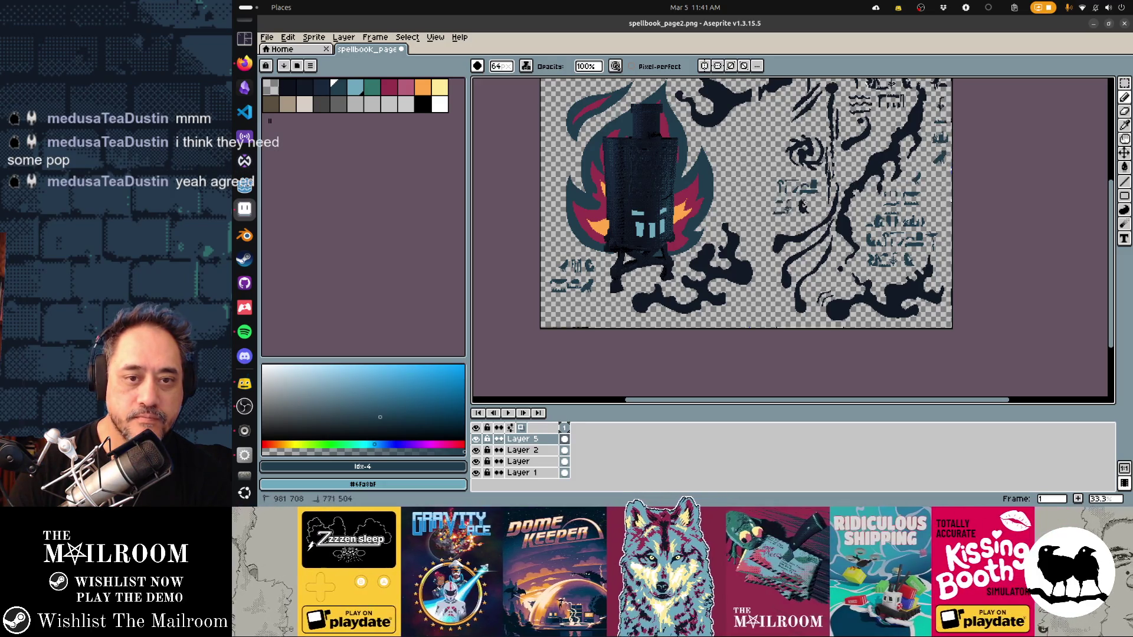
scroll(798, 220, up, 2)
scroll(798, 220, up, 1)
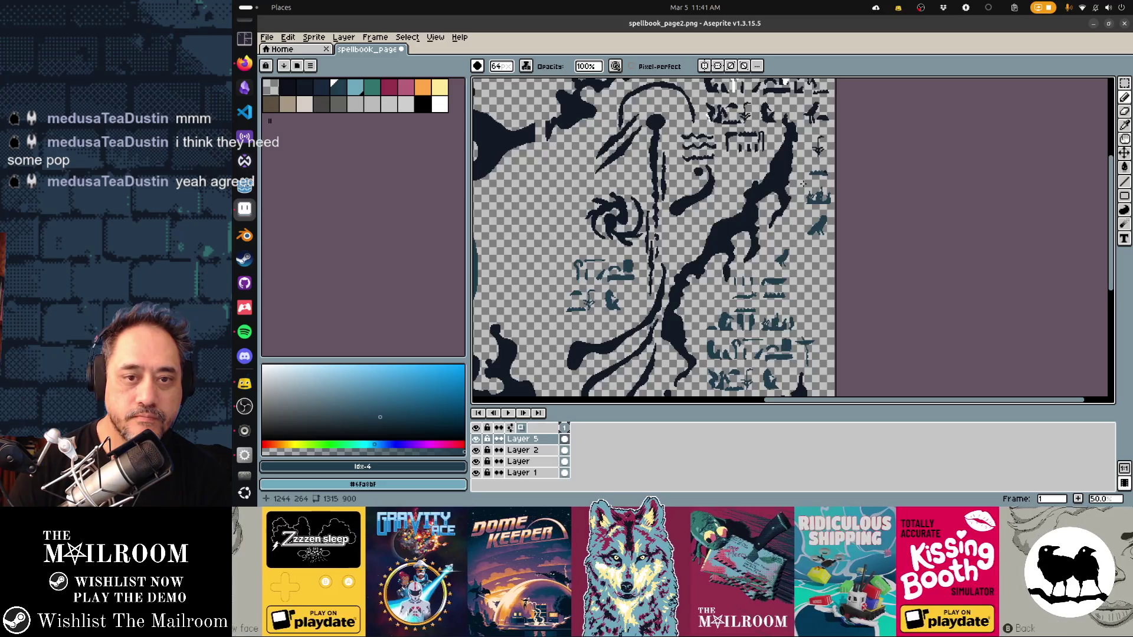
drag(798, 219, 850, 288)
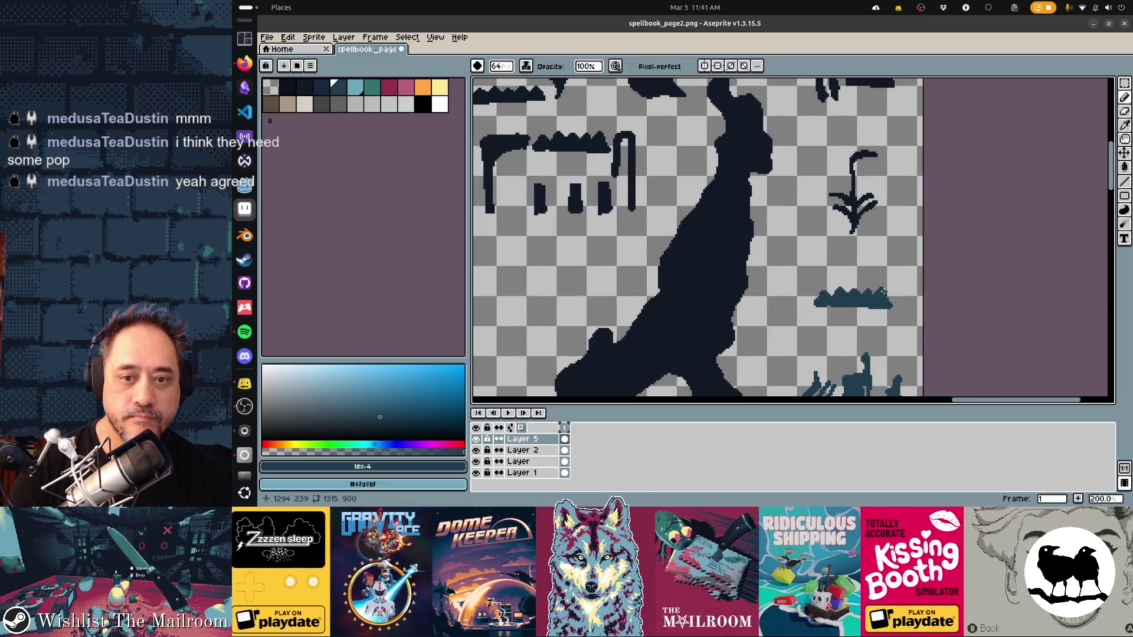
click(631, 177)
click(489, 177)
click(576, 144)
click(538, 196)
click(576, 200)
click(605, 197)
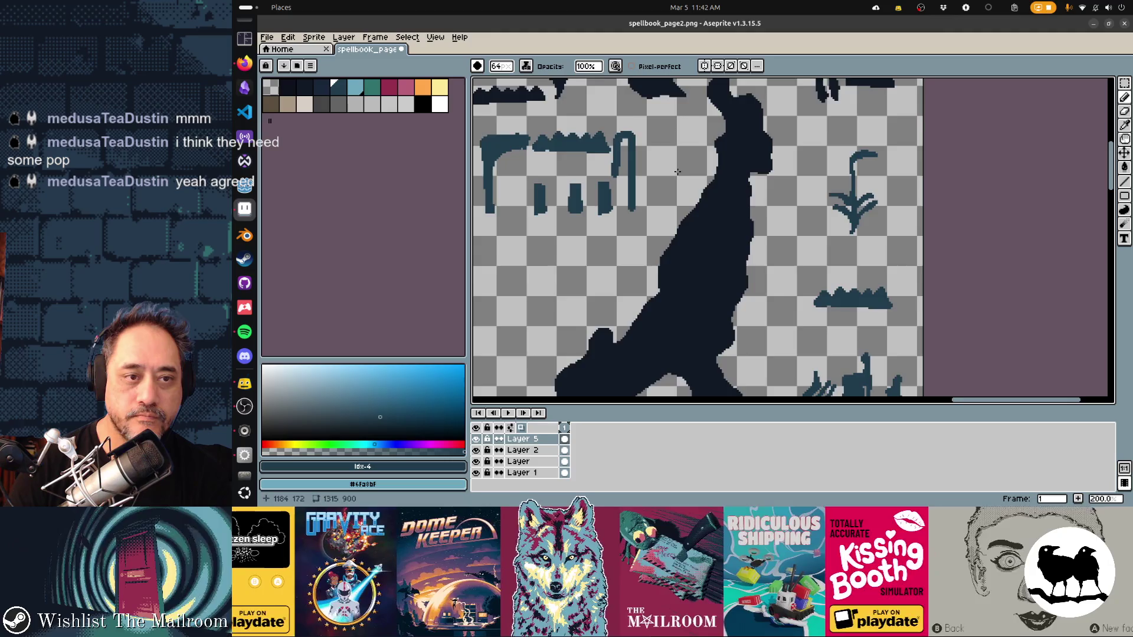
Step: Bucket-fill the middle-row and top-row glyph shapes teal
drag(677, 169, 966, 293)
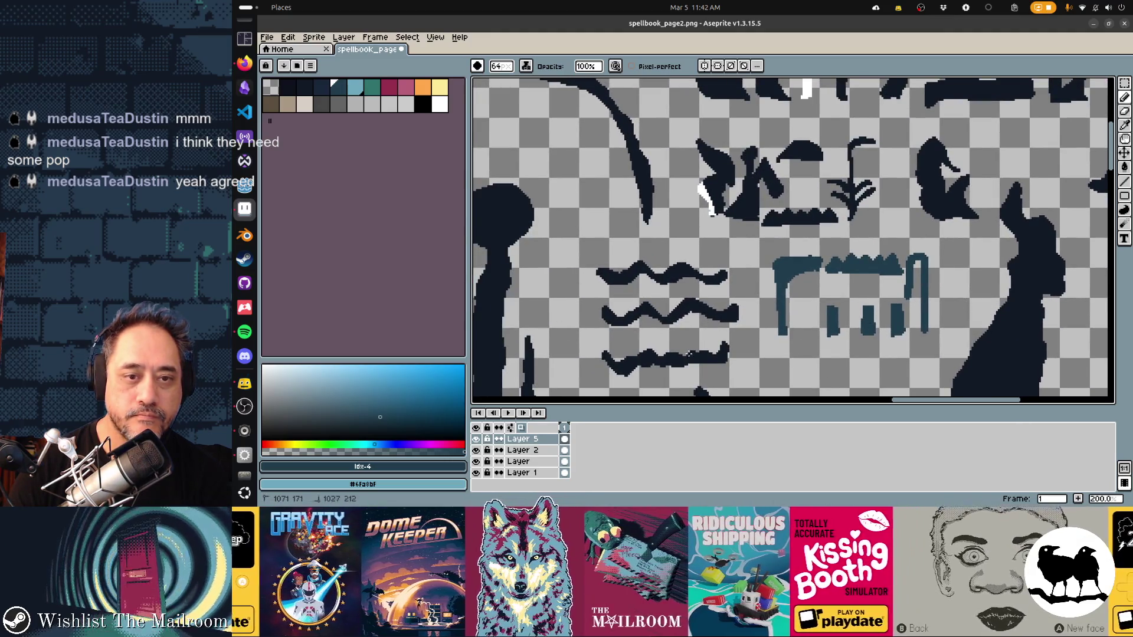
click(744, 187)
click(801, 151)
click(852, 178)
click(948, 177)
click(974, 91)
drag(804, 180, 796, 282)
click(717, 182)
click(697, 146)
click(791, 159)
click(1000, 141)
Step: Bucket-fill the hat, strip, bird, dome and remaining glyphs teal and save the page
drag(943, 206, 591, 204)
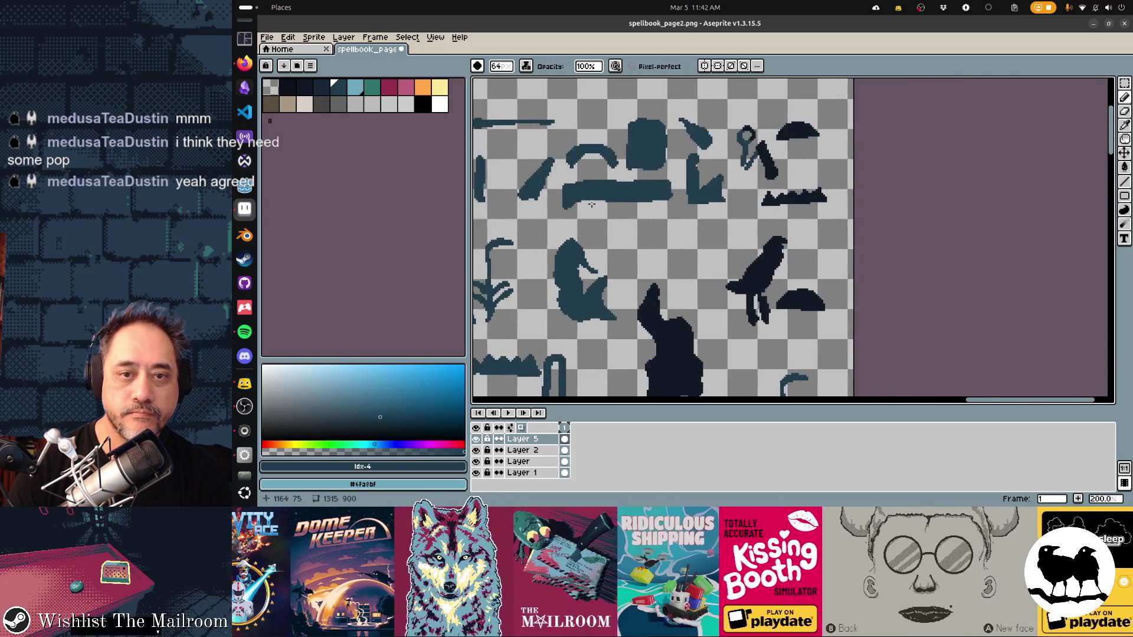
scroll(592, 205, up, 1)
click(881, 96)
click(876, 196)
click(828, 301)
click(885, 350)
click(814, 377)
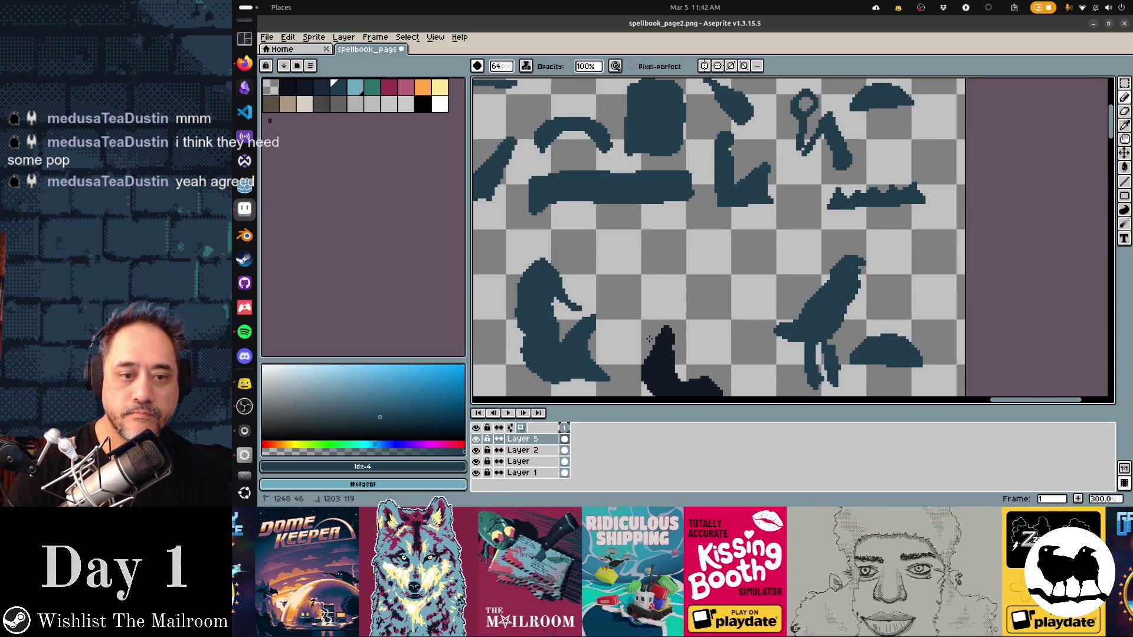
scroll(649, 338, down, 4)
scroll(649, 338, up, 1)
key(ctrl+s)
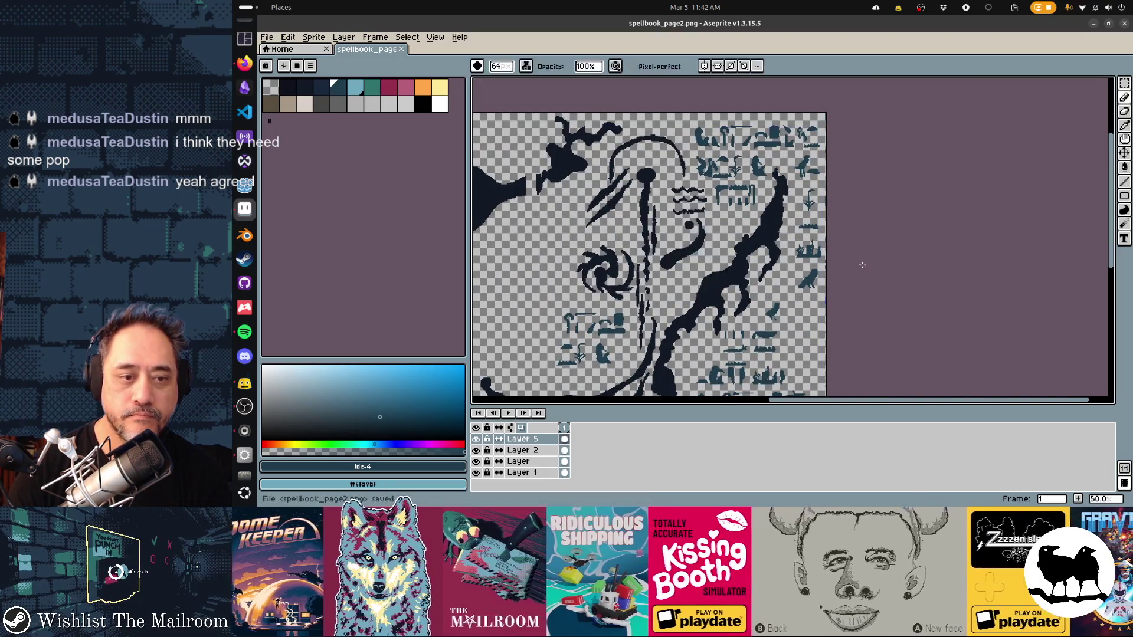
Step: View the recoloured glyphs in the running game, then return to the page artwork in Aseprite
key(alt+Tab)
key(Tab)
key(alt+Tab)
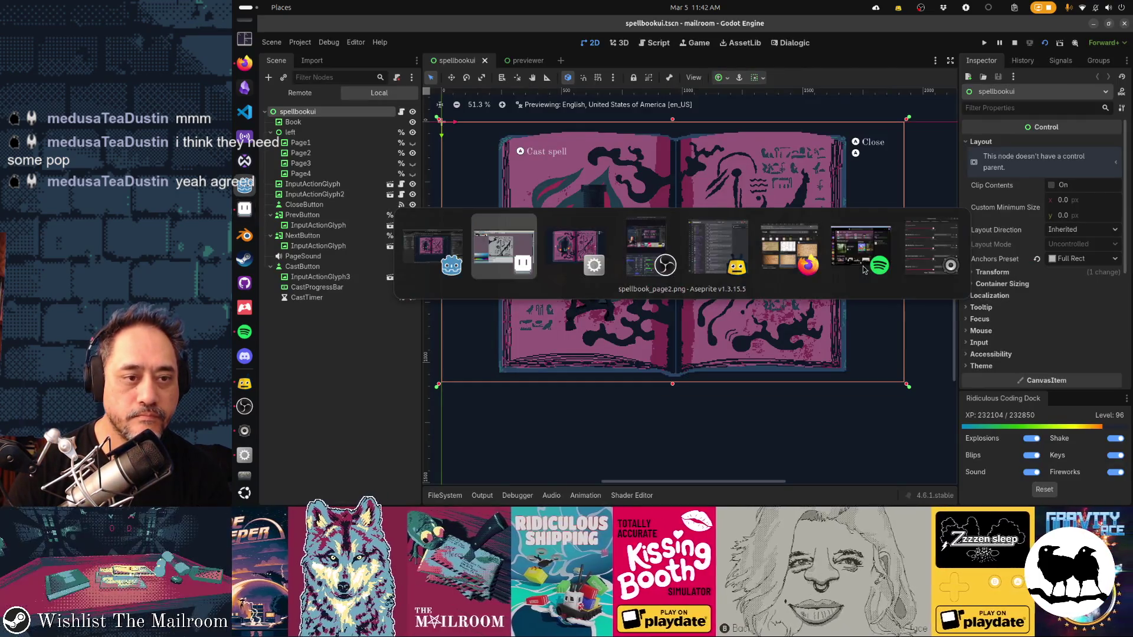
key(alt+Tab)
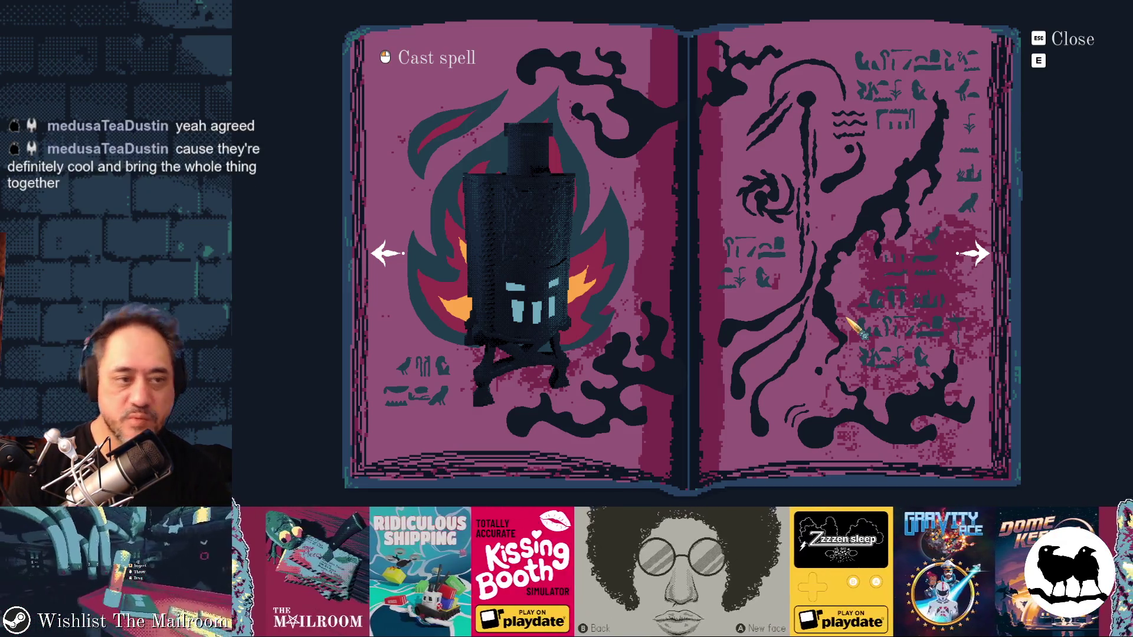
key(alt+Tab)
scroll(852, 244, down, 2)
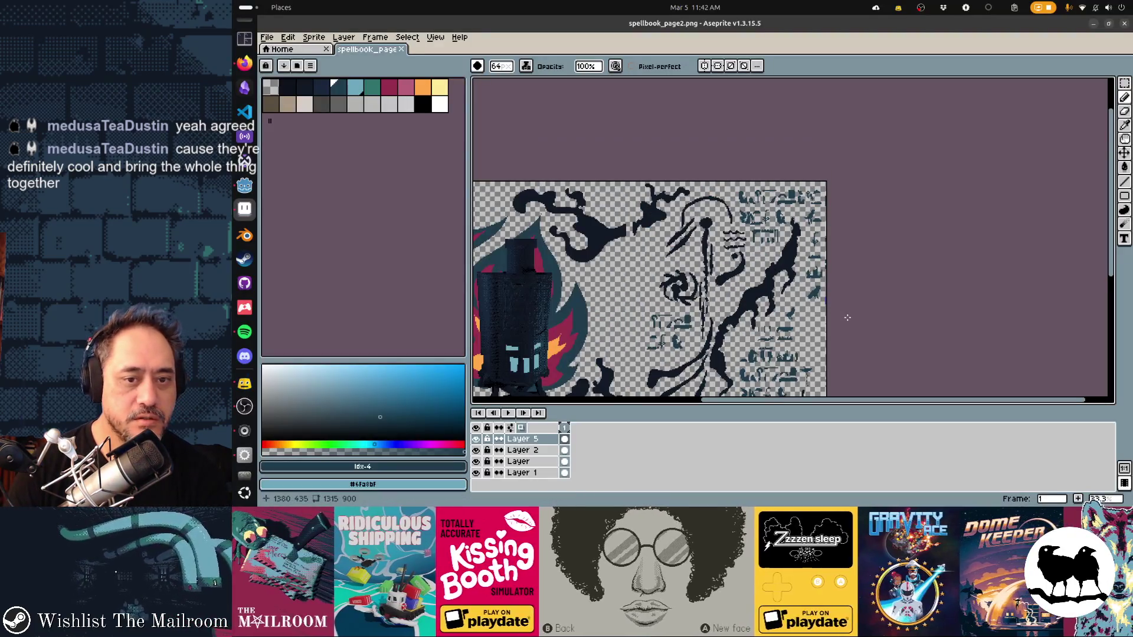
scroll(853, 244, down, 1)
scroll(851, 245, up, 2)
scroll(932, 219, down, 1)
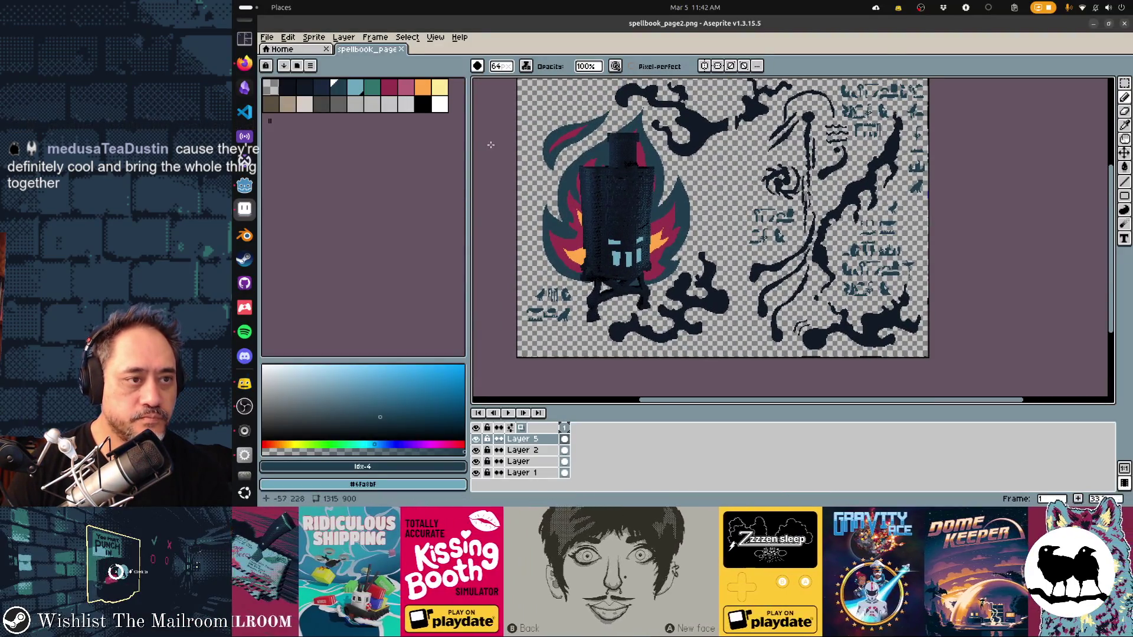
Step: Paint the right-page edge glyphs light teal, save the page, and switch to Godot
click(359, 90)
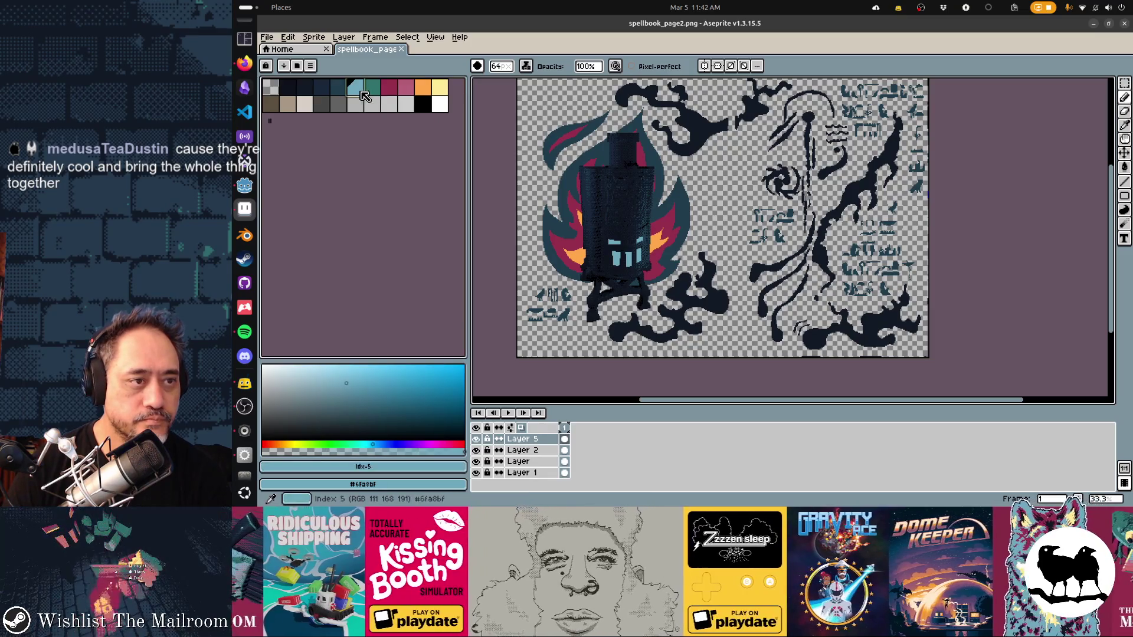
key(alt+Tab)
key(alt+Tab)
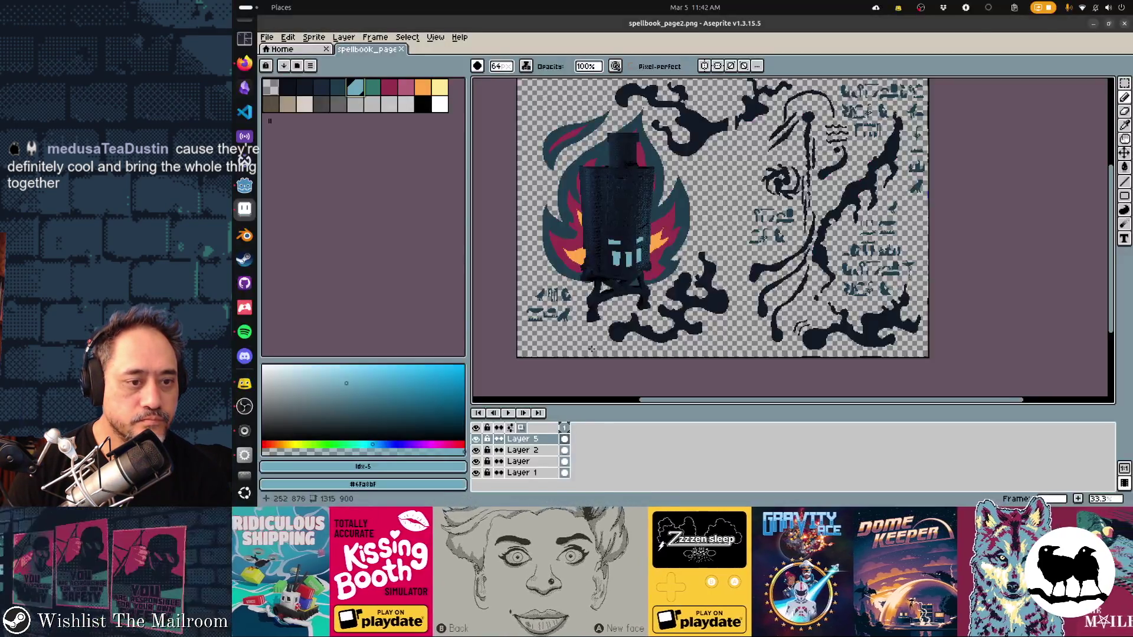
click(891, 211)
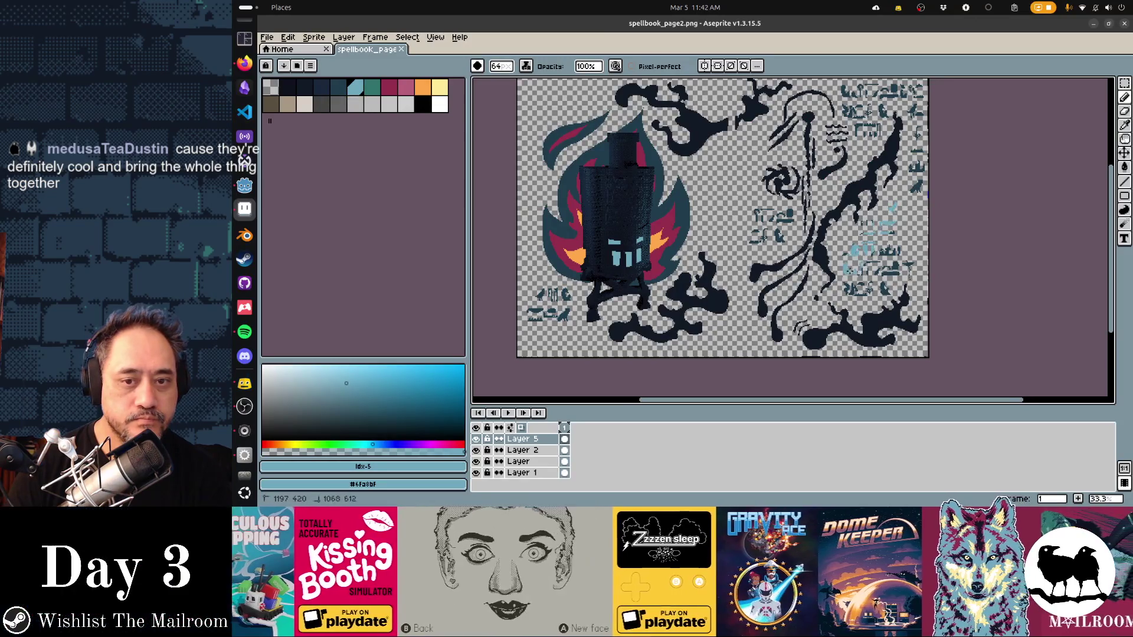
drag(858, 260, 867, 278)
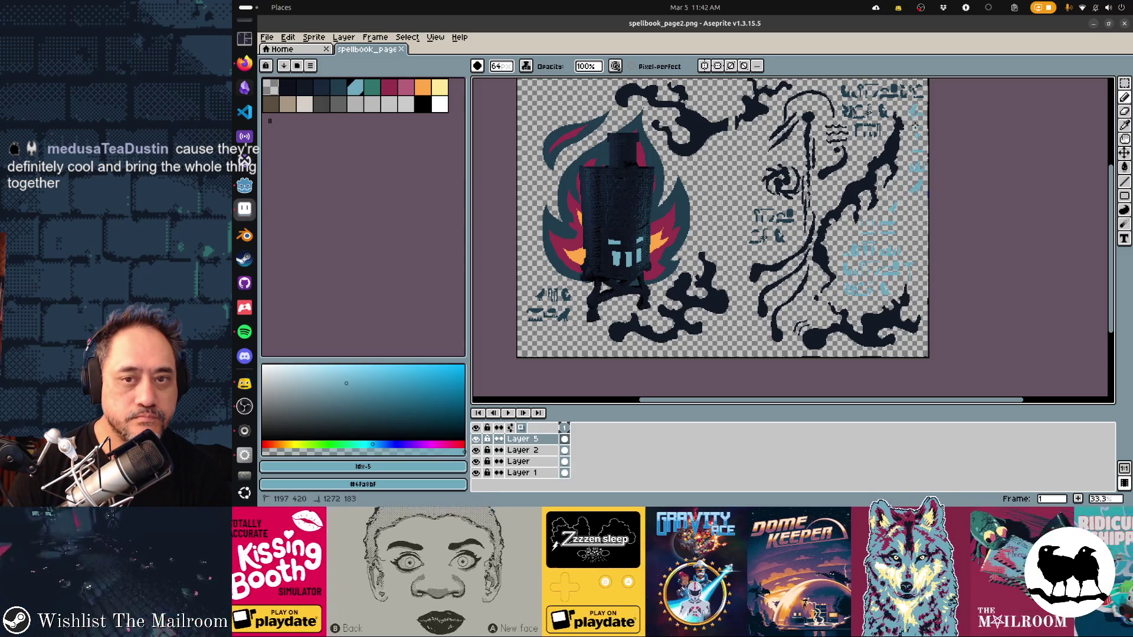
drag(908, 92, 881, 89)
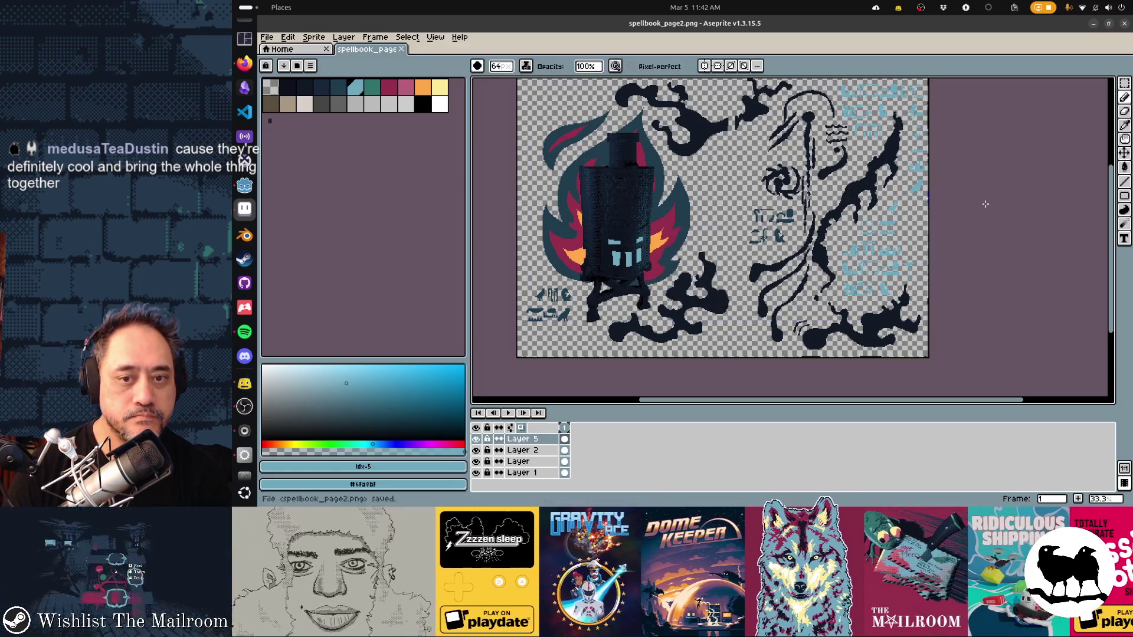
key(alt+Tab)
key(alt+Tab)
key(alt+Tab)
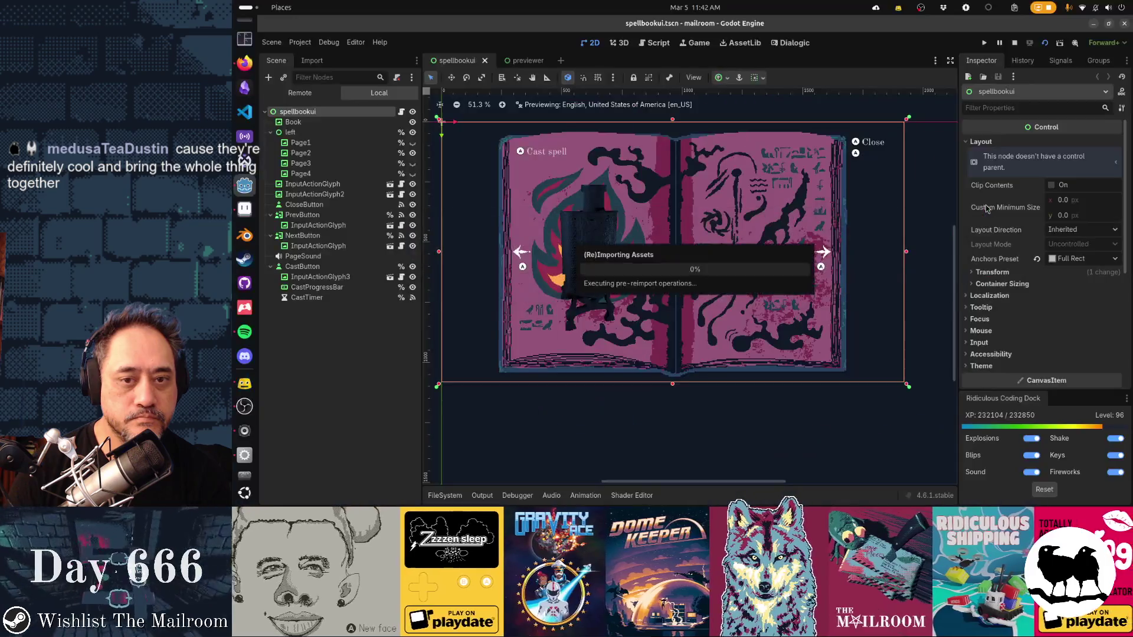
key(alt+Tab)
key(alt+Tab)
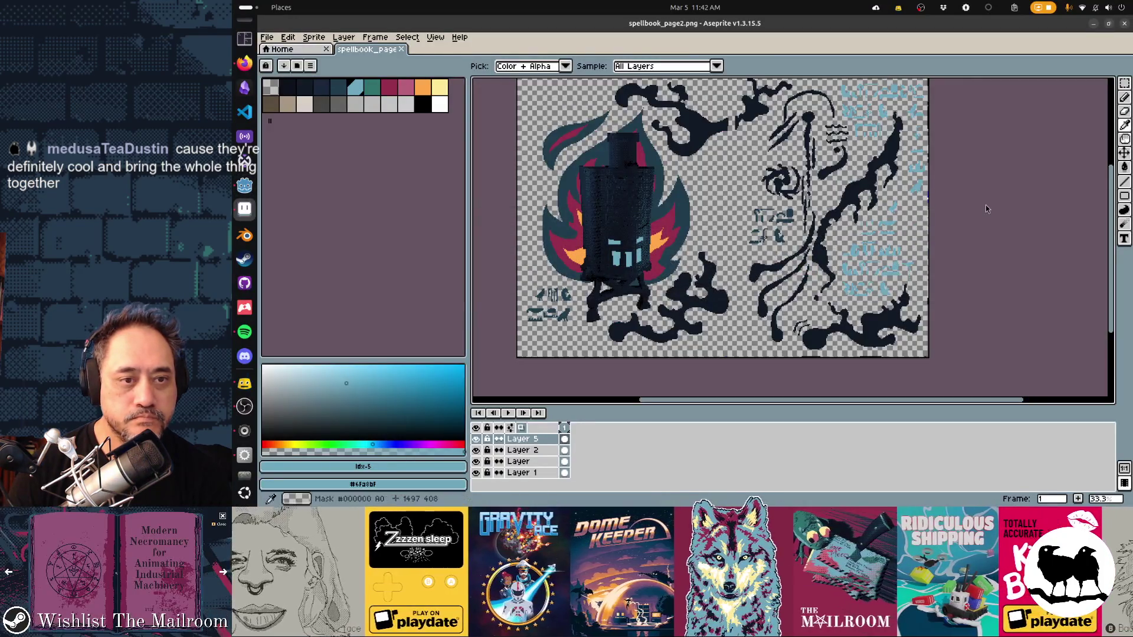
Step: Preview the light-teal right-page glyphs in the game and return to Aseprite
key(alt+Tab)
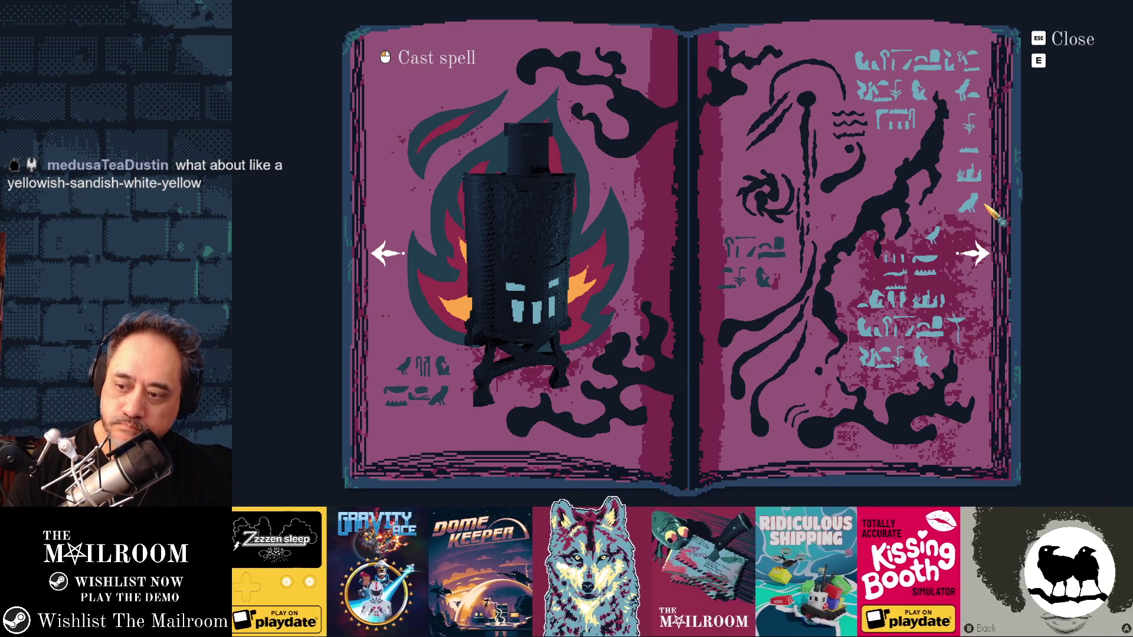
key(alt+Tab)
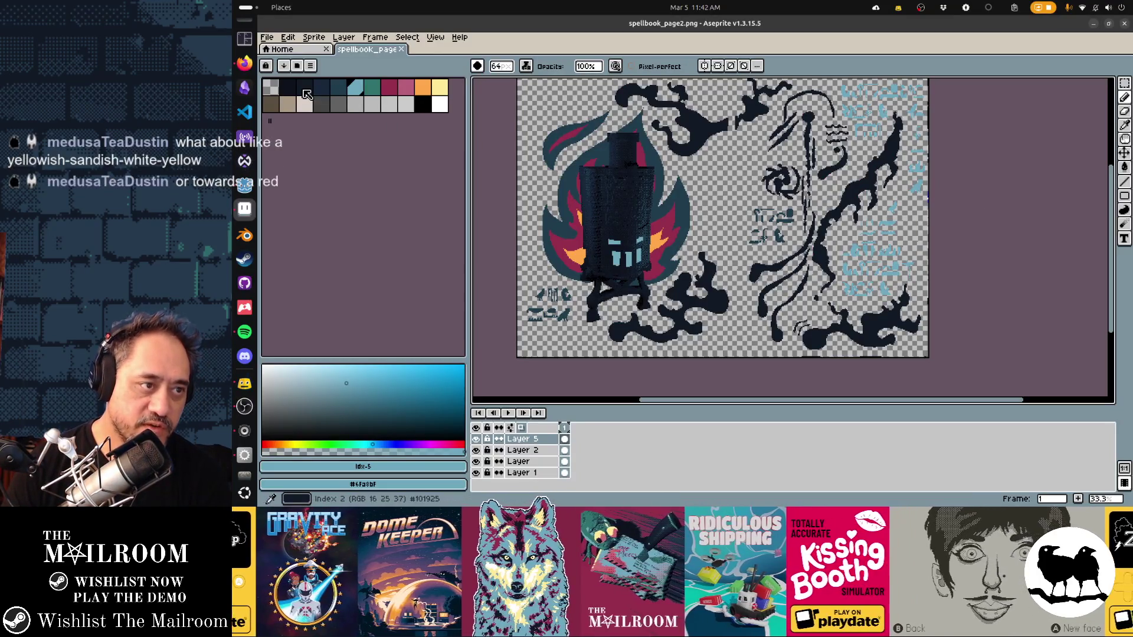
Step: Bucket-fill the light-blue right-page glyphs back to dark navy #101925 and go to Godot
alt+click(553, 294)
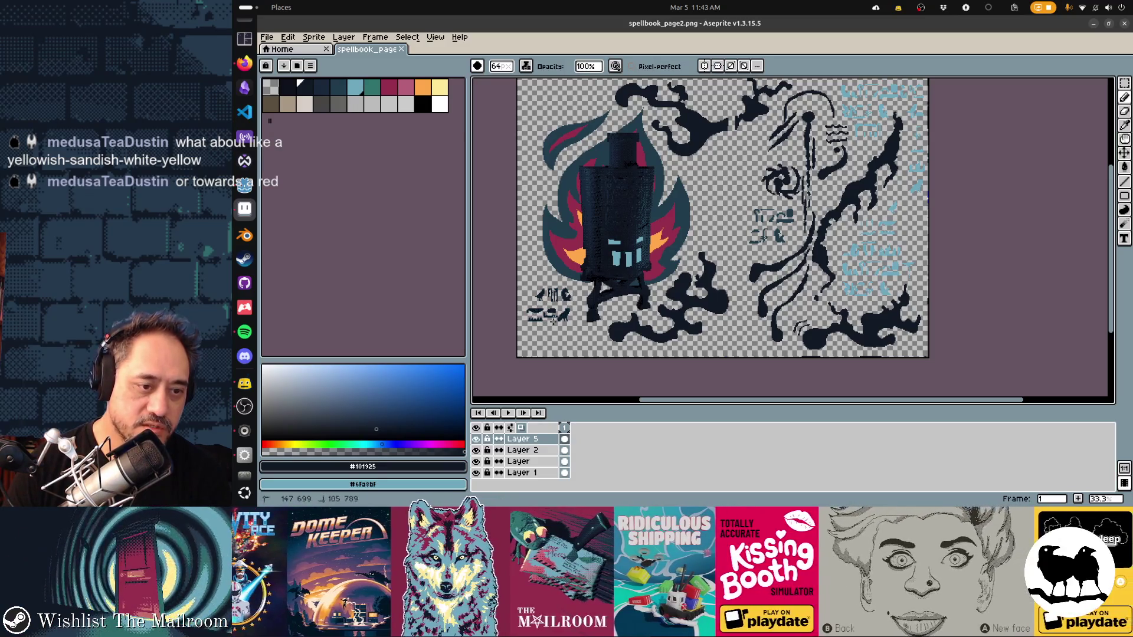
click(854, 287)
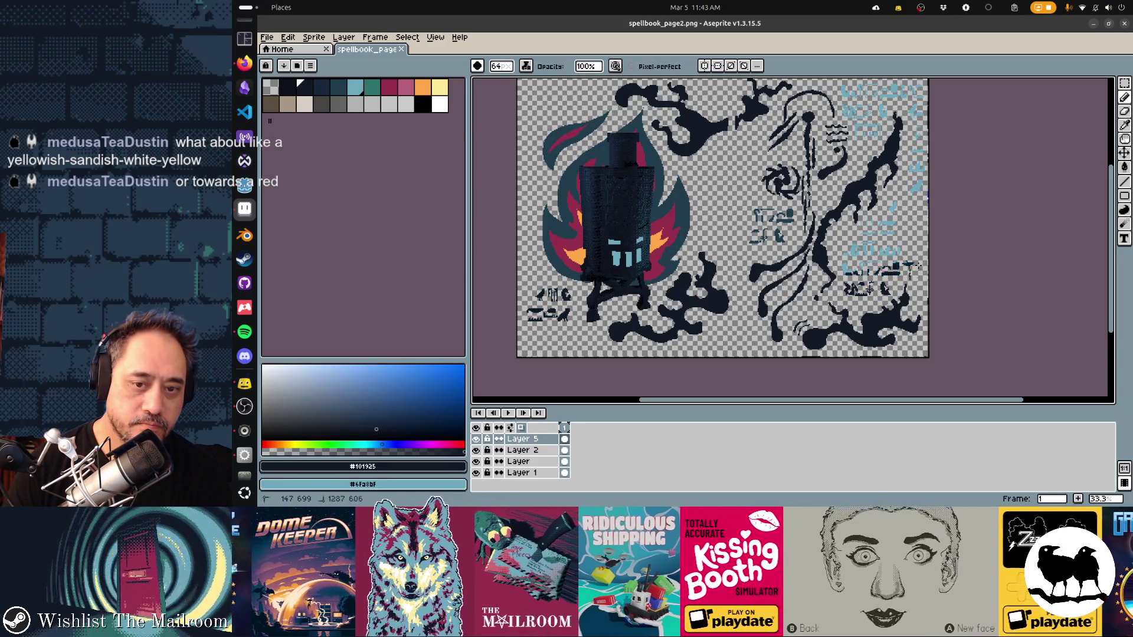
click(885, 252)
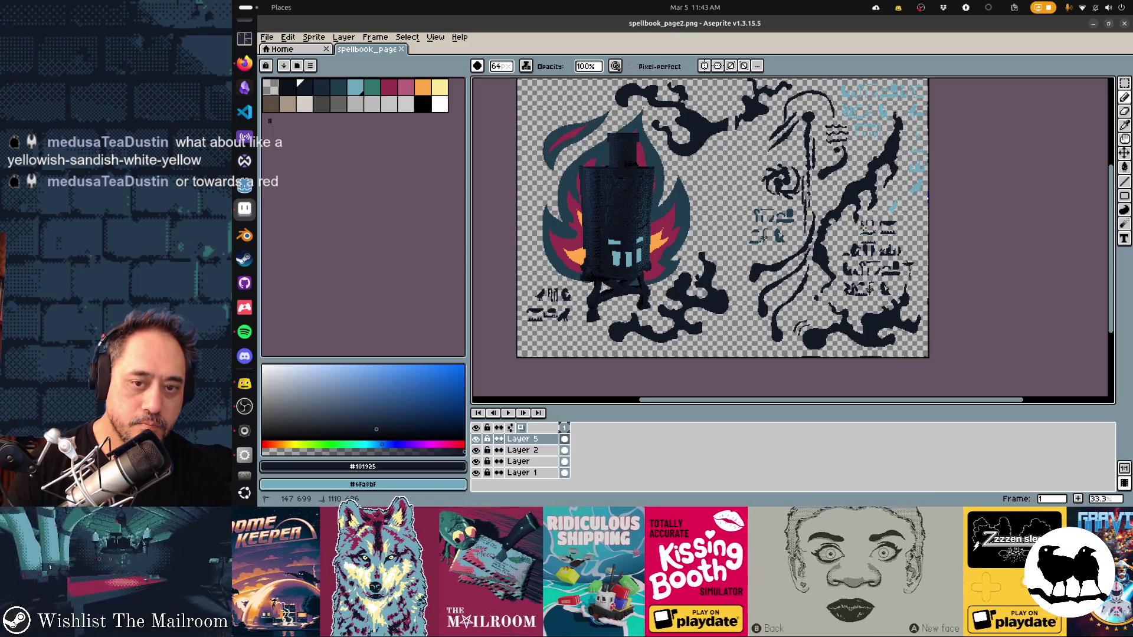
click(905, 180)
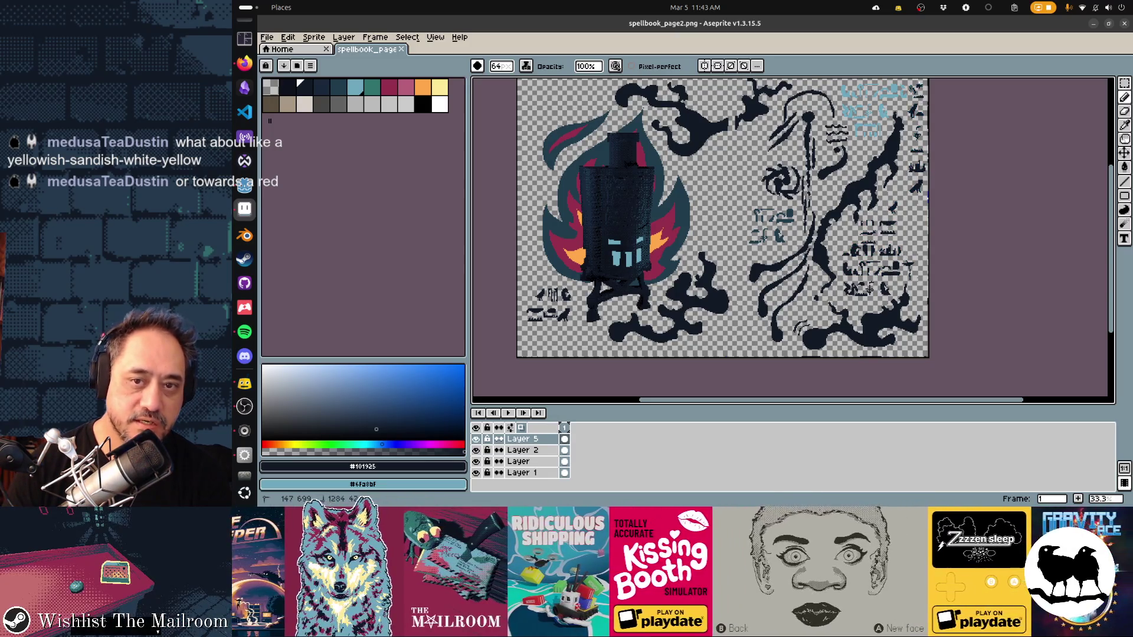
click(877, 154)
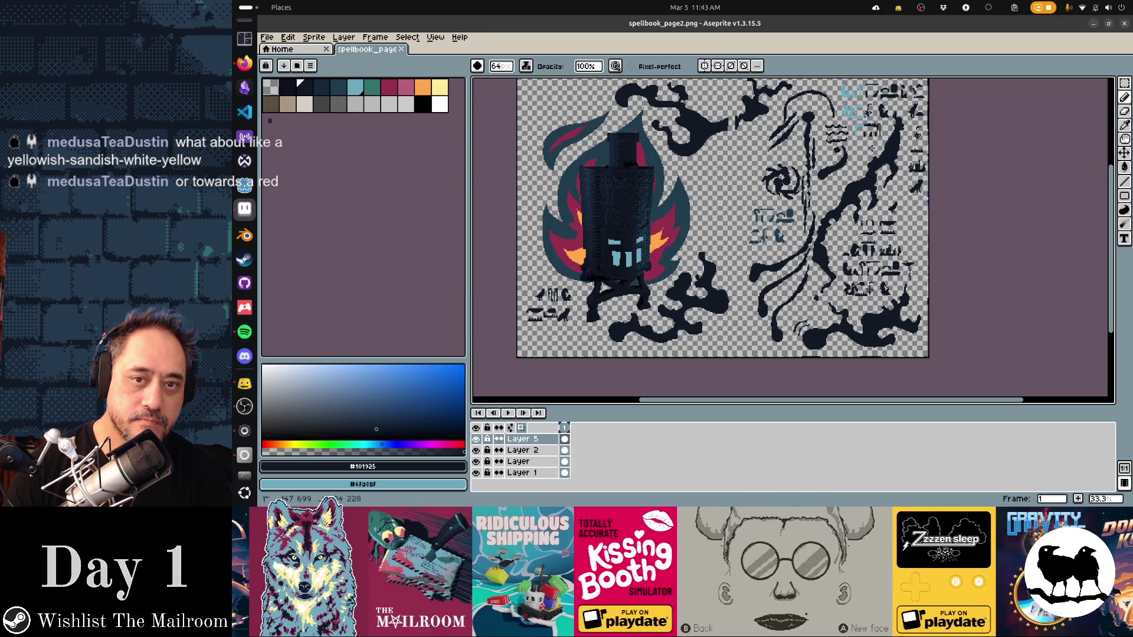
click(859, 89)
click(848, 115)
scroll(810, 200, up, 1)
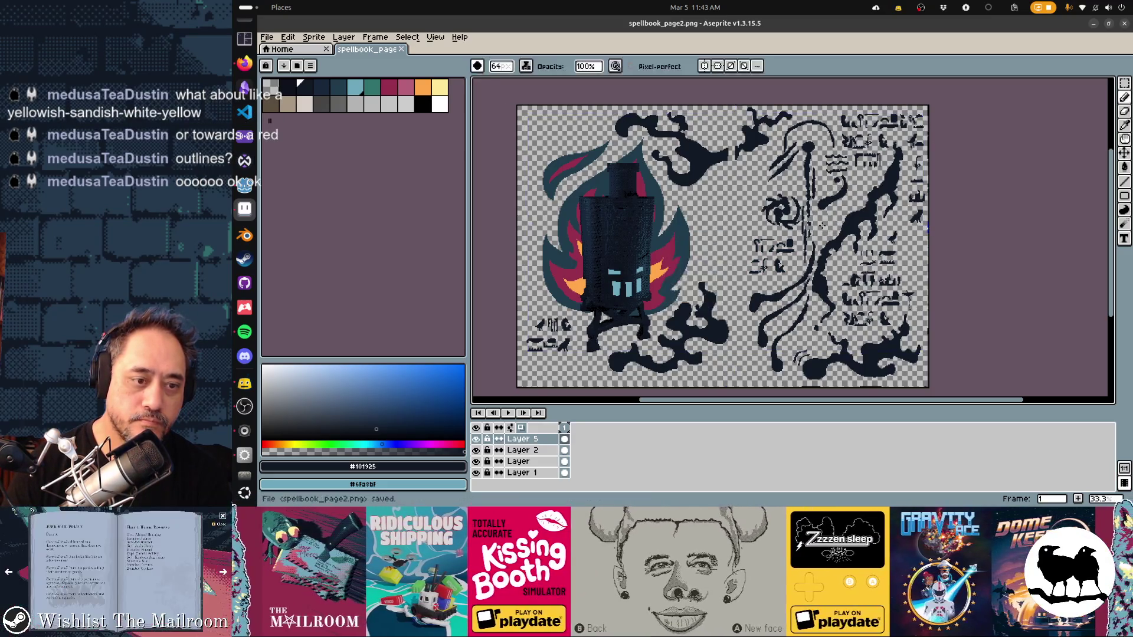
key(alt+Tab)
key(alt+Tab)
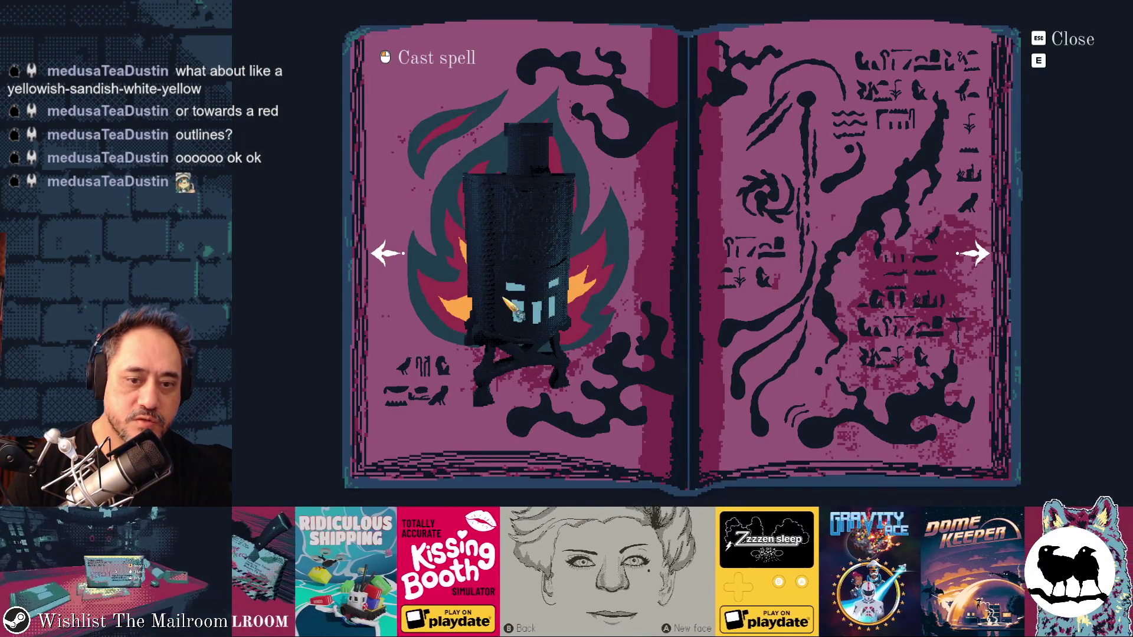
Step: Apply a teal Outline effect to the spellbook page art in Aseprite and save it
key(alt+Tab)
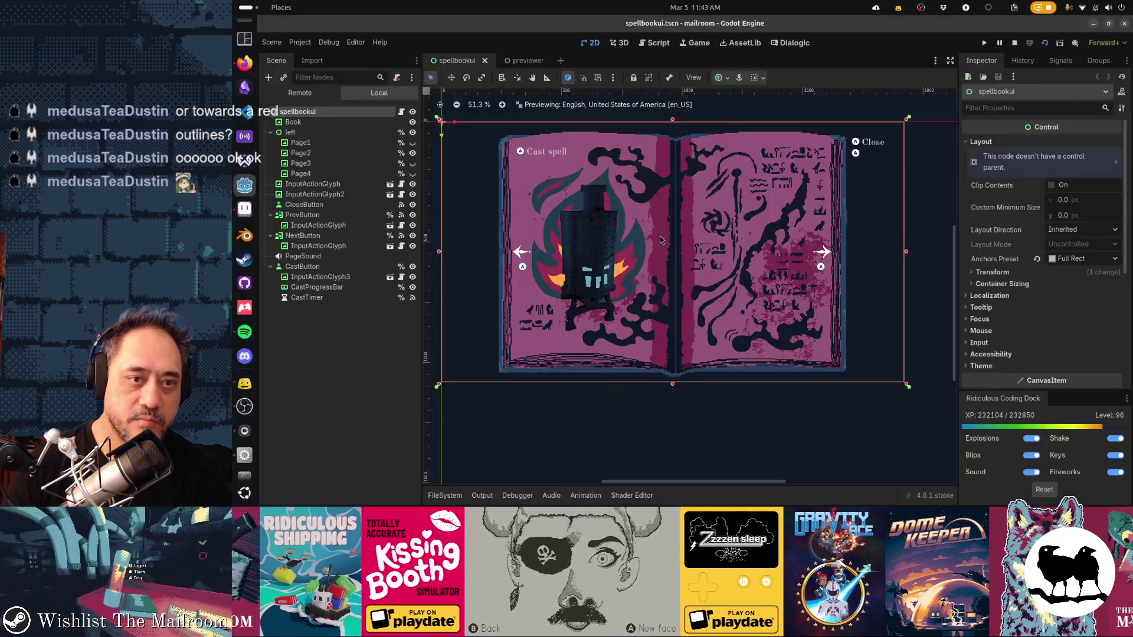
key(alt+Tab)
key(alt)
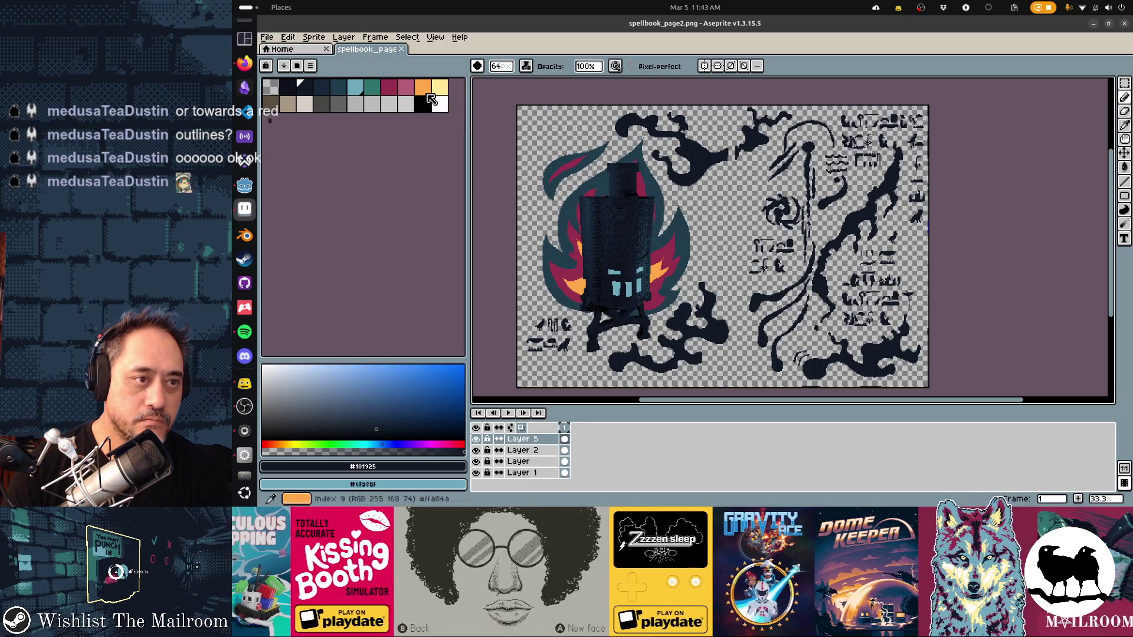
click(355, 86)
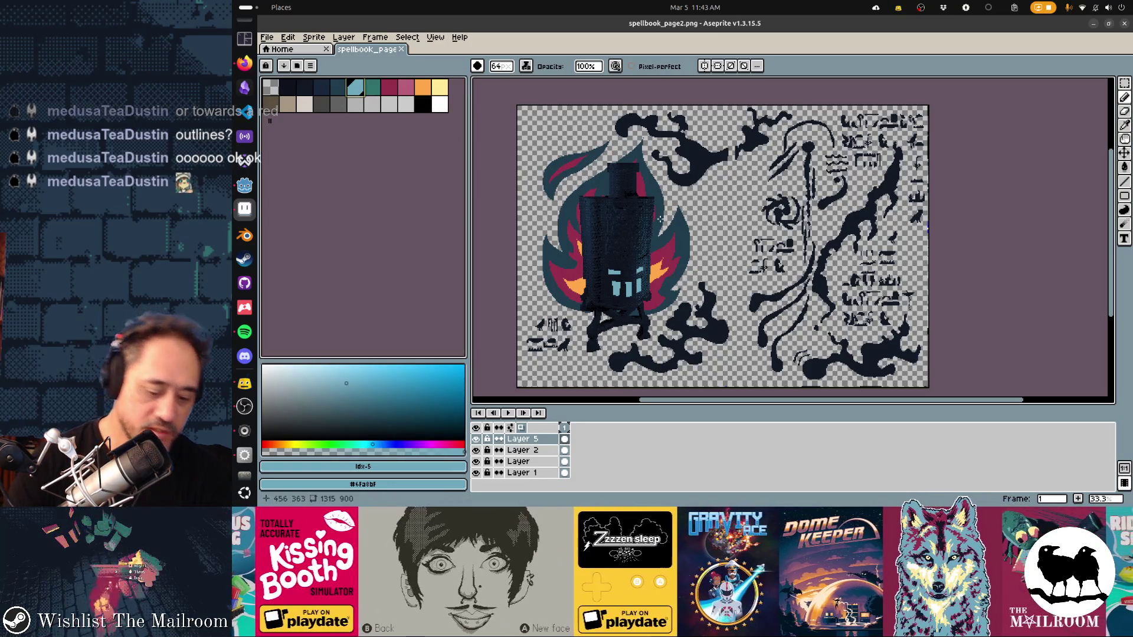
key(shift+o)
key(Return)
key(ctrl+s)
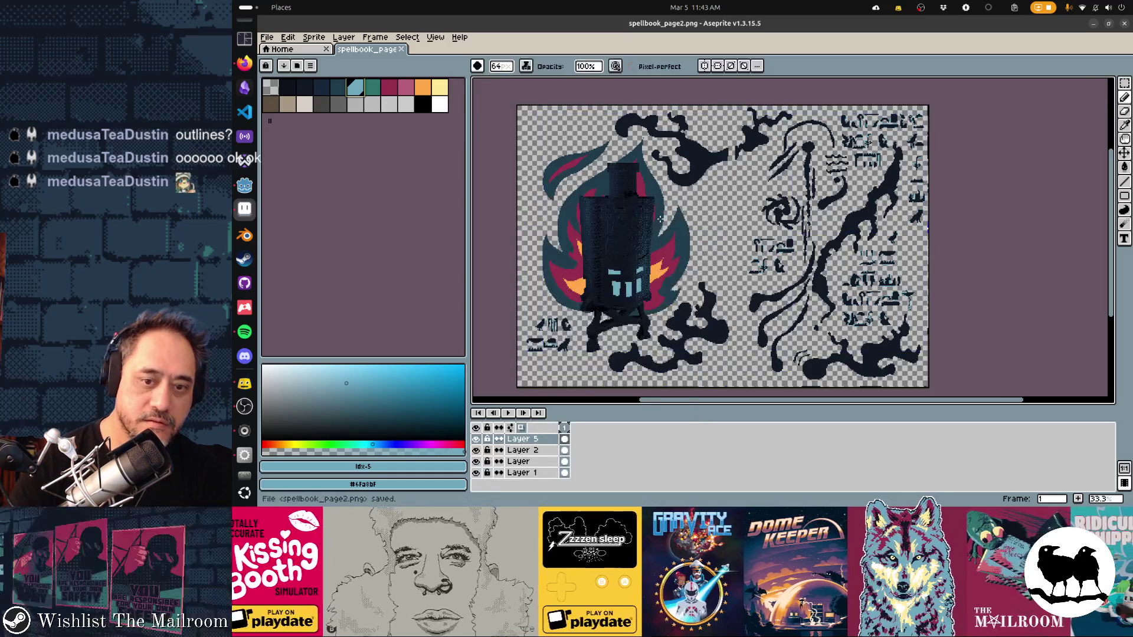
Step: Preview the reimported page in the running game, then return to Aseprite
key(alt+Tab)
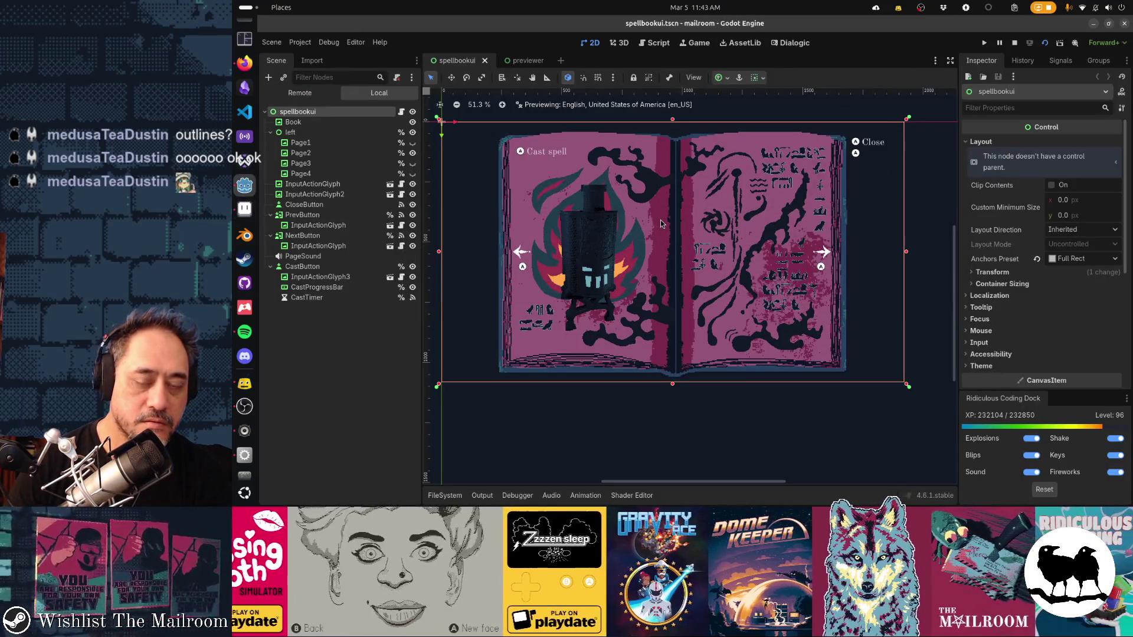
key(alt+Tab)
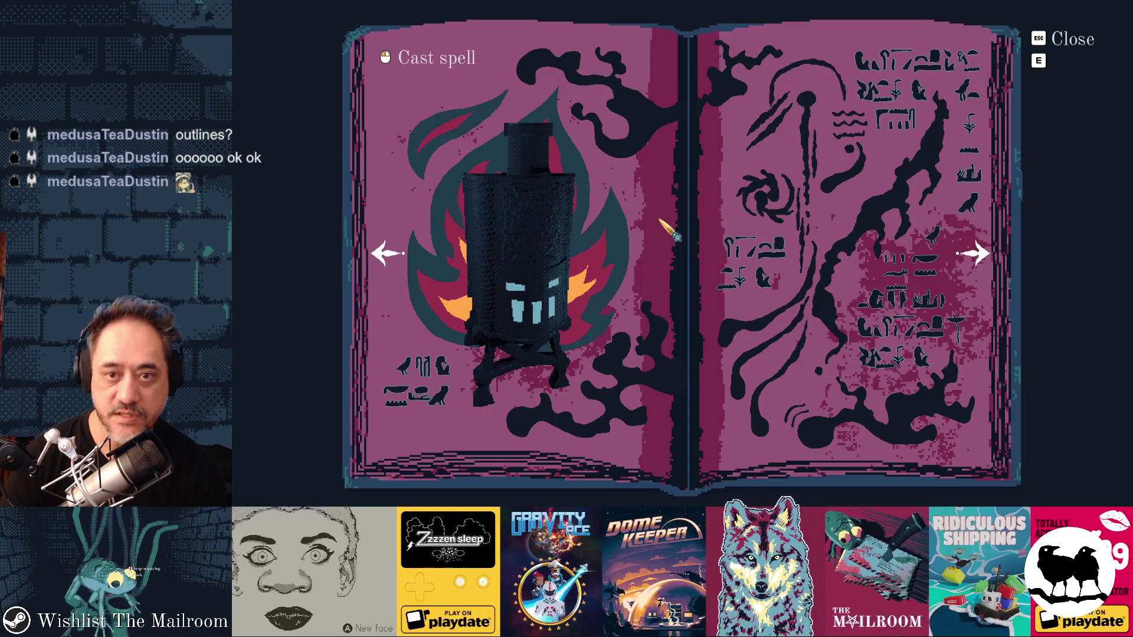
key(alt+Tab)
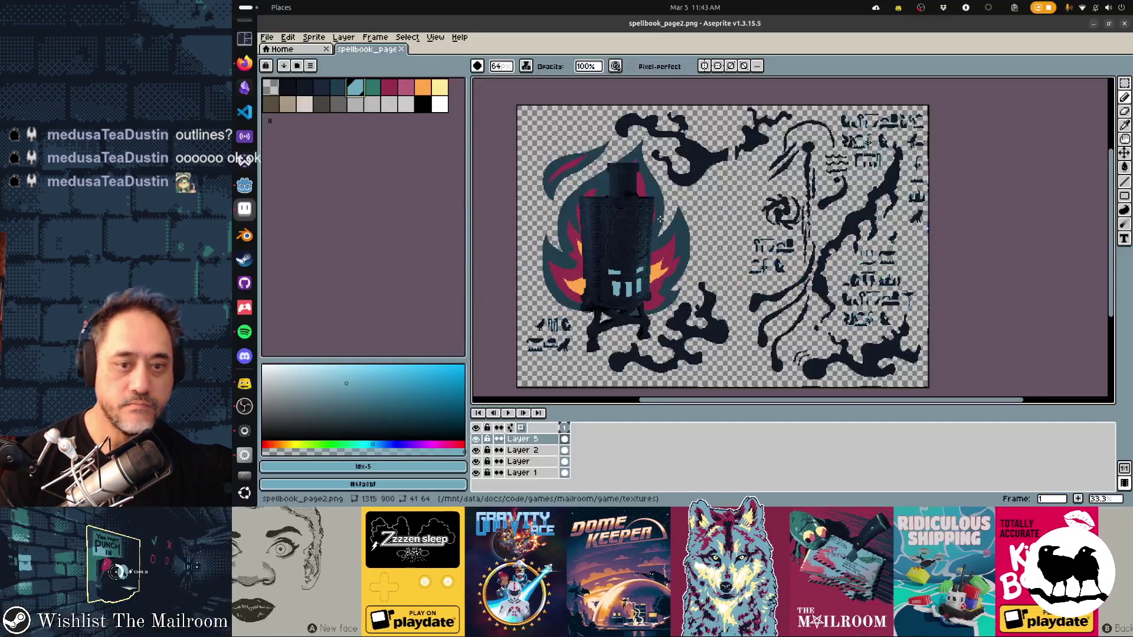
Step: Apply the Outline effect once more and switch away to check it in-game
key(shift+o)
key(Return)
key(alt+Tab)
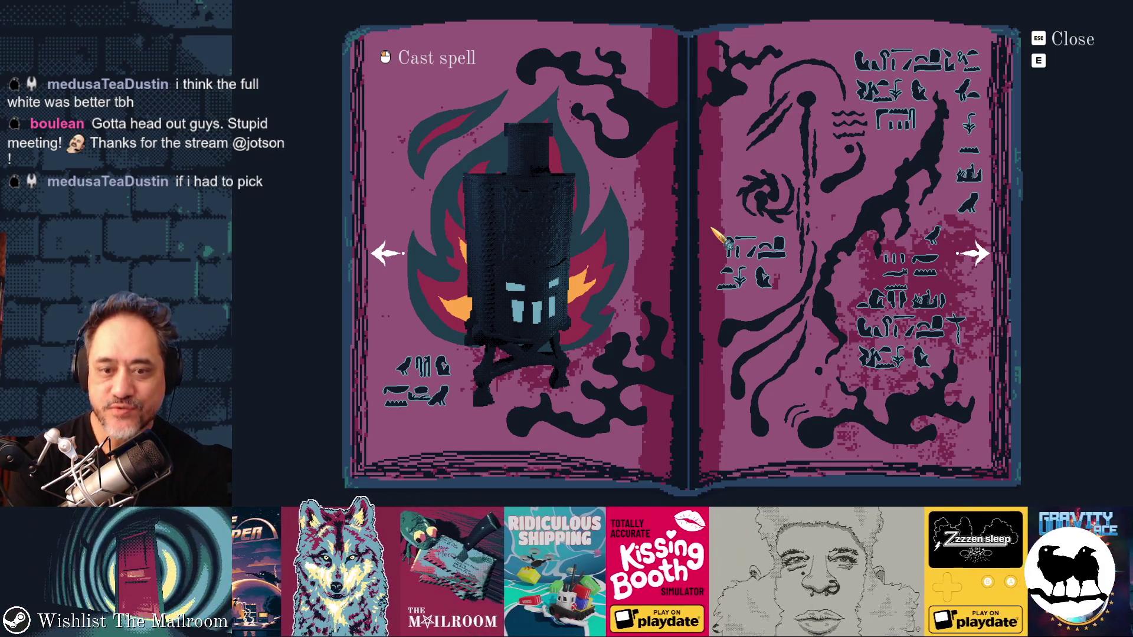
Step: Bring Aseprite with spellbook_page2.png back to the front after the in-game check
key(alt+Tab)
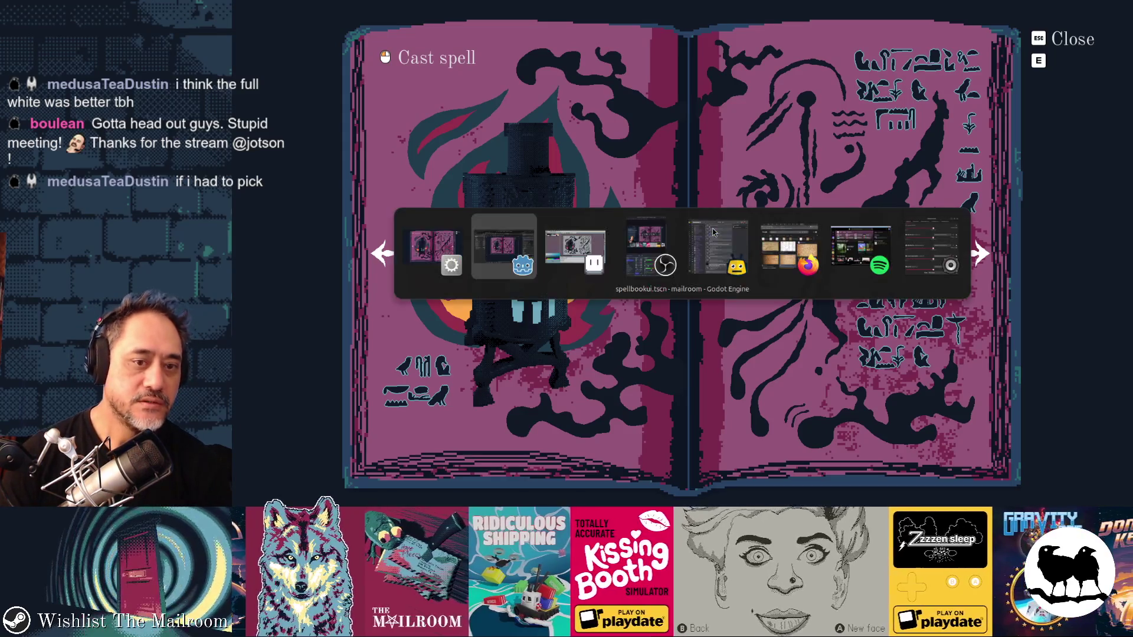
key(alt+Tab)
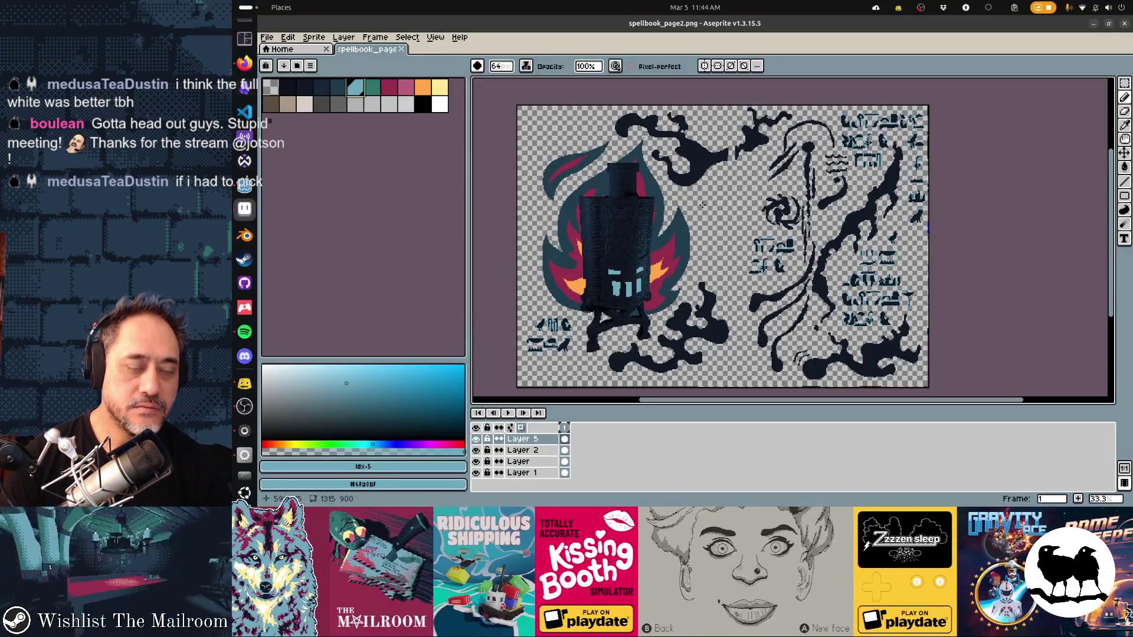
Step: Undo the glyph outline, pick the white swatch, and check the furnace spread in the game
key(ctrl+z)
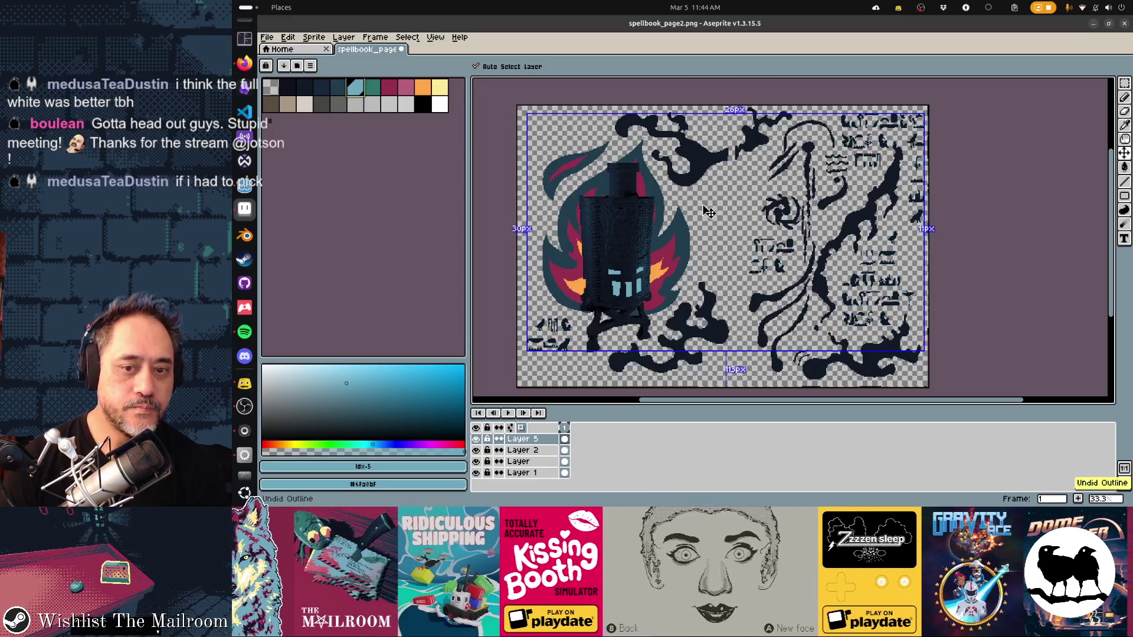
click(440, 104)
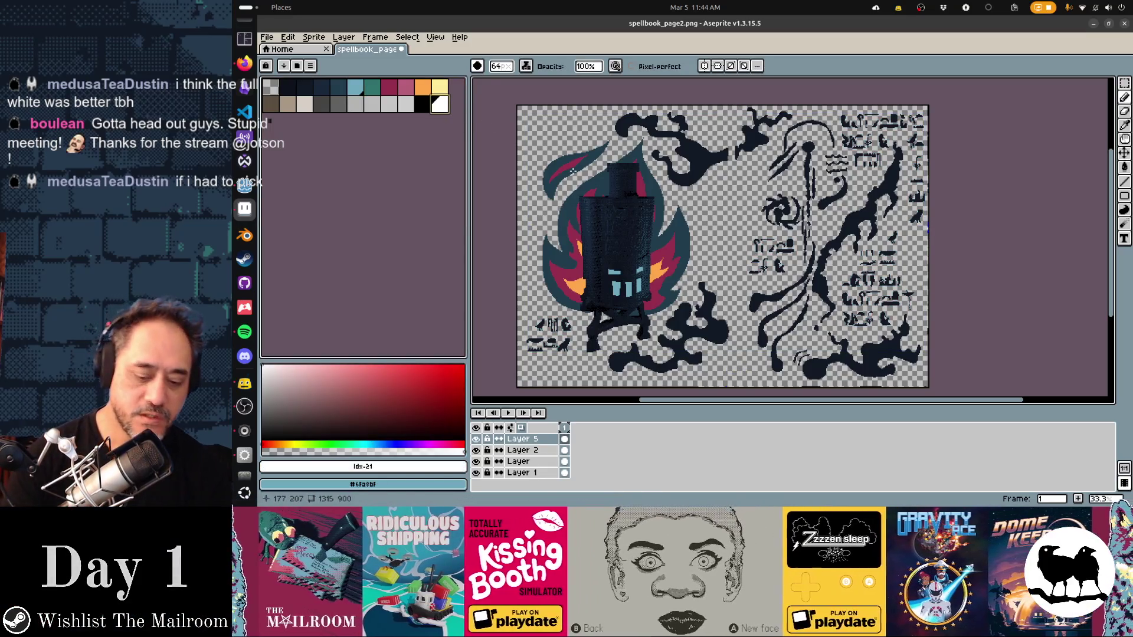
key(i)
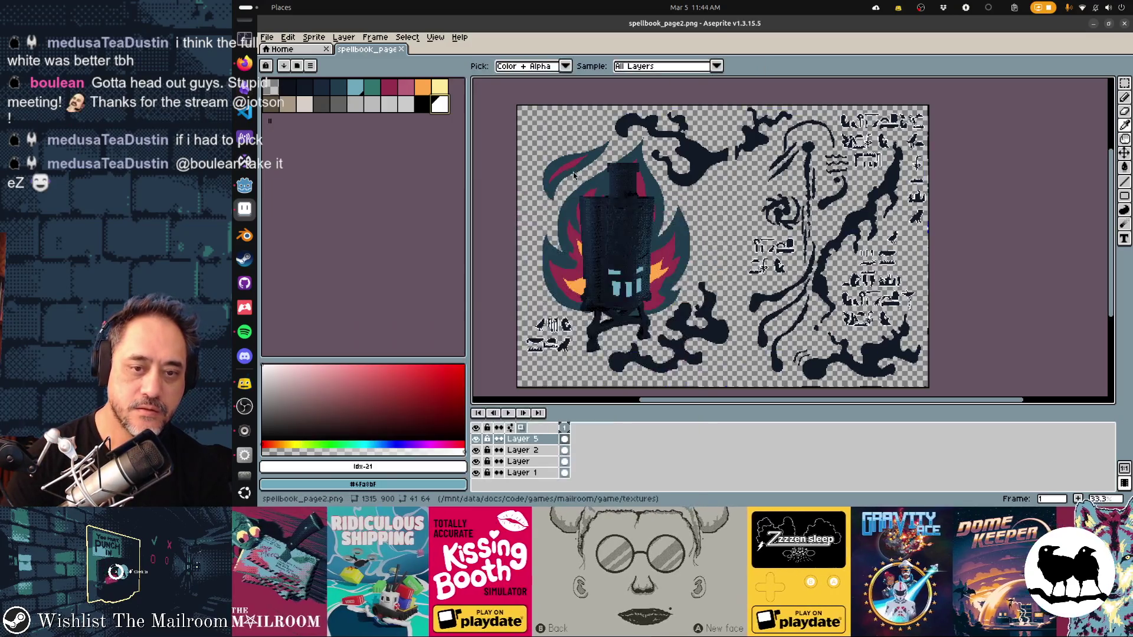
key(alt+Tab)
key(alt+Tab)
key(alt+Tab)
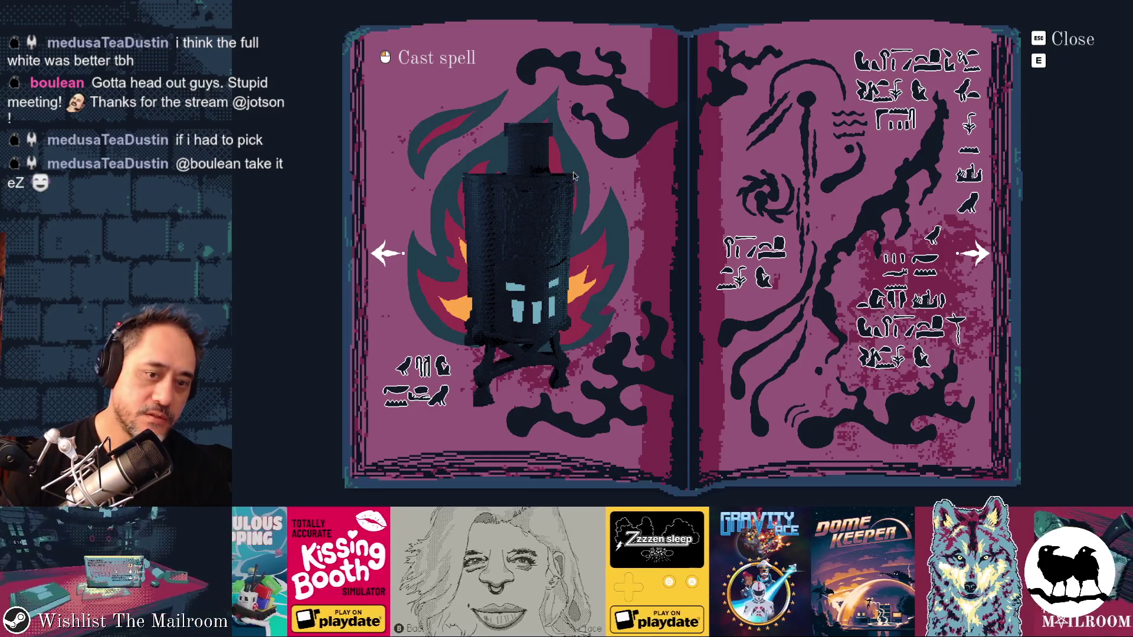
key(alt+Tab)
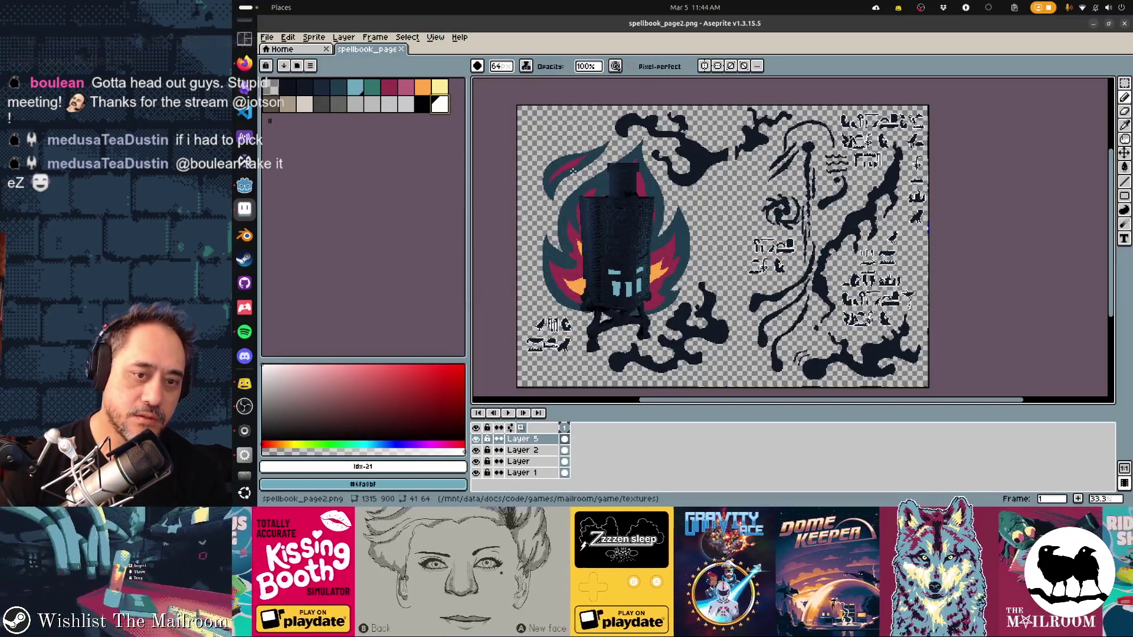
Step: Undo the latest pencil strokes on the glyphs and ready the Magic Wand for whole-layer colour selection
key(ctrl+z)
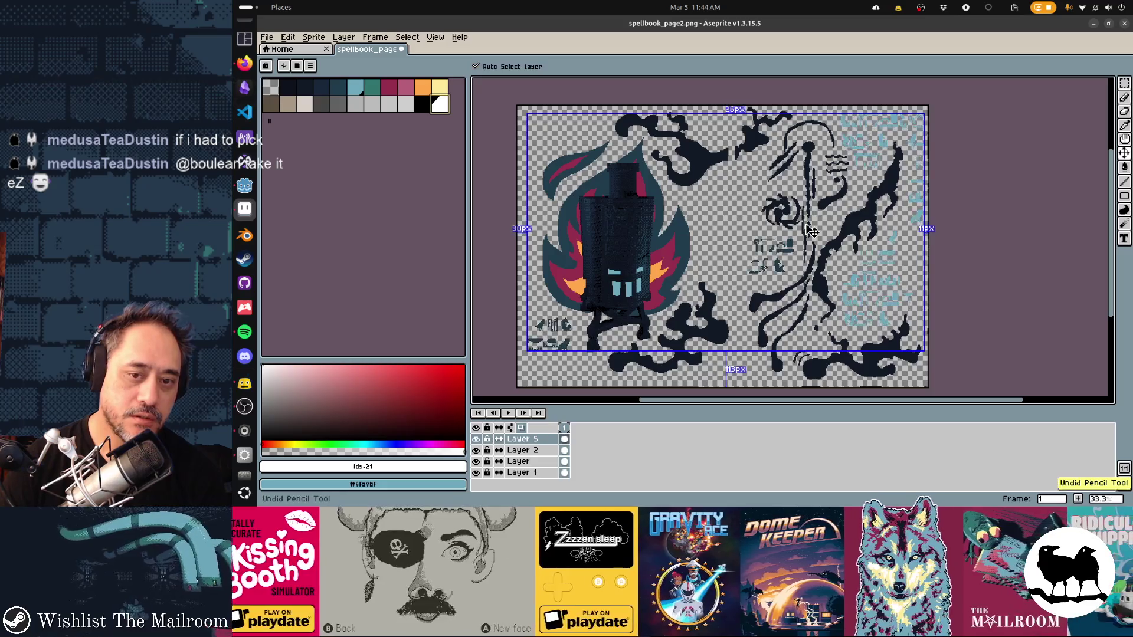
key(ctrl+y)
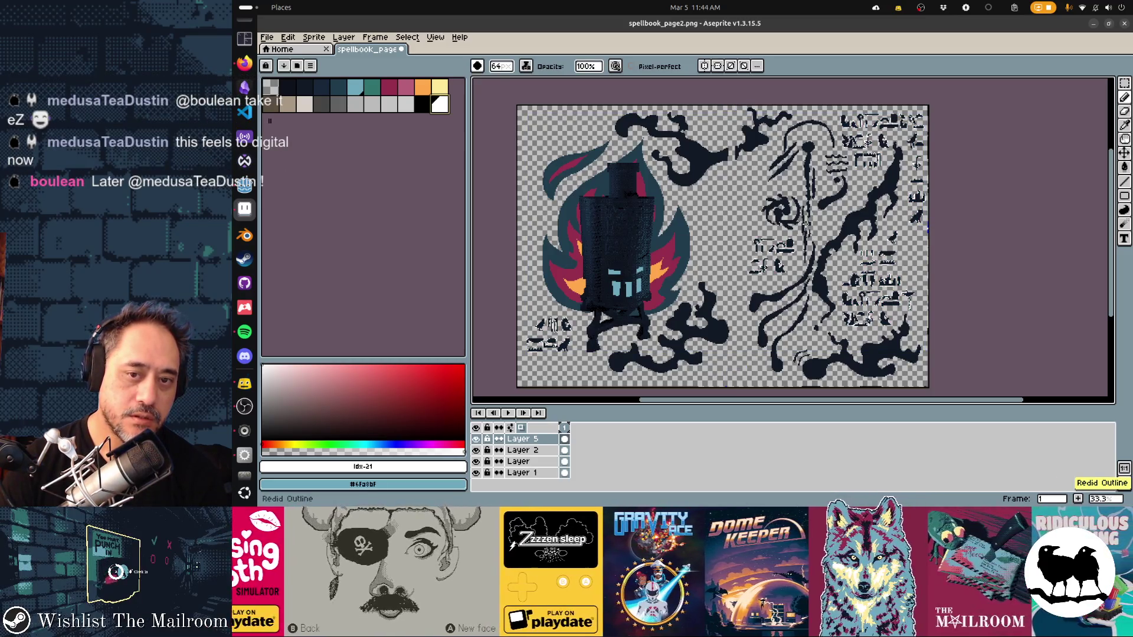
key(ctrl+z)
key(ctrl+z)
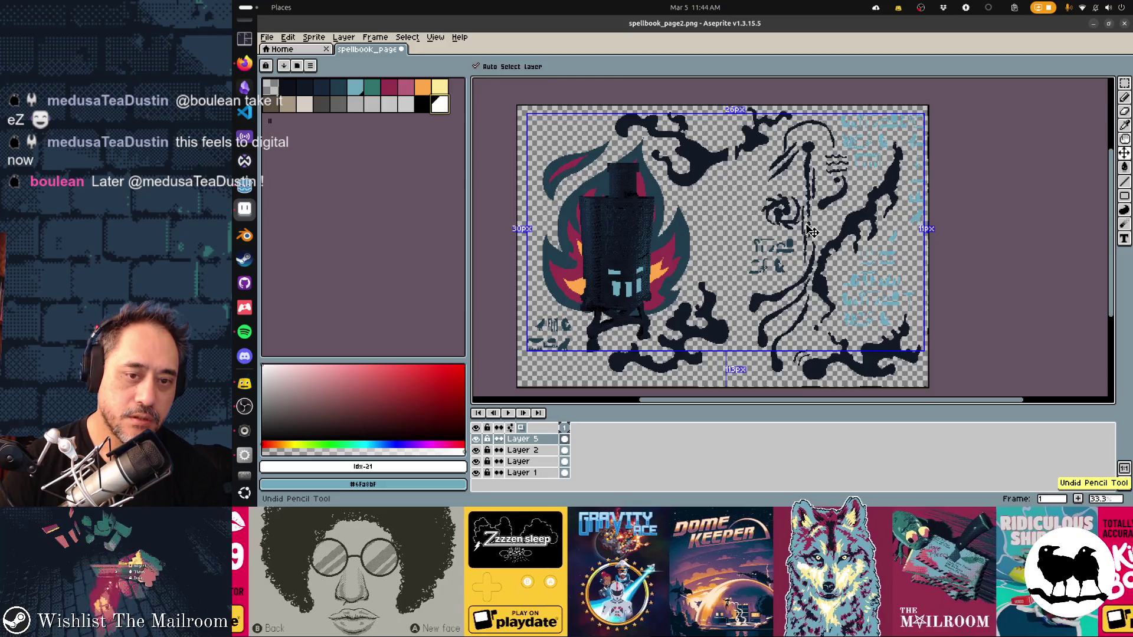
key(w)
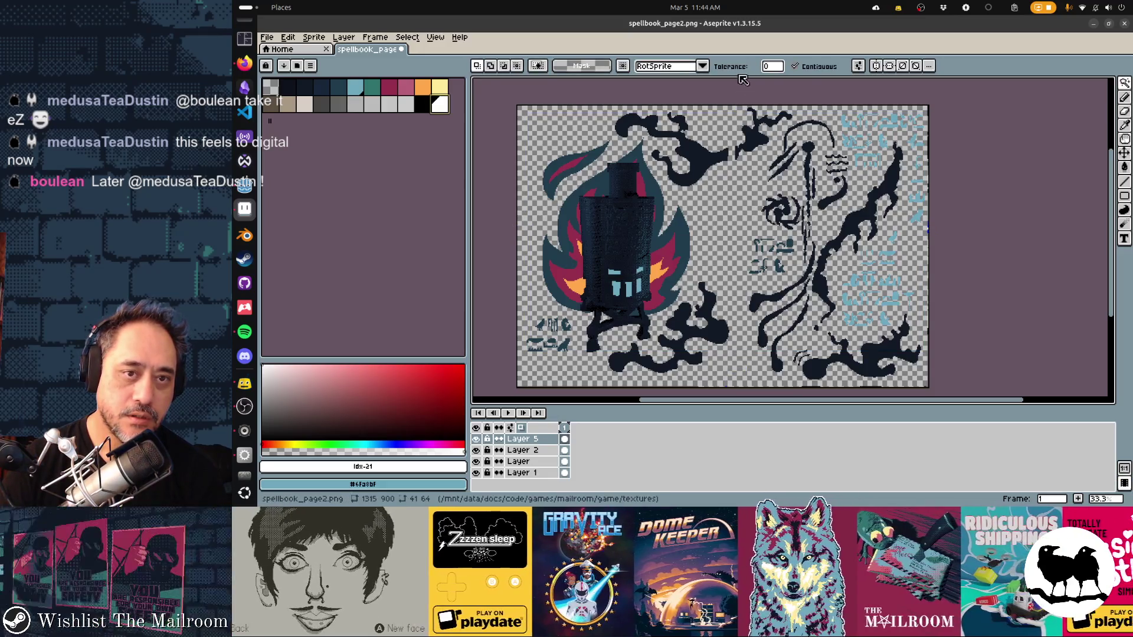
click(817, 69)
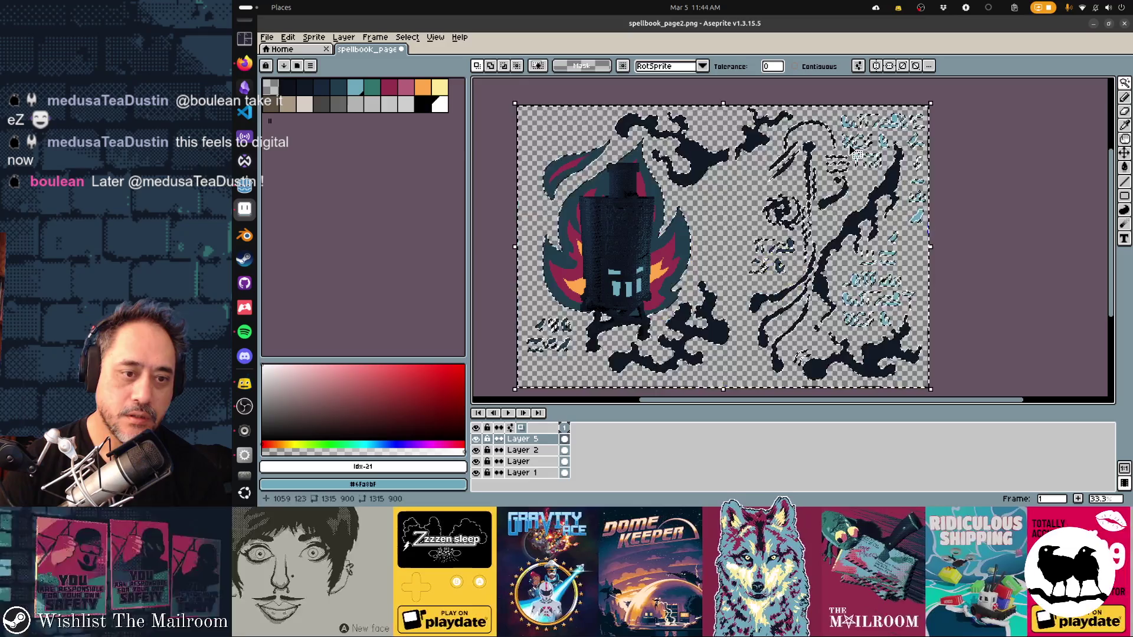
scroll(853, 152, up, 1)
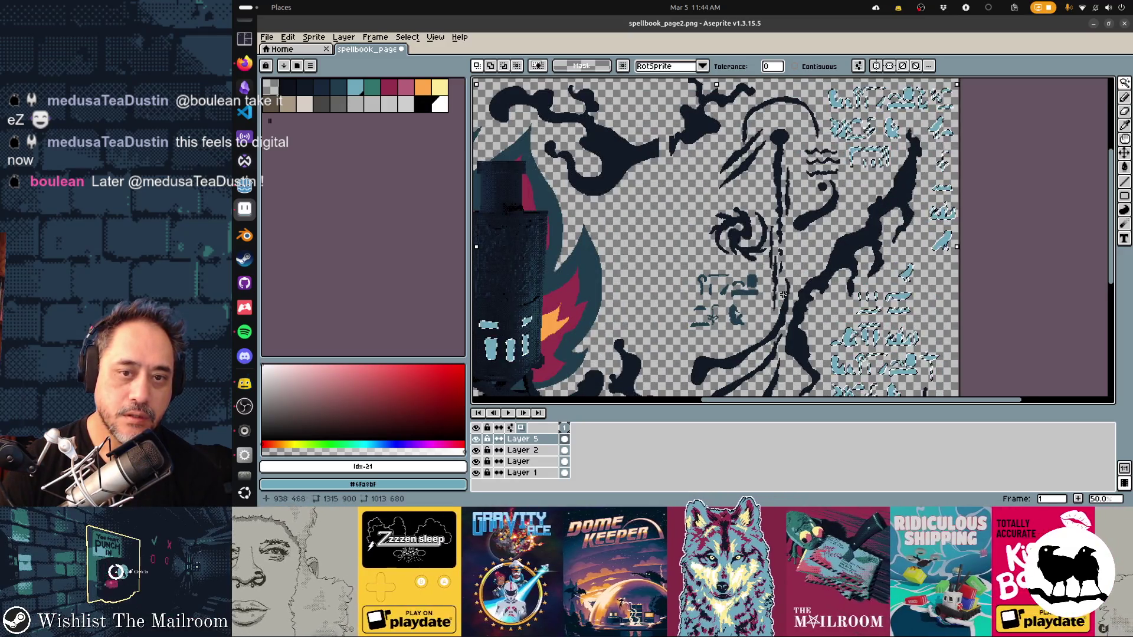
Step: Marquee-select the glyph cluster below the furnace and the right-page glyph block
drag(650, 322, 804, 226)
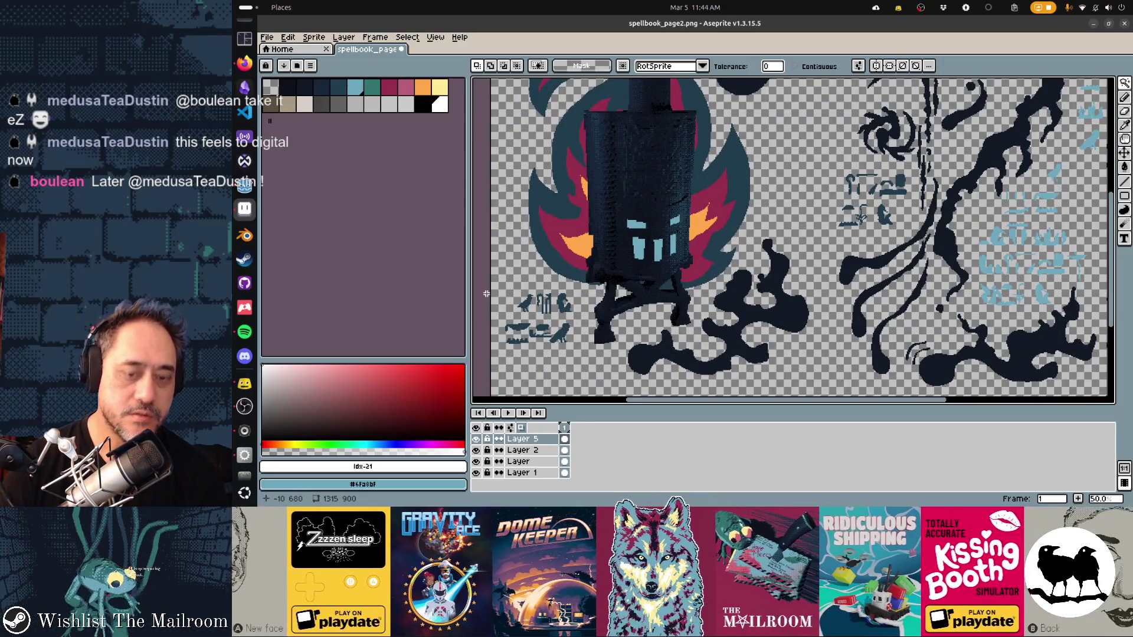
key(m)
drag(548, 341, 475, 285)
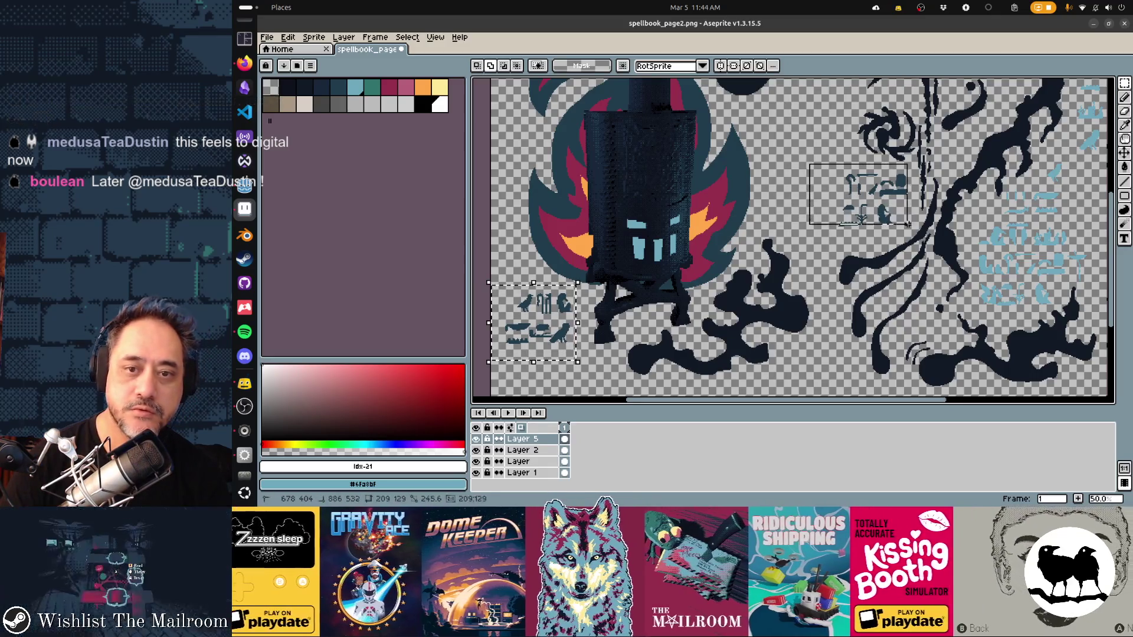
drag(968, 210, 1089, 328)
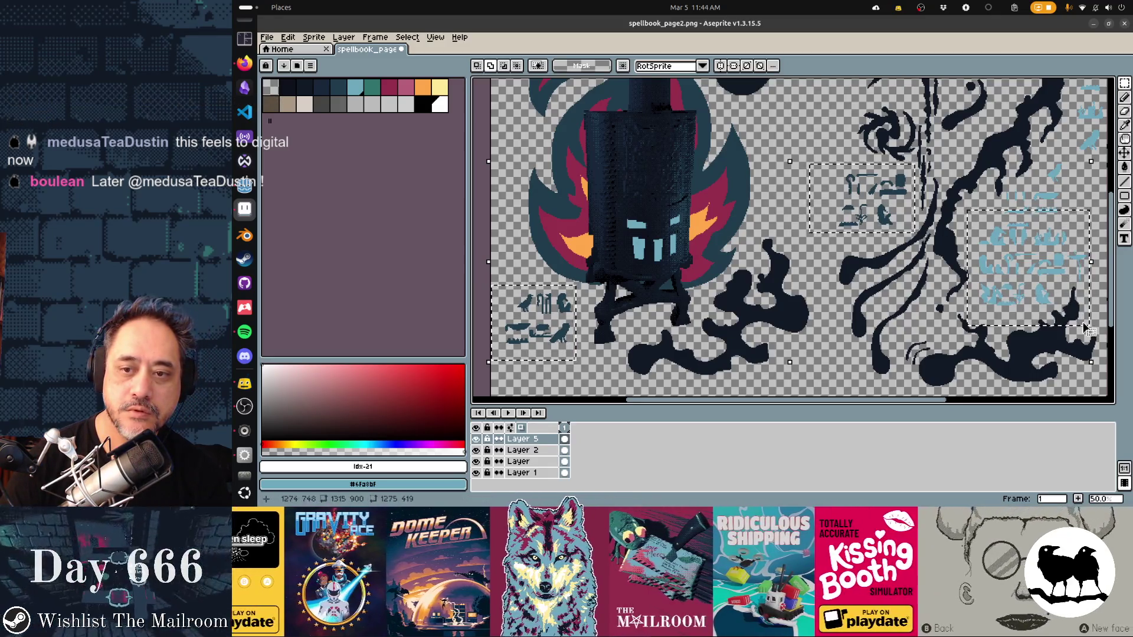
scroll(974, 266, up, 1)
scroll(785, 186, down, 2)
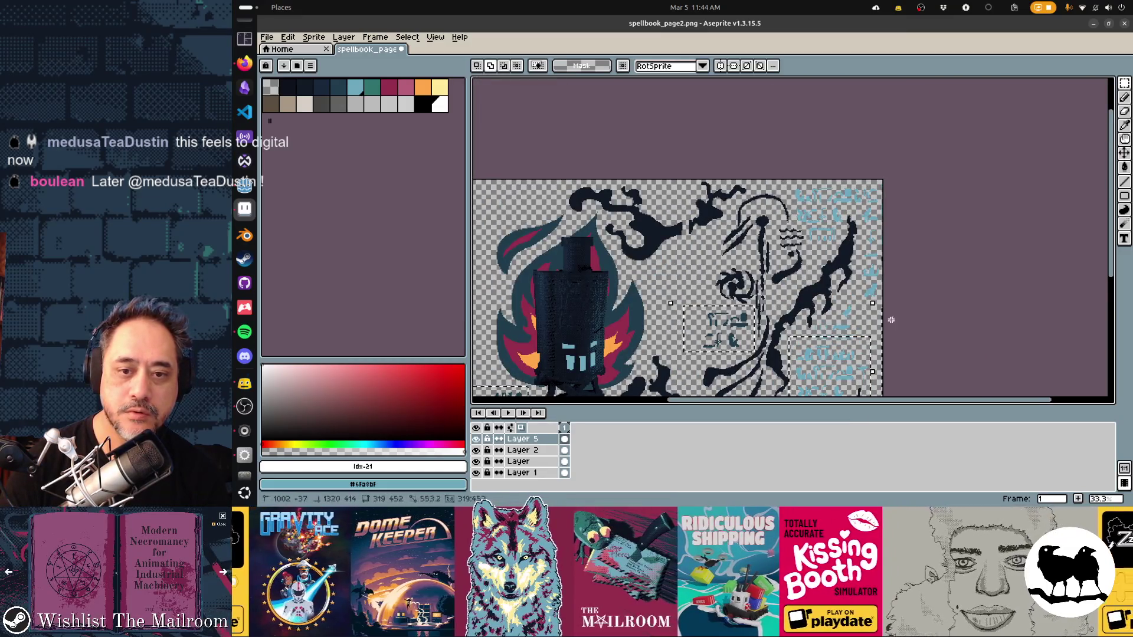
scroll(915, 364, up, 1)
scroll(933, 177, up, 1)
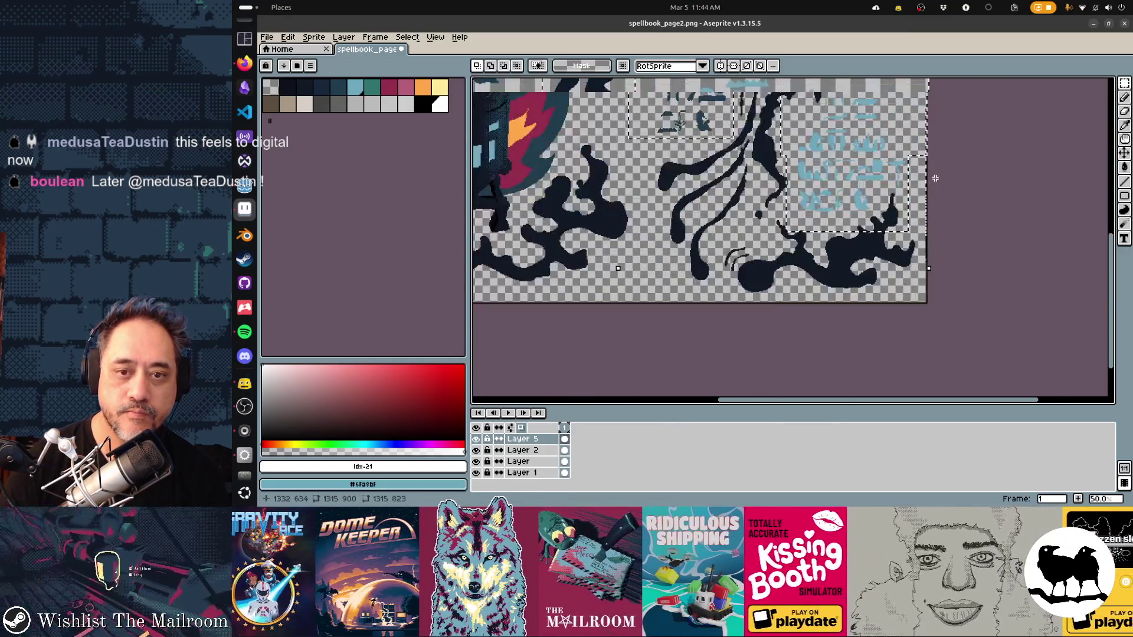
scroll(901, 212, up, 1)
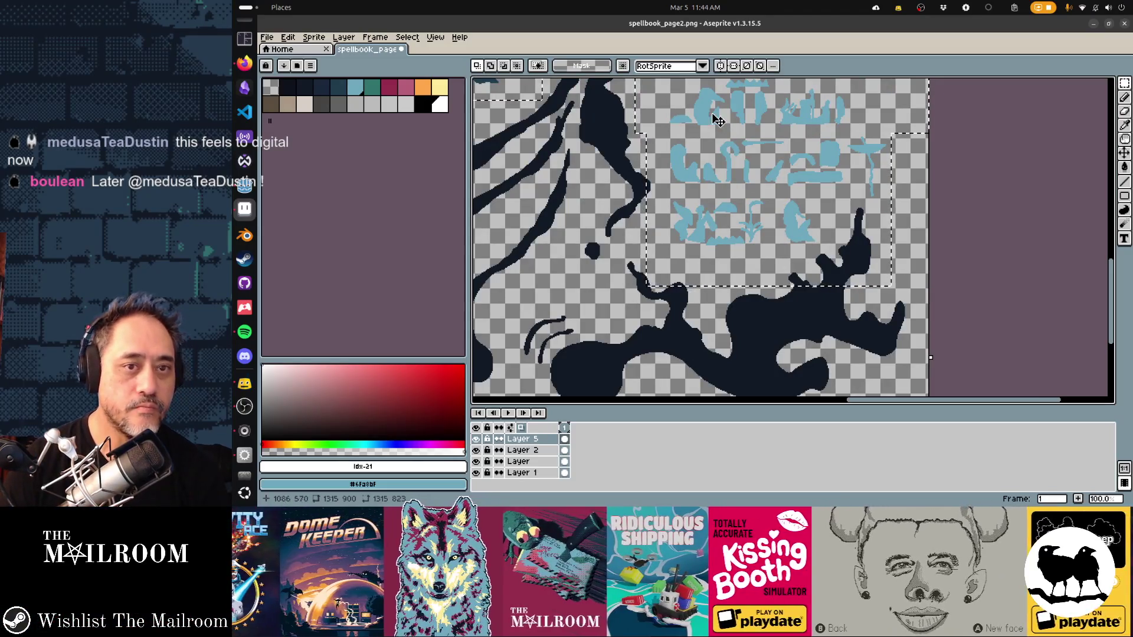
Step: Select the right-page glyph shapes by colour with the Magic Wand and recentre the page
key(w)
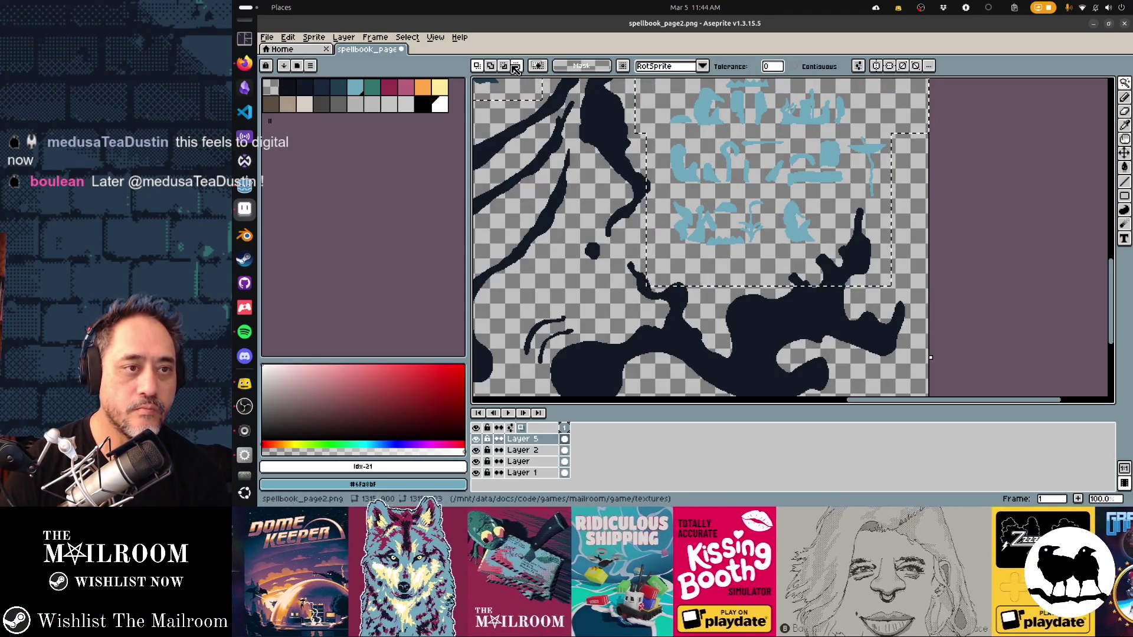
drag(571, 133, 681, 196)
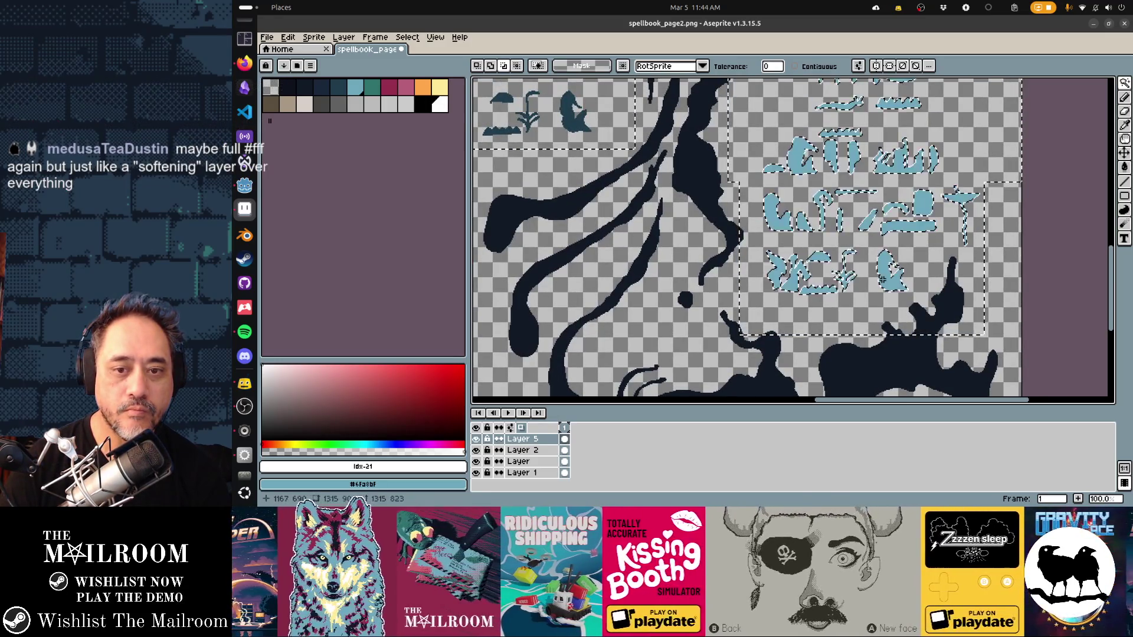
scroll(774, 212, up, 1)
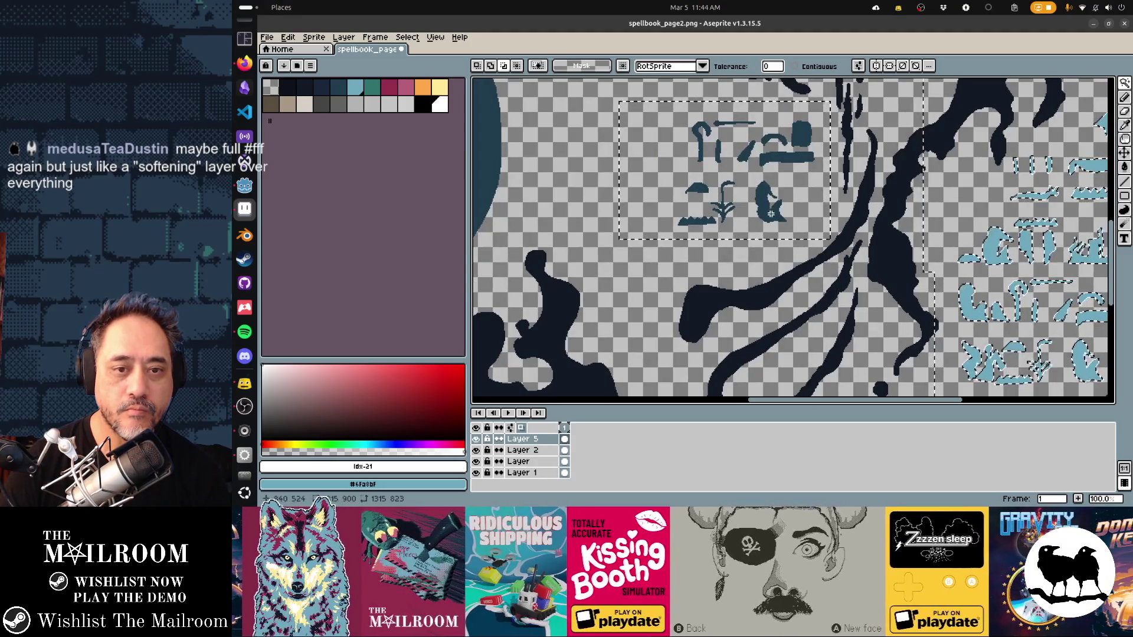
click(773, 212)
scroll(773, 212, up, 1)
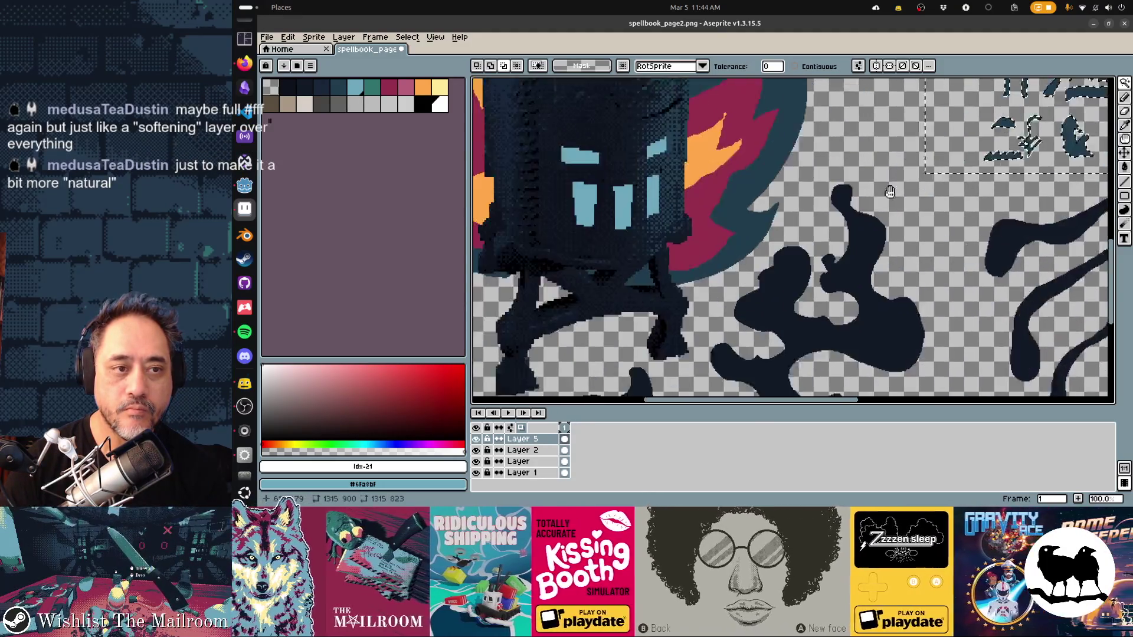
scroll(768, 256, down, 2)
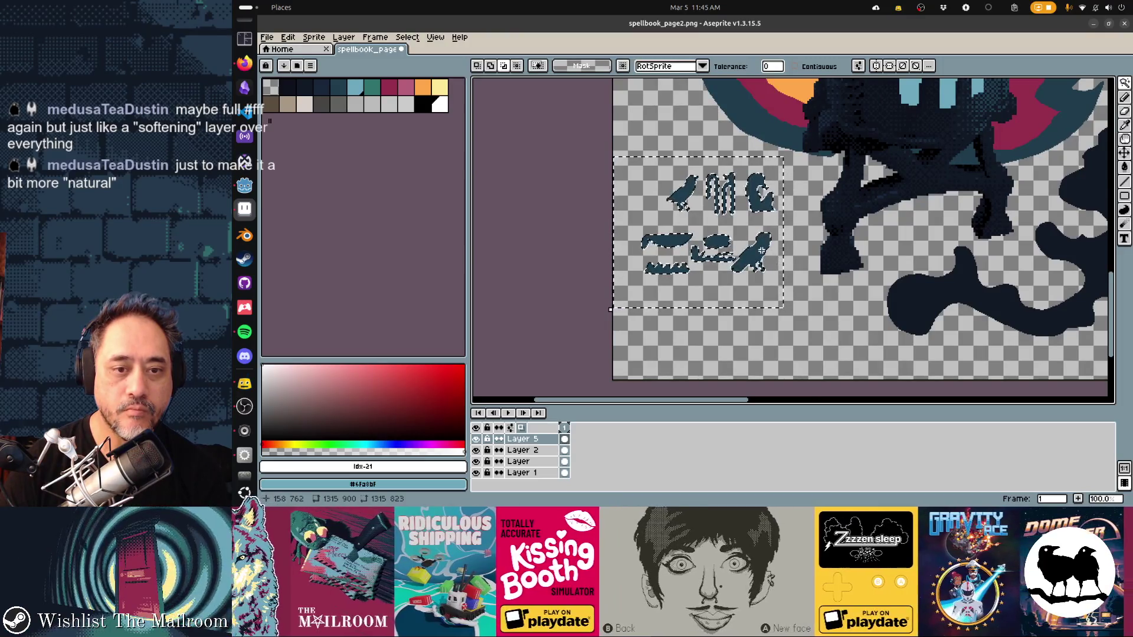
scroll(767, 256, down, 2)
scroll(833, 256, down, 1)
drag(833, 257, 761, 282)
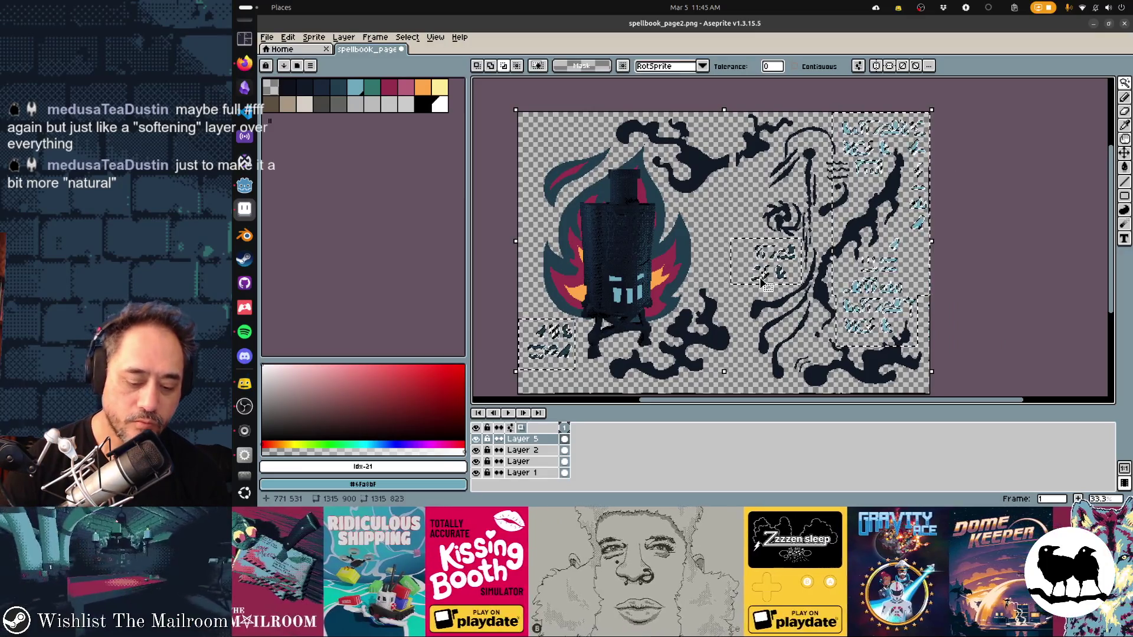
Step: Invert the selection, recolour the glyphs with the Pencil, and save the spellbook page
click(315, 37)
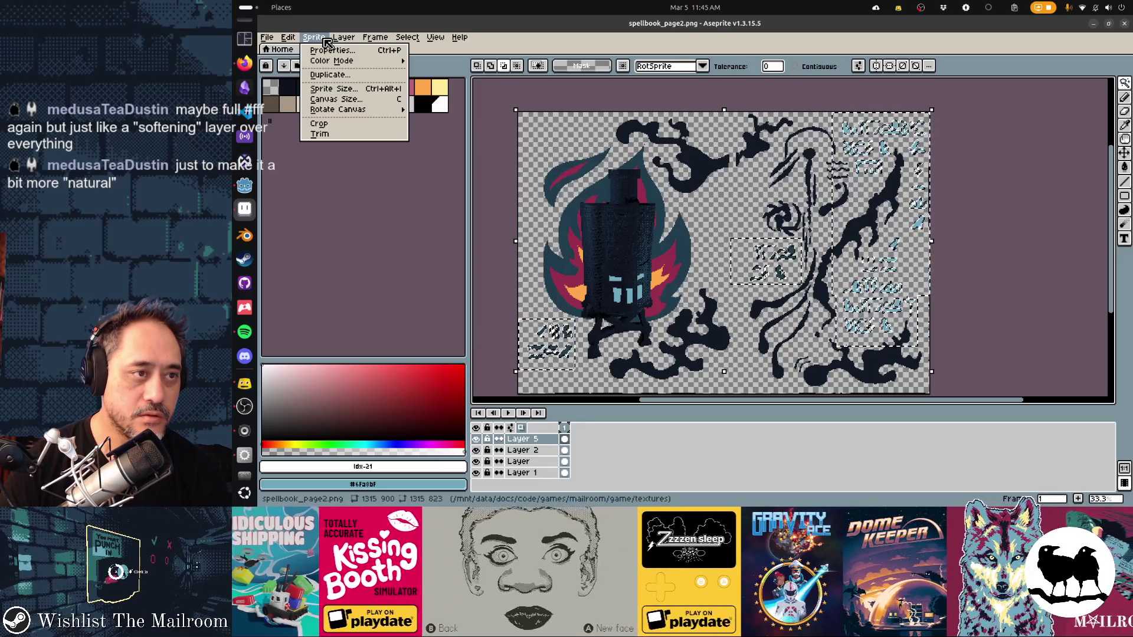
click(418, 83)
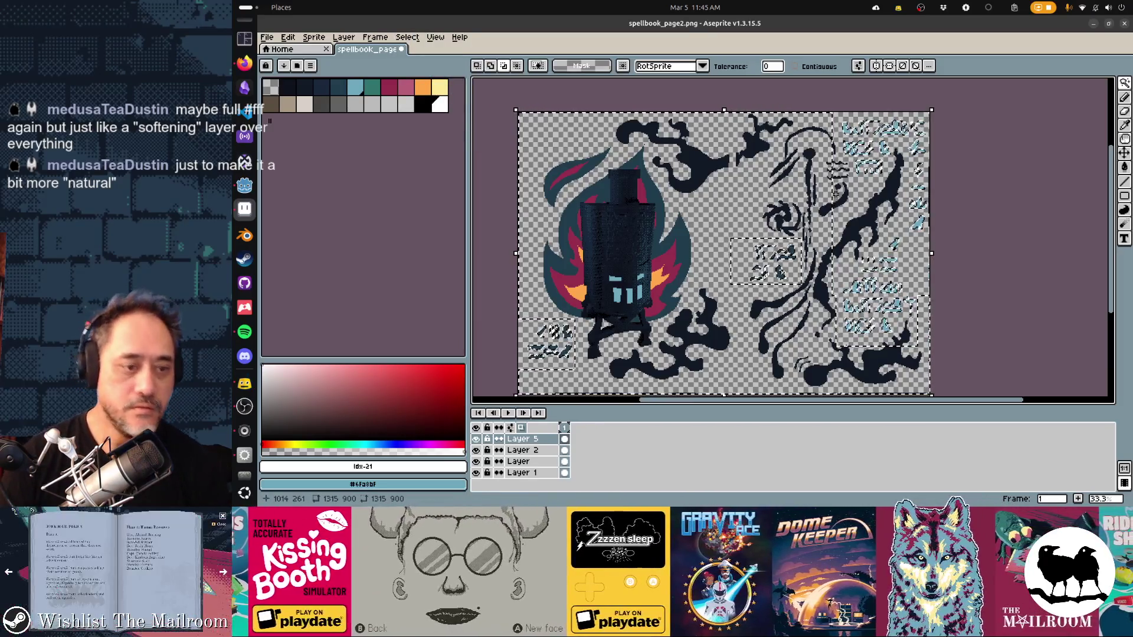
key(b)
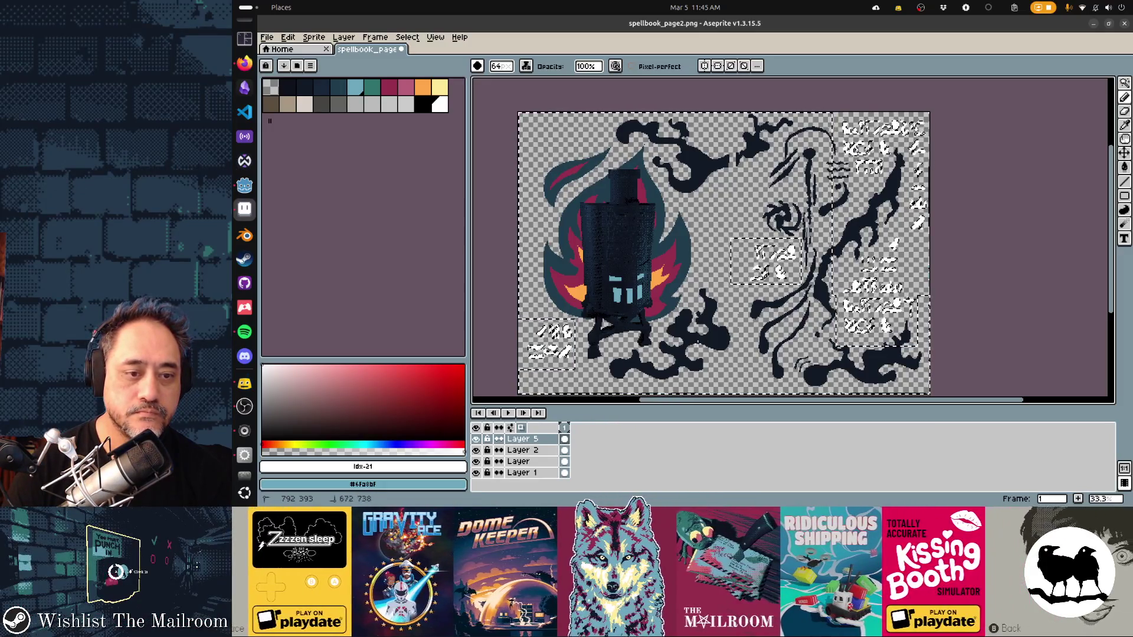
key(ctrl+s)
Step: Select the PrevButton node in Godot's spellbook scene and flip a page in the running game
key(alt+Tab)
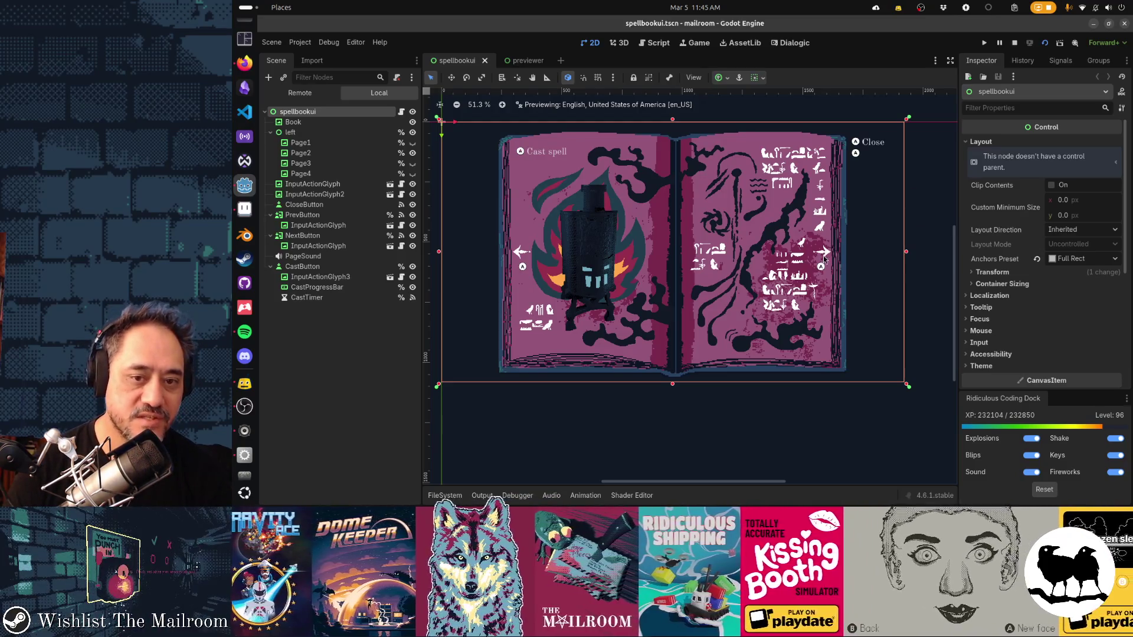
click(519, 254)
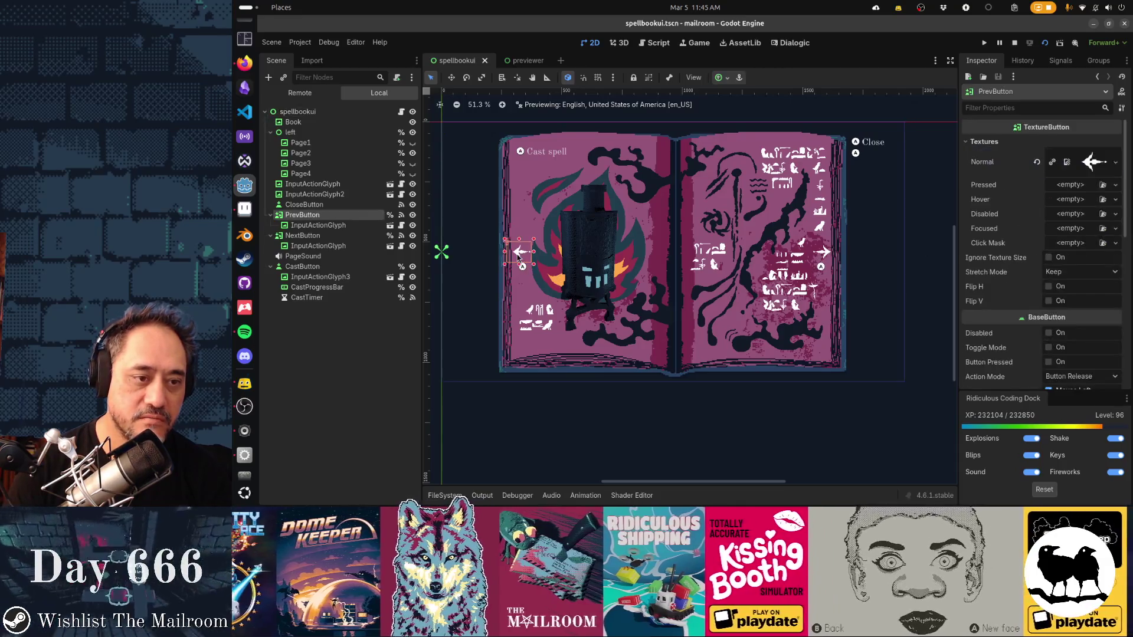
key(alt+Tab)
key(alt+Tab)
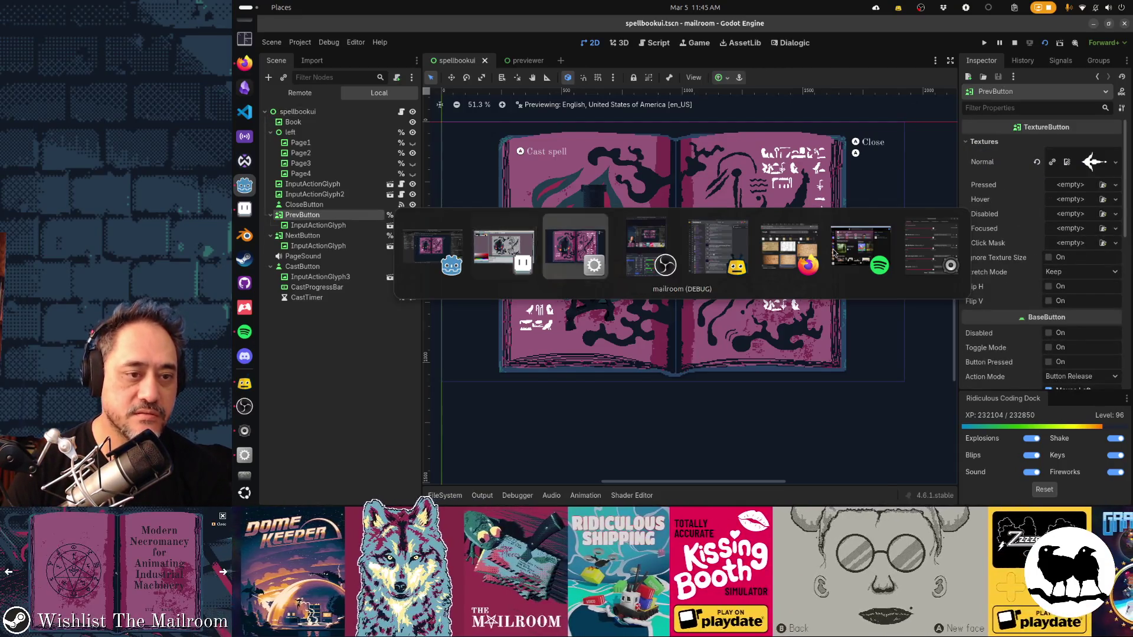
click(1006, 250)
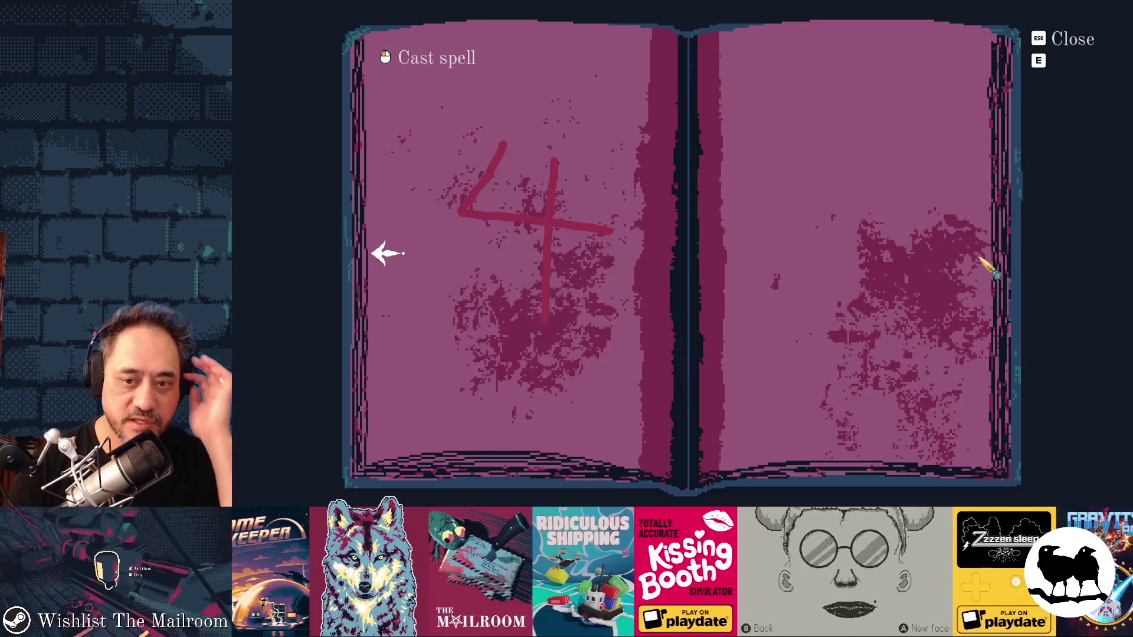
Step: Page back and forth through the spellbook between the title, furnace and black-hole spreads
click(383, 259)
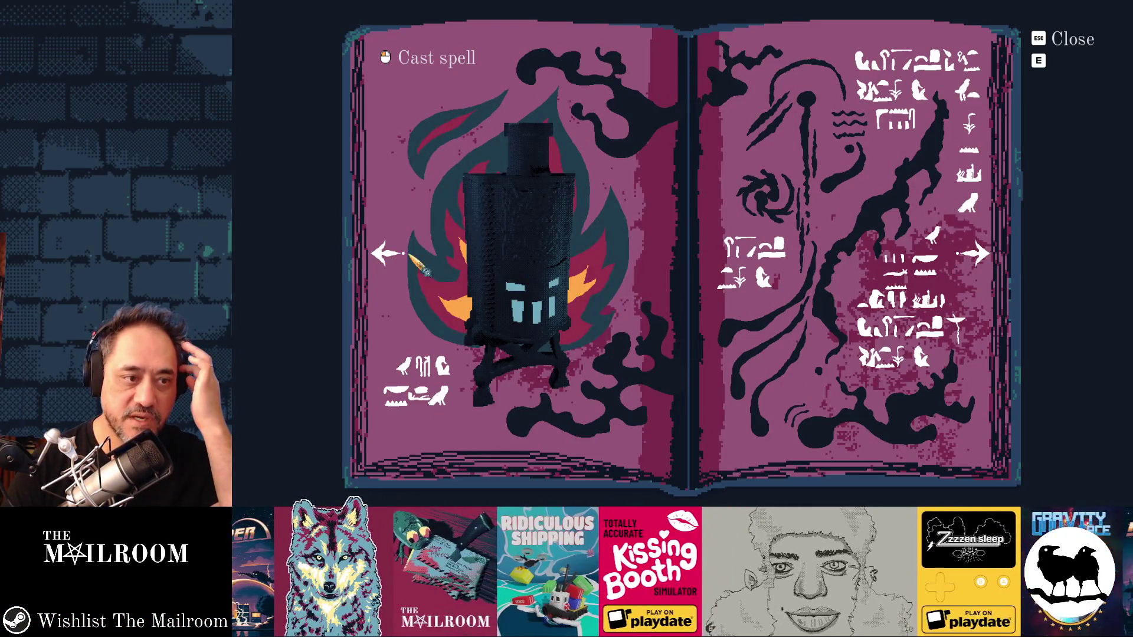
click(390, 256)
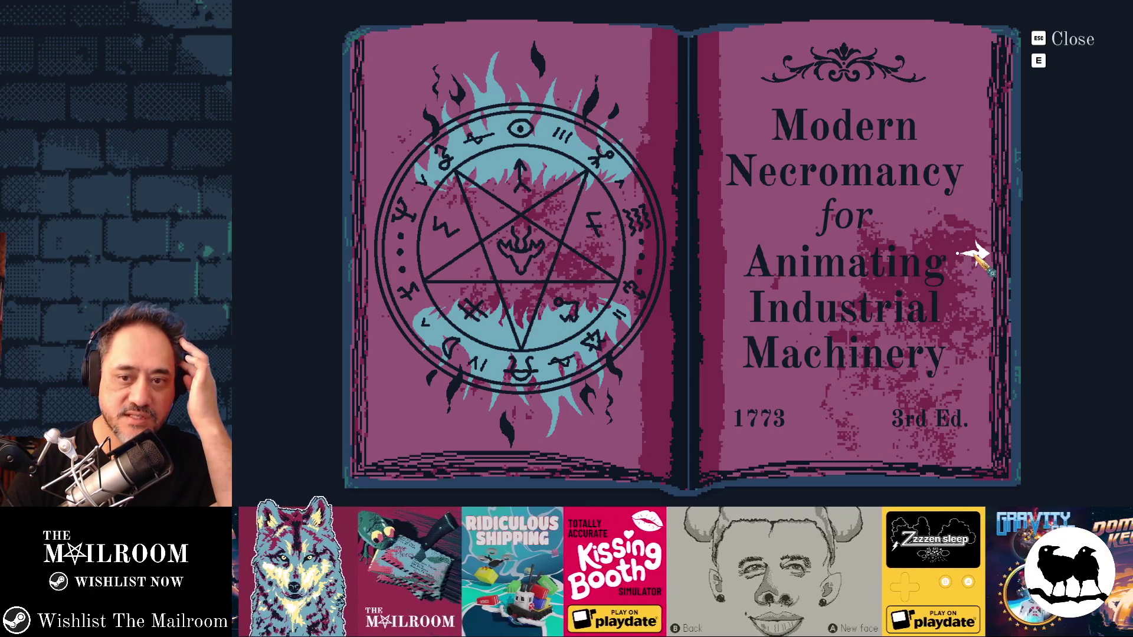
click(976, 255)
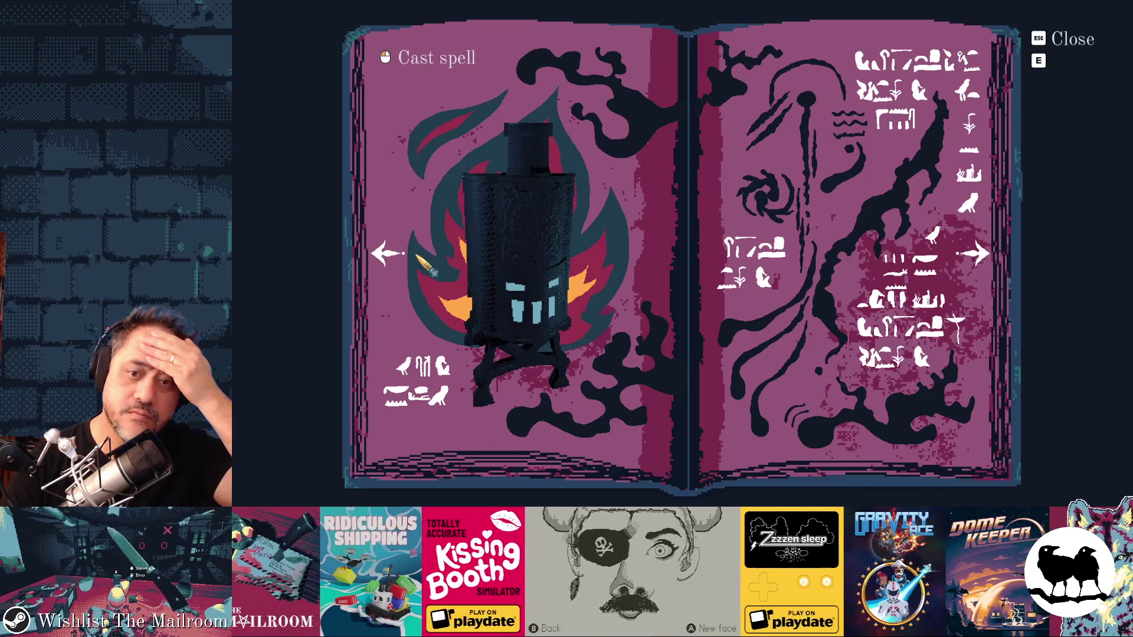
click(976, 255)
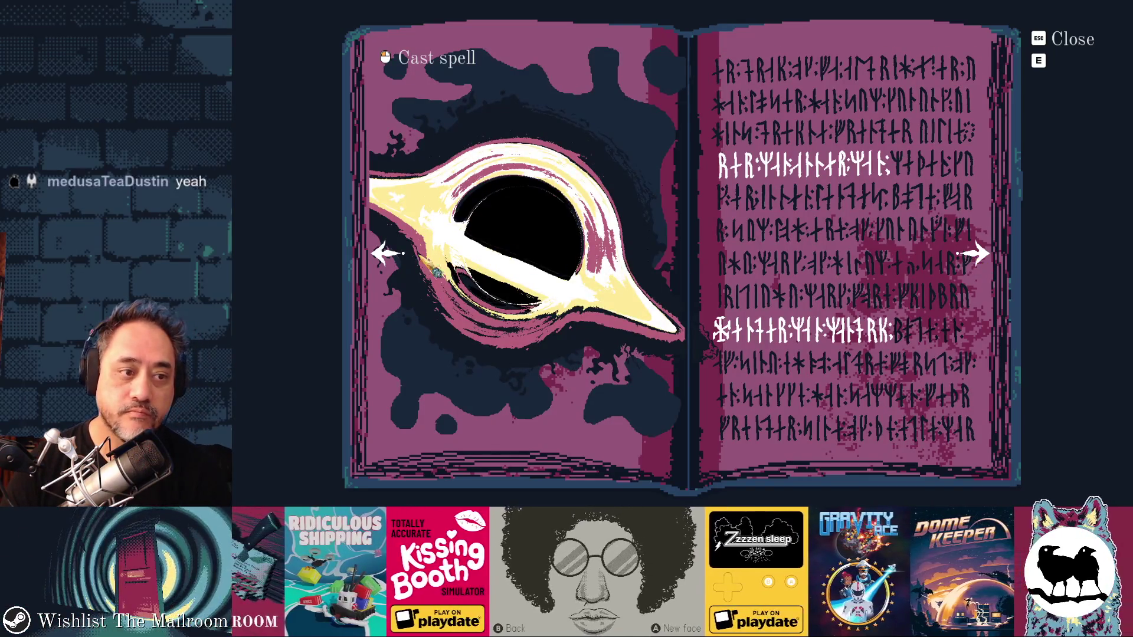
click(387, 256)
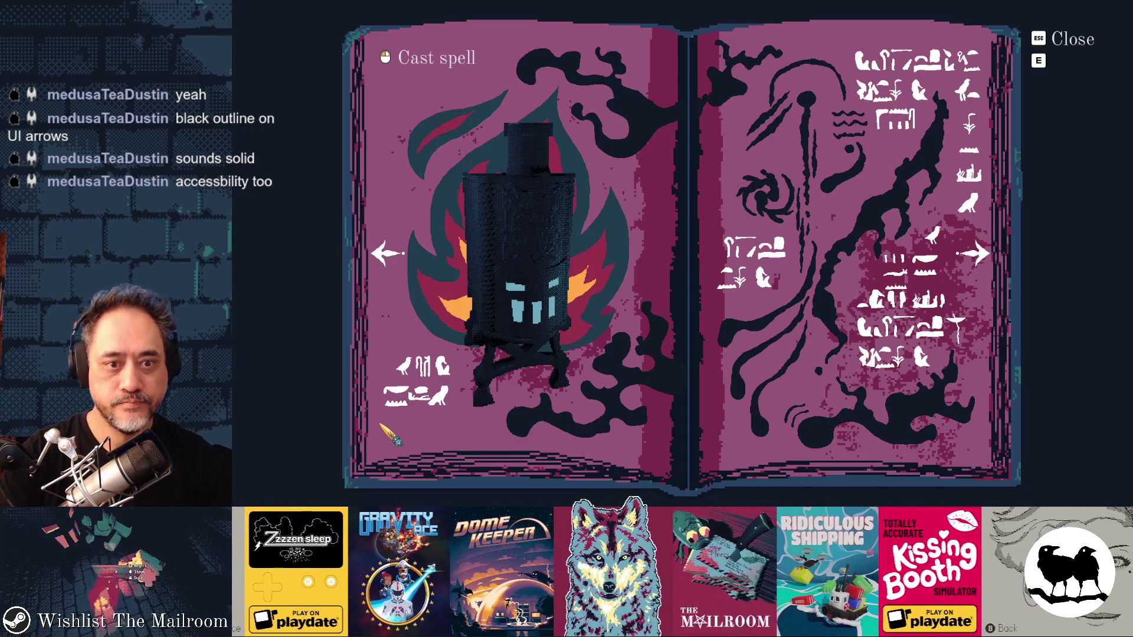
Step: Close the spellbook overlay and the game, then bring the Godot editor back in front
key(Escape)
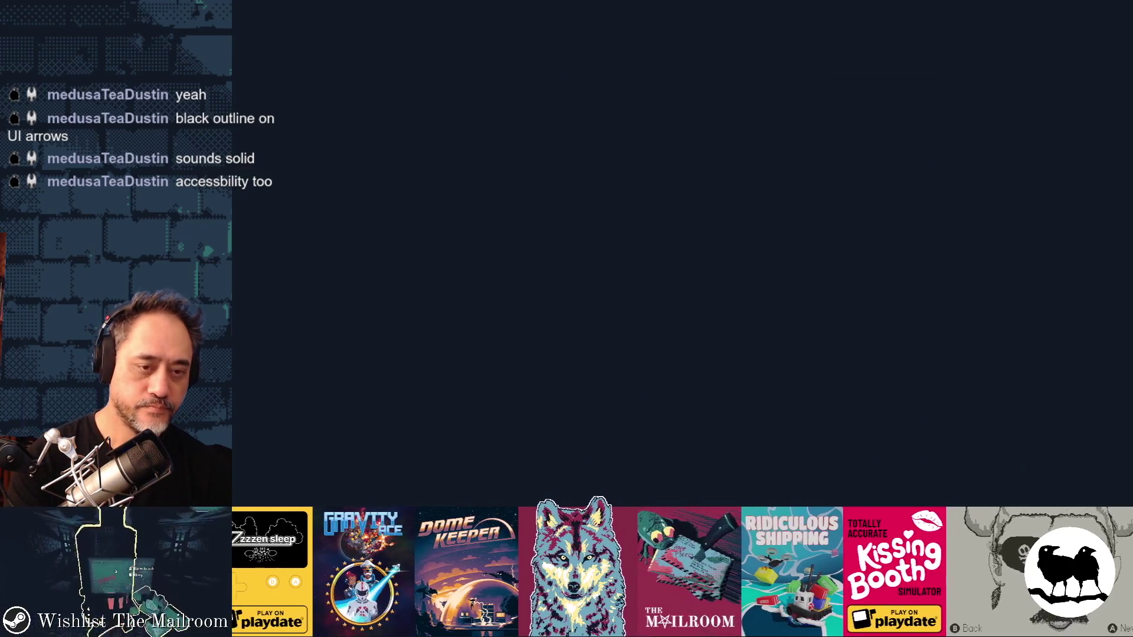
key(alt+F4)
key(alt+Tab)
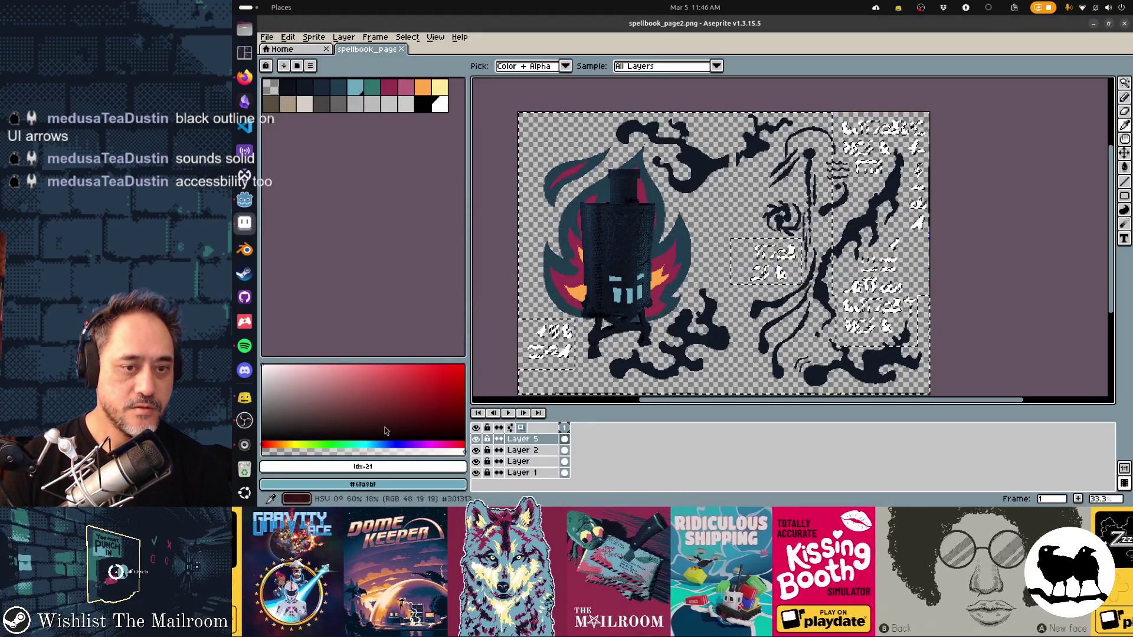
key(alt+Tab)
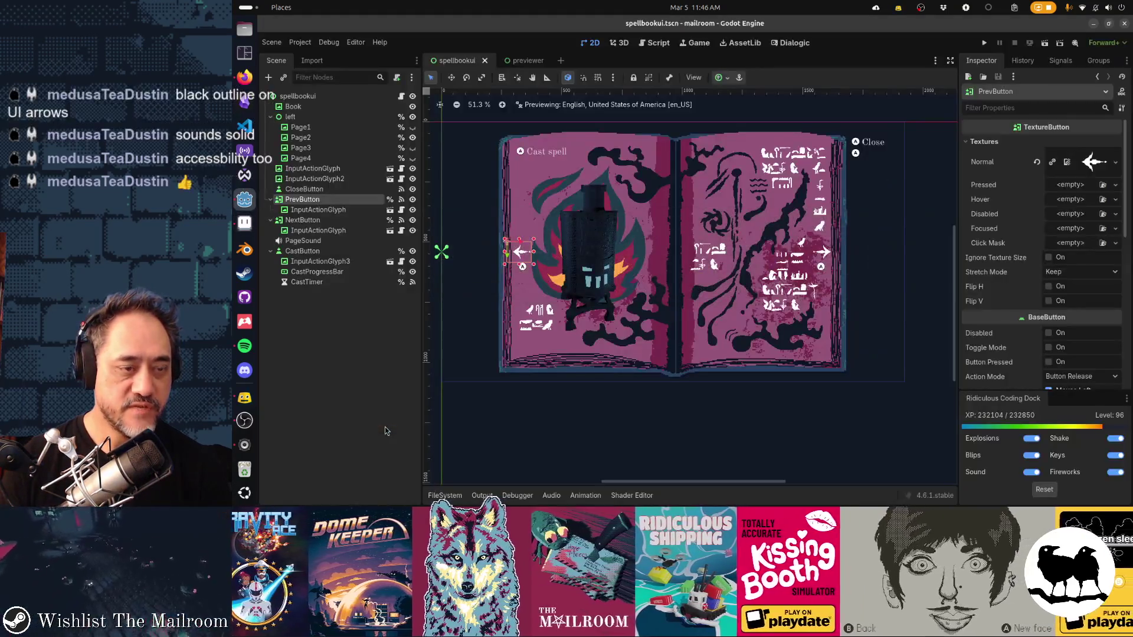
Step: In spellbookui.gd rename spell "blood" to "furnace" in the spells list and the cast_spell match case
click(400, 97)
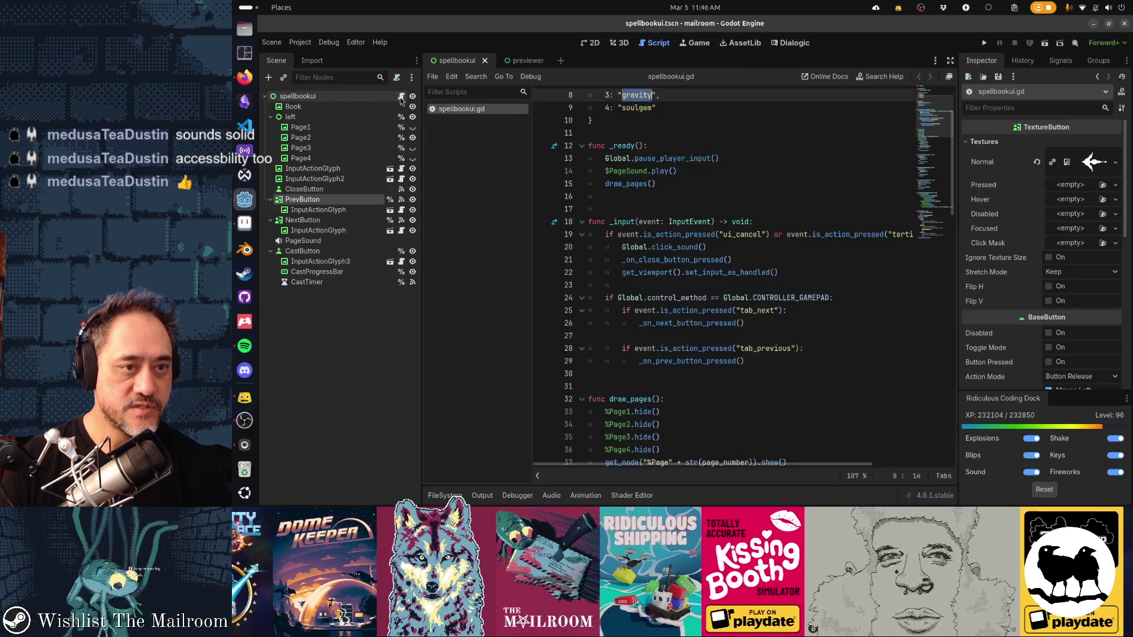
scroll(667, 168, up, 2)
click(637, 158)
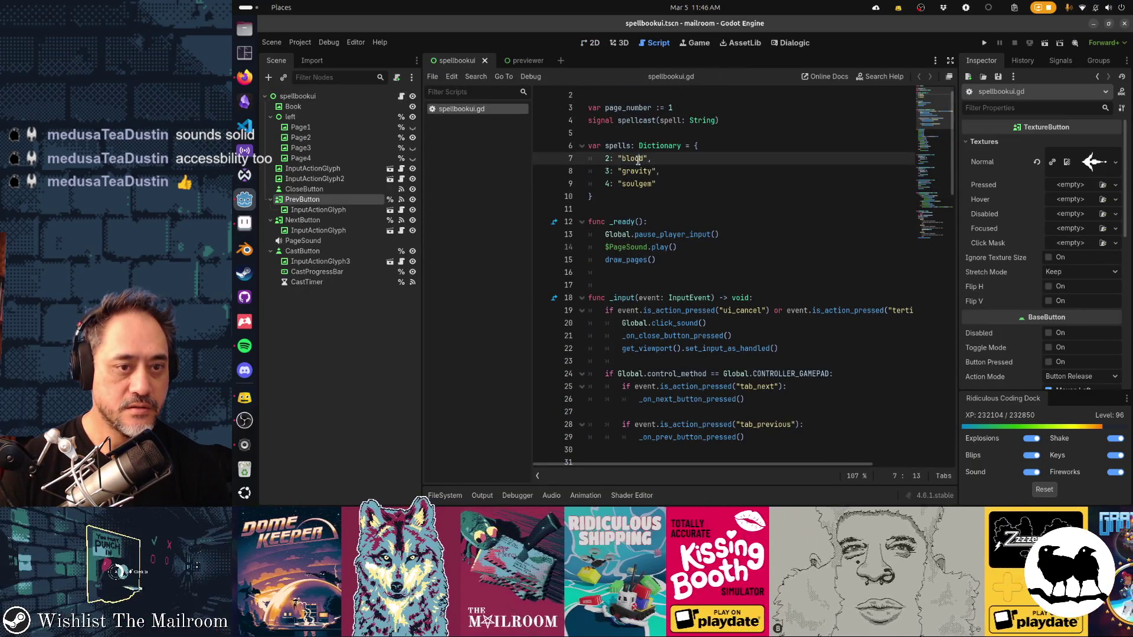
text(furnace)
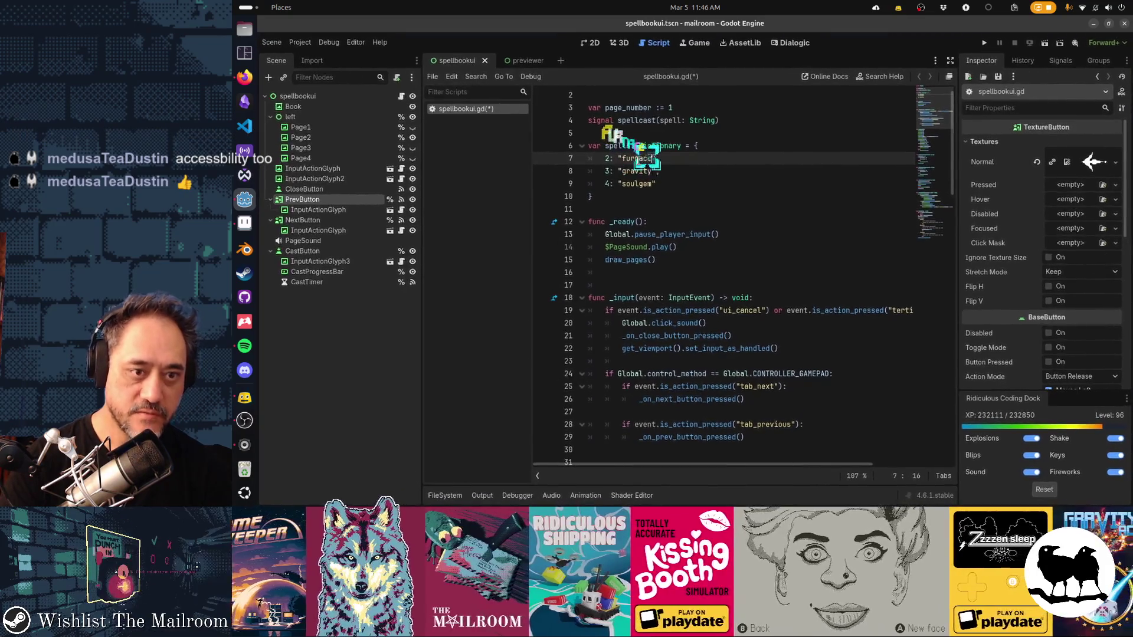
scroll(639, 217, down, 5)
scroll(655, 248, down, 7)
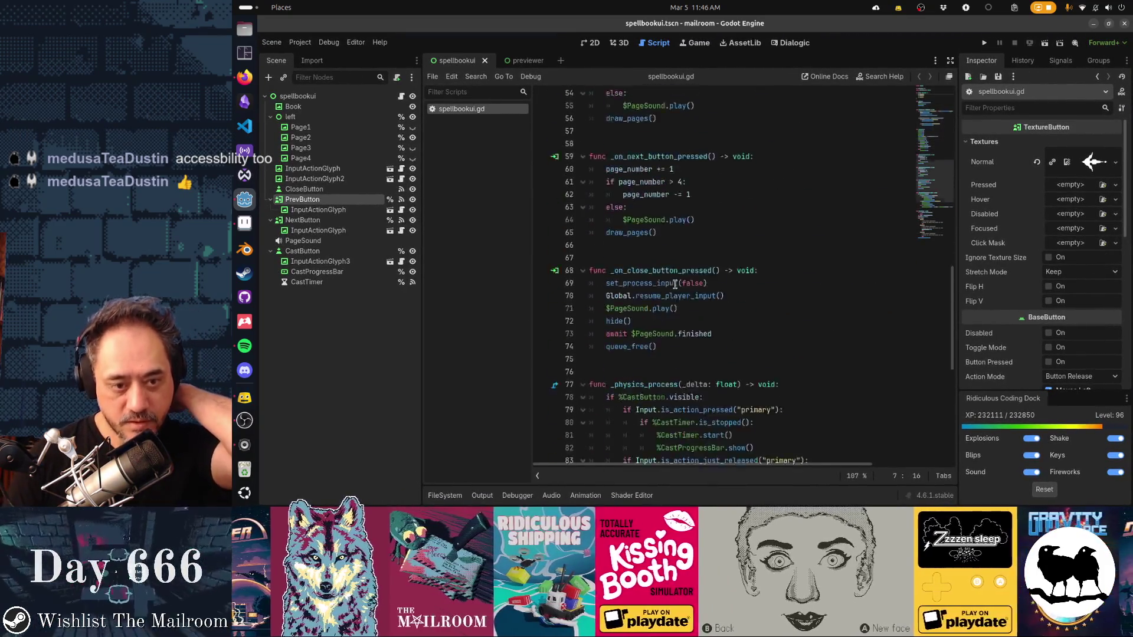
scroll(664, 266, down, 7)
scroll(675, 283, down, 7)
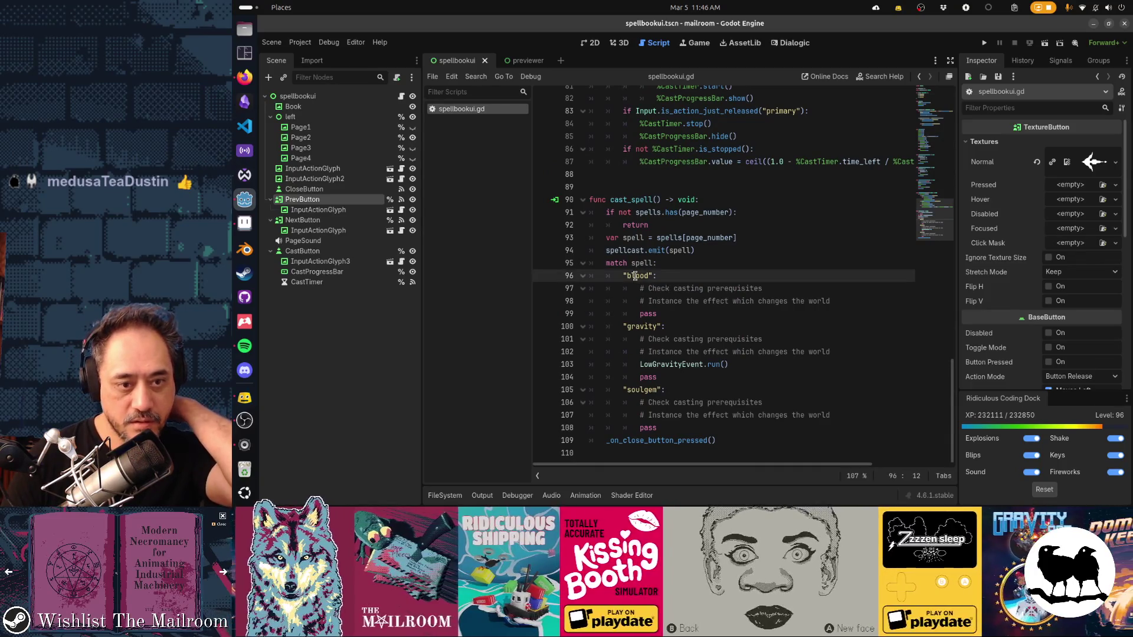
double_click(639, 275)
text(furnace)
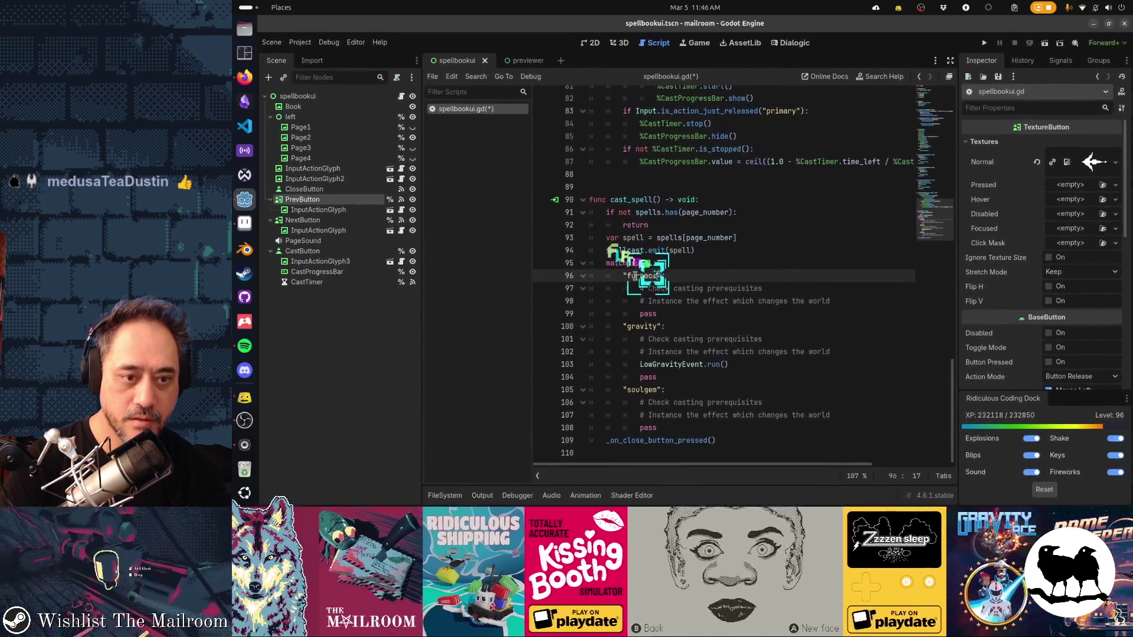
drag(673, 289, 695, 315)
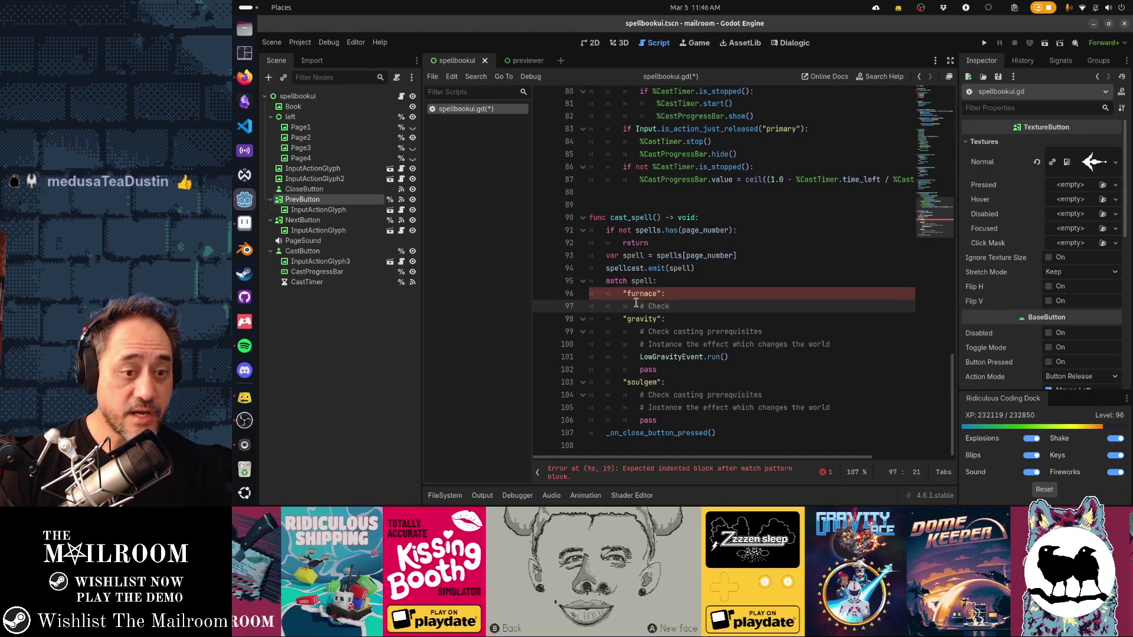
key(ctrl+z)
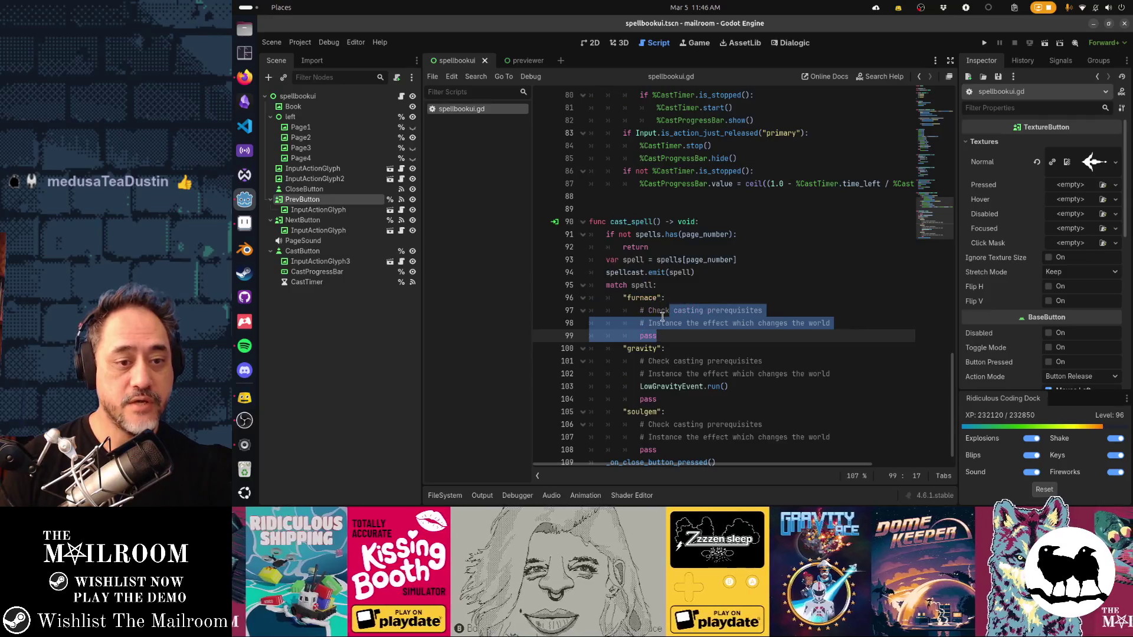
click(662, 321)
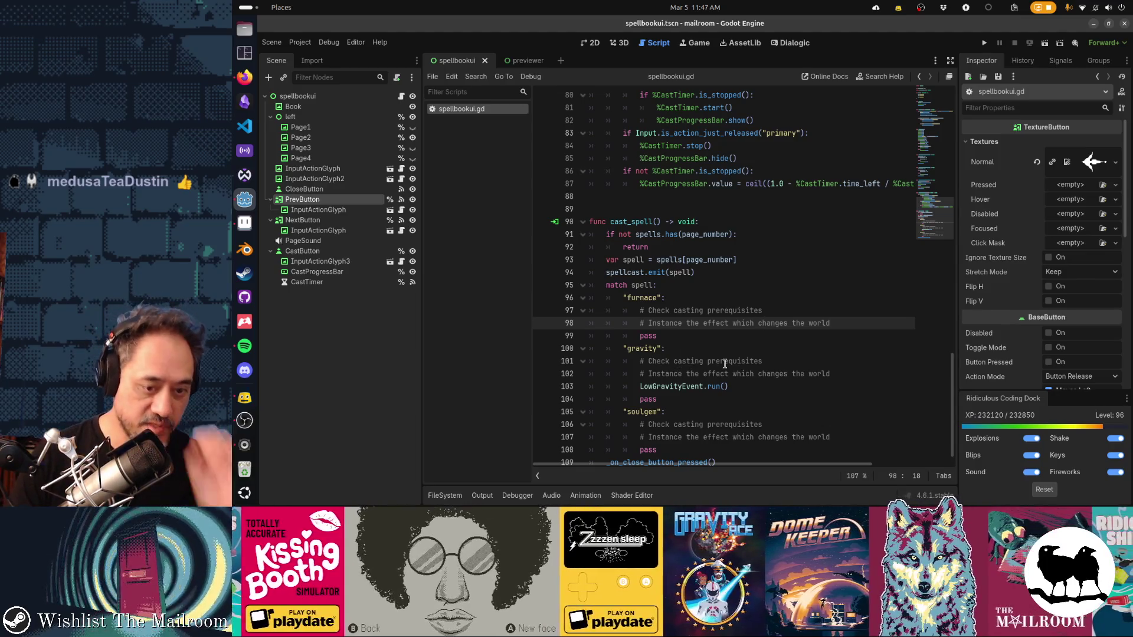
drag(625, 412, 687, 437)
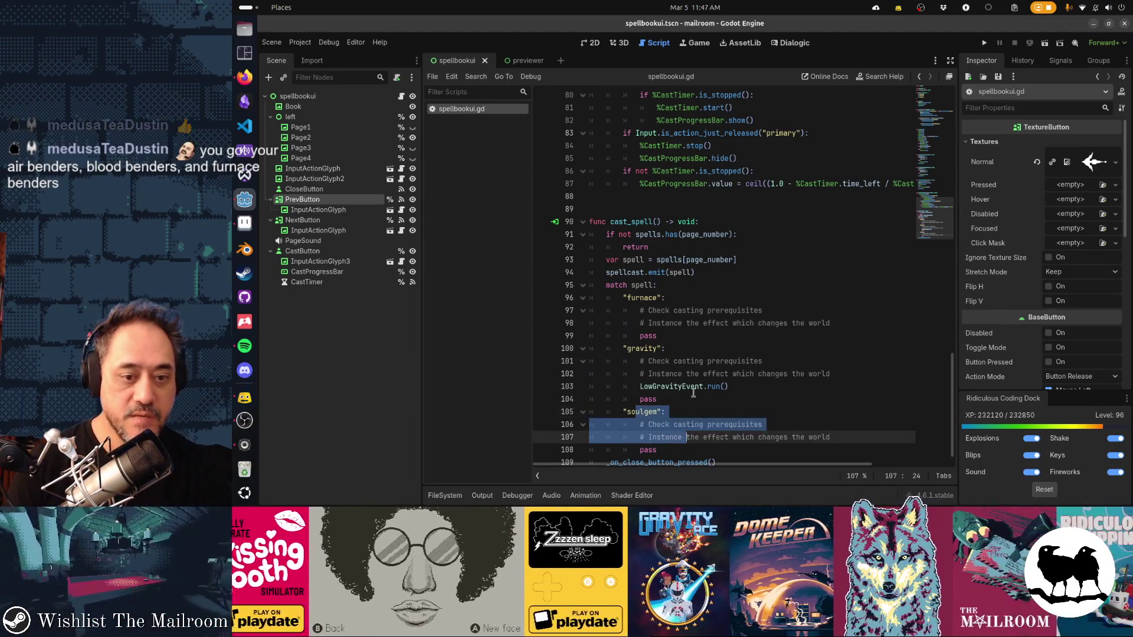
drag(728, 387, 645, 387)
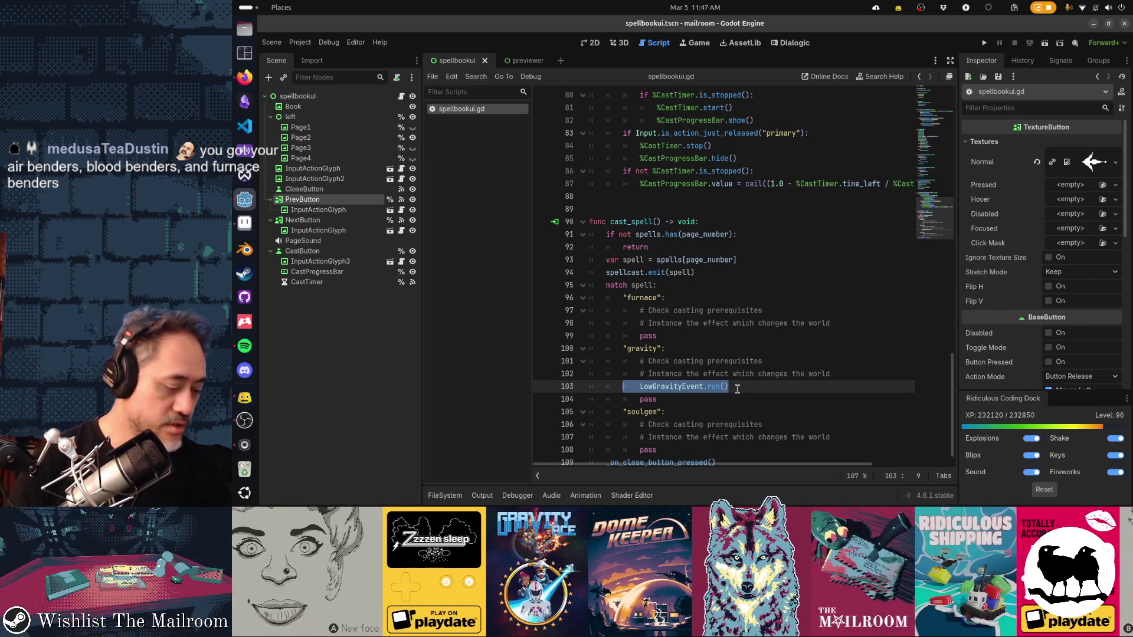
Step: Search the web for 'egyptian heirglyphs are letters?' from the browser
click(668, 333)
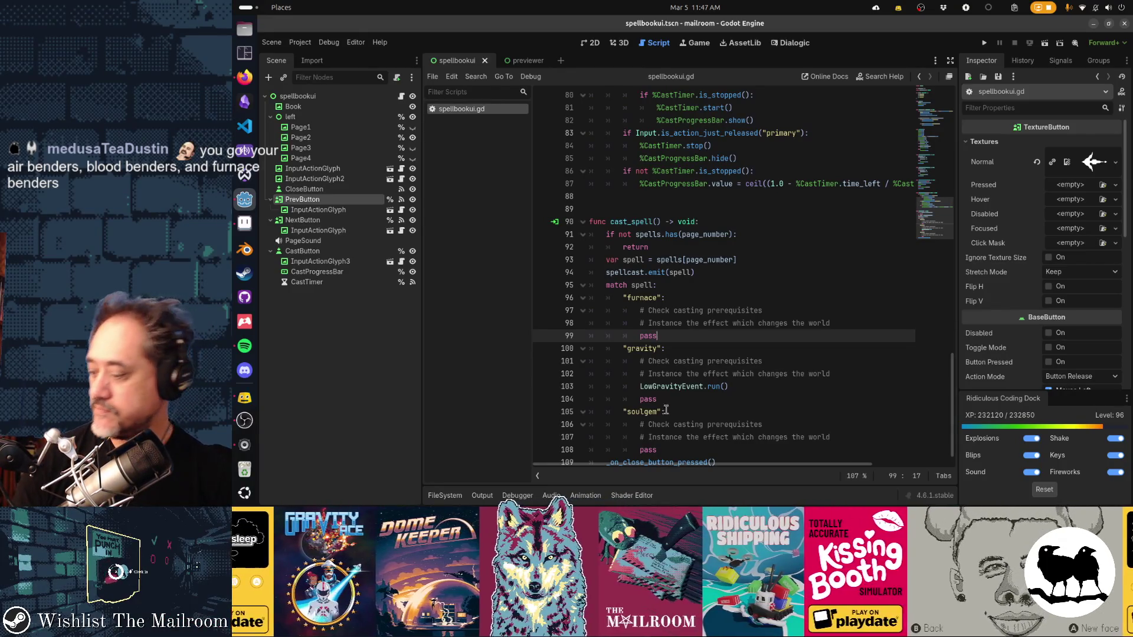
scroll(656, 432, up, 1)
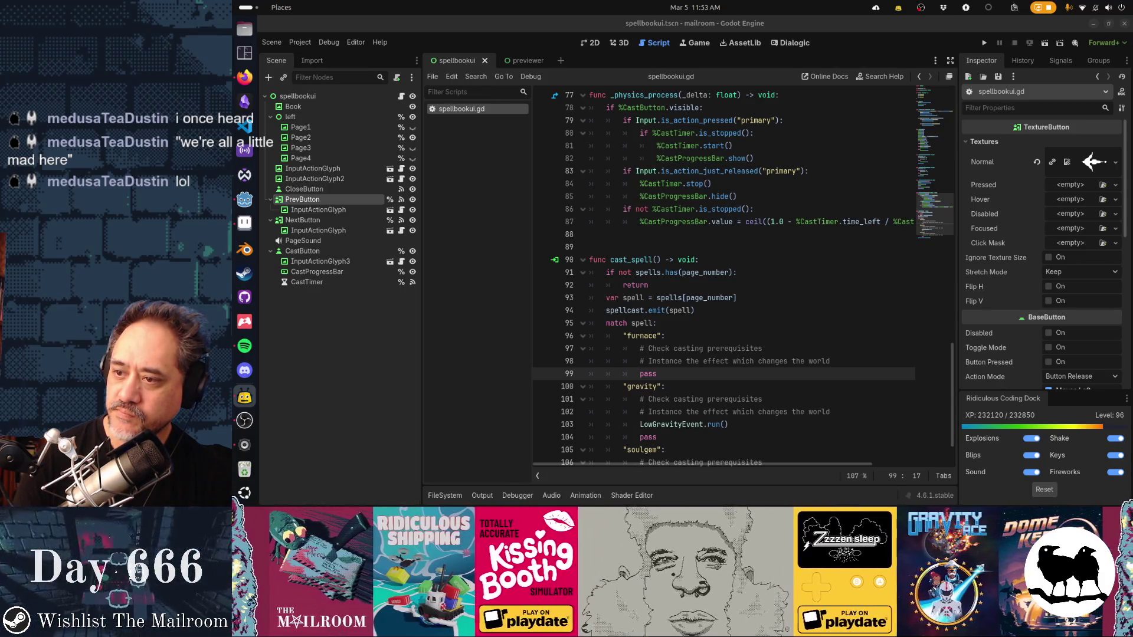
key(alt+Tab)
text(a)
text(ters?)
key(Return)
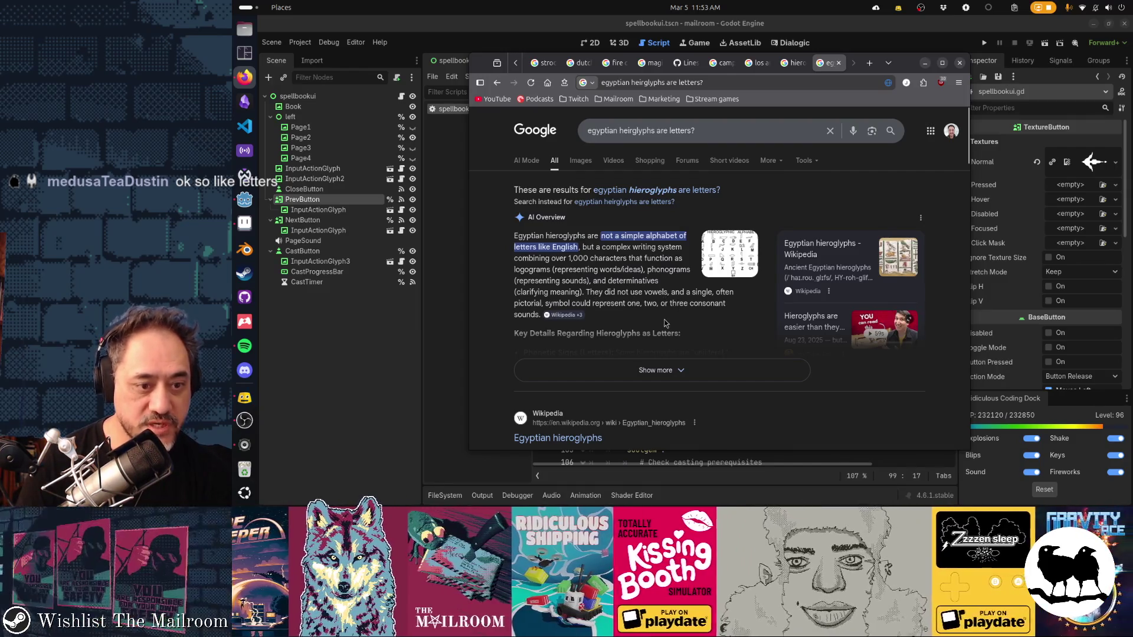
scroll(665, 322, down, 3)
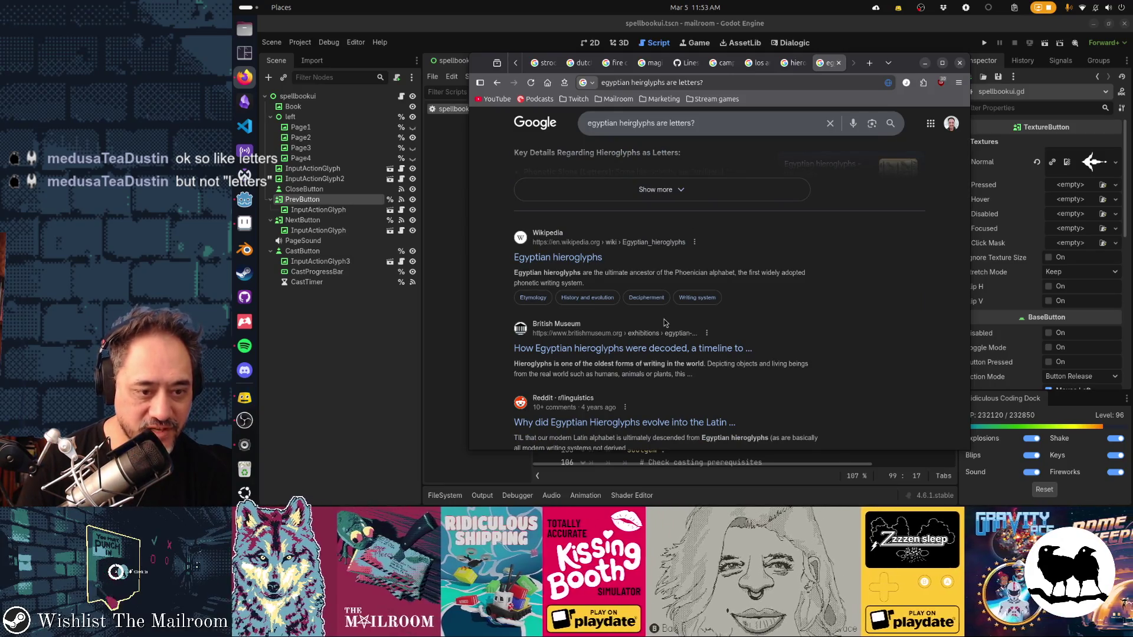
scroll(665, 322, down, 2)
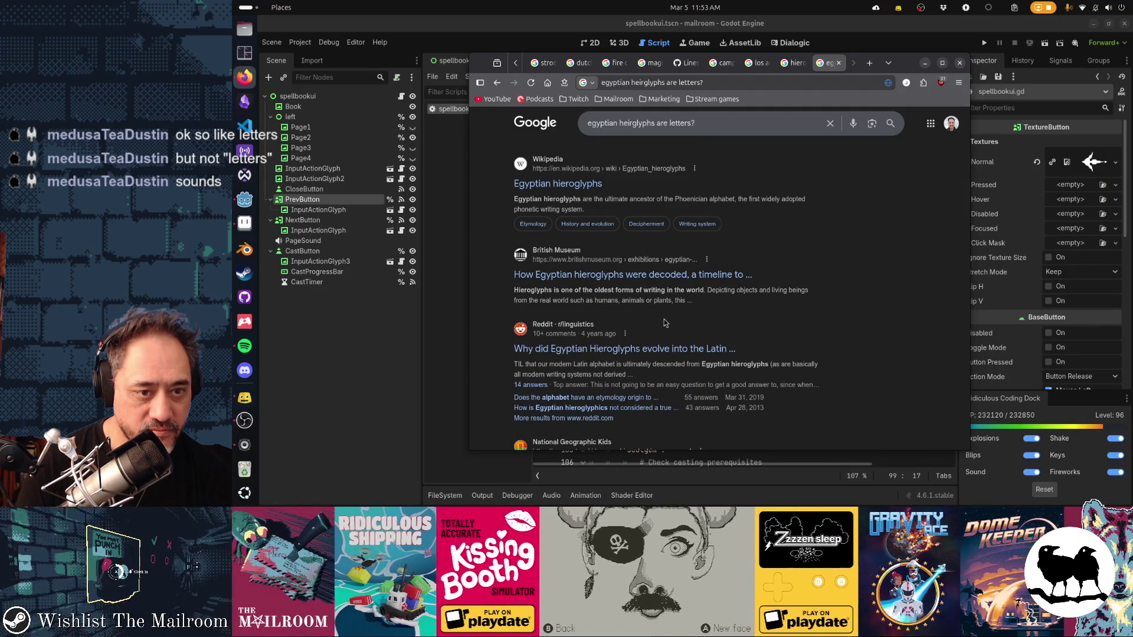
scroll(664, 322, down, 3)
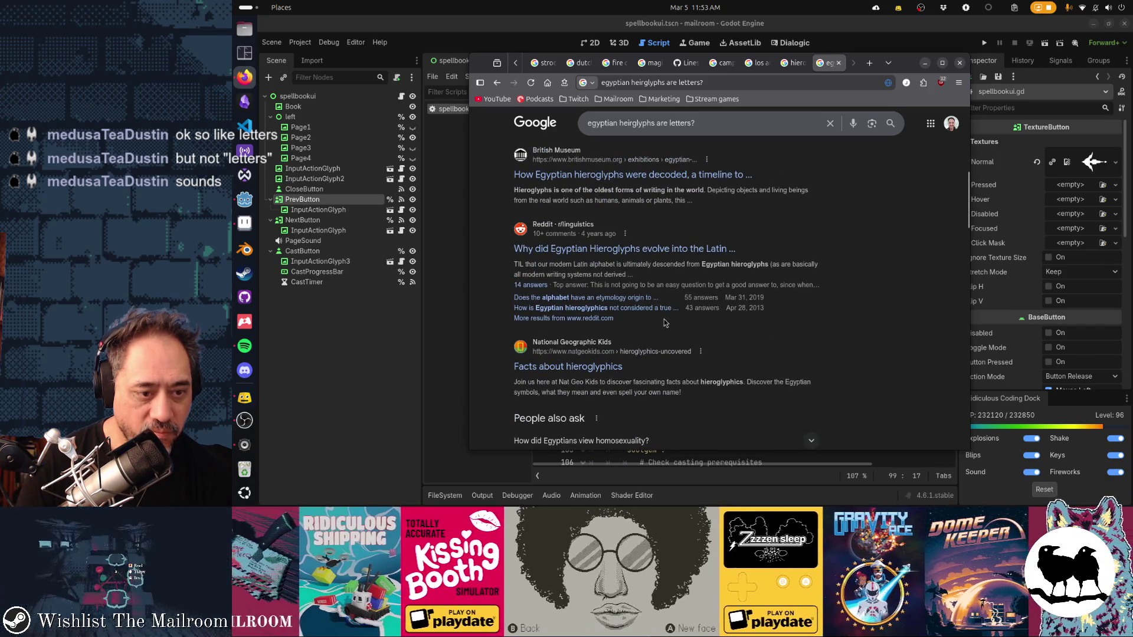
Step: Open the National Geographic Kids 'Facts about hieroglyphics' result
click(567, 366)
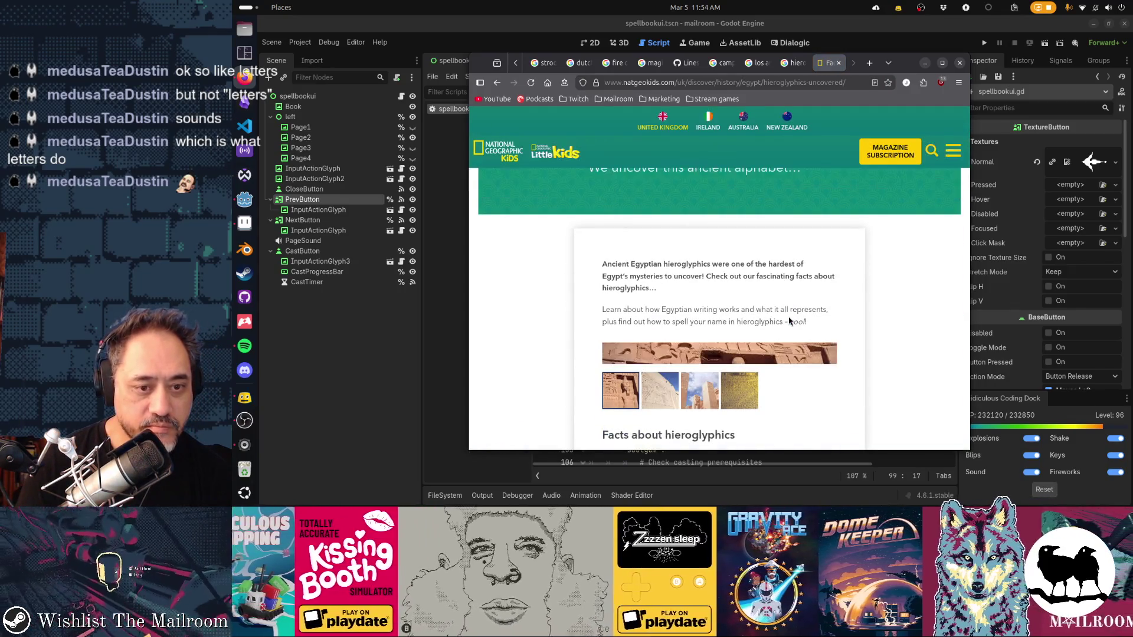
scroll(790, 321, down, 2)
scroll(790, 321, down, 1)
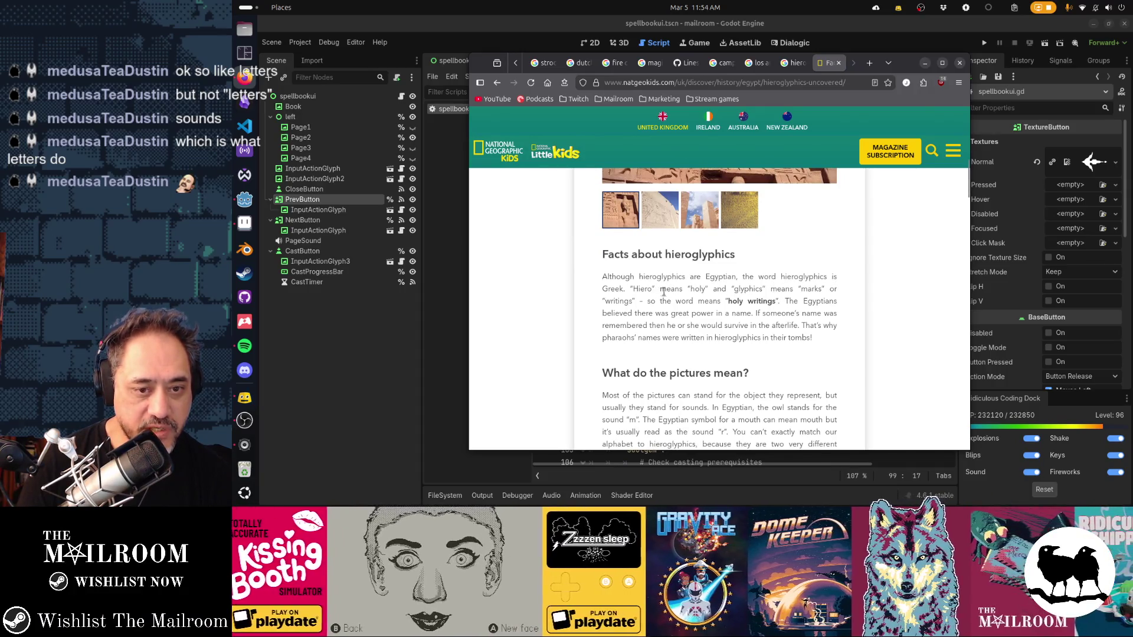
scroll(748, 347, down, 2)
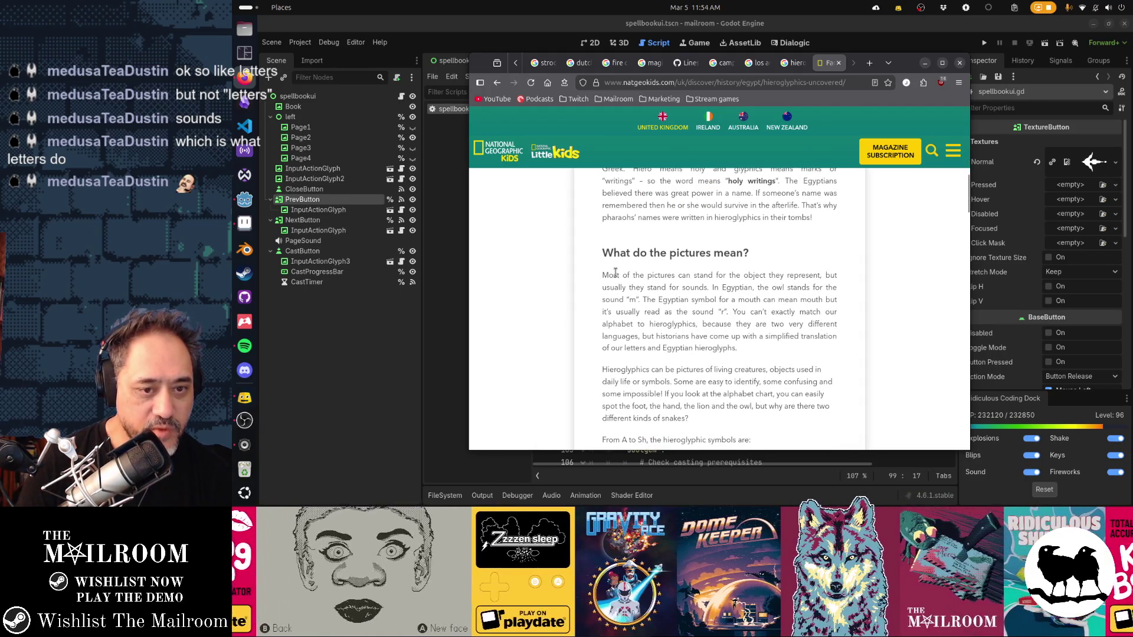
Step: Read the hieroglyphs article, briefly highlighting phrases about pictures, sounds, the letter r and the owl
drag(616, 274, 759, 275)
click(803, 276)
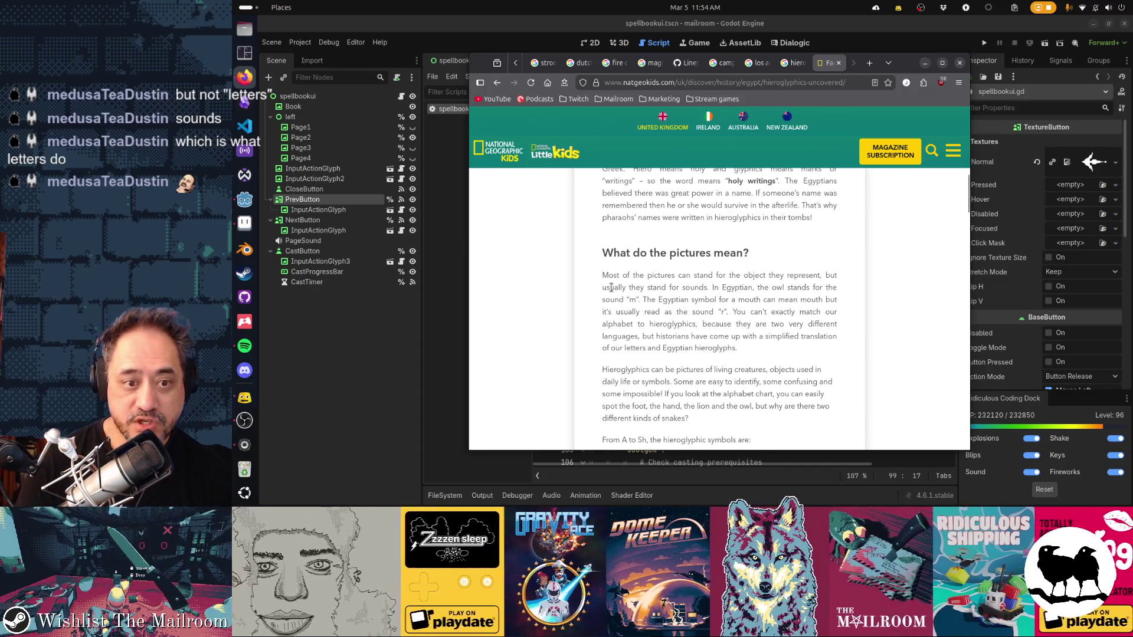
double_click(695, 288)
click(605, 275)
mouse_move(603, 276)
mouse_down()
mouse_move(653, 275)
mouse_move(627, 288)
mouse_up()
click(623, 287)
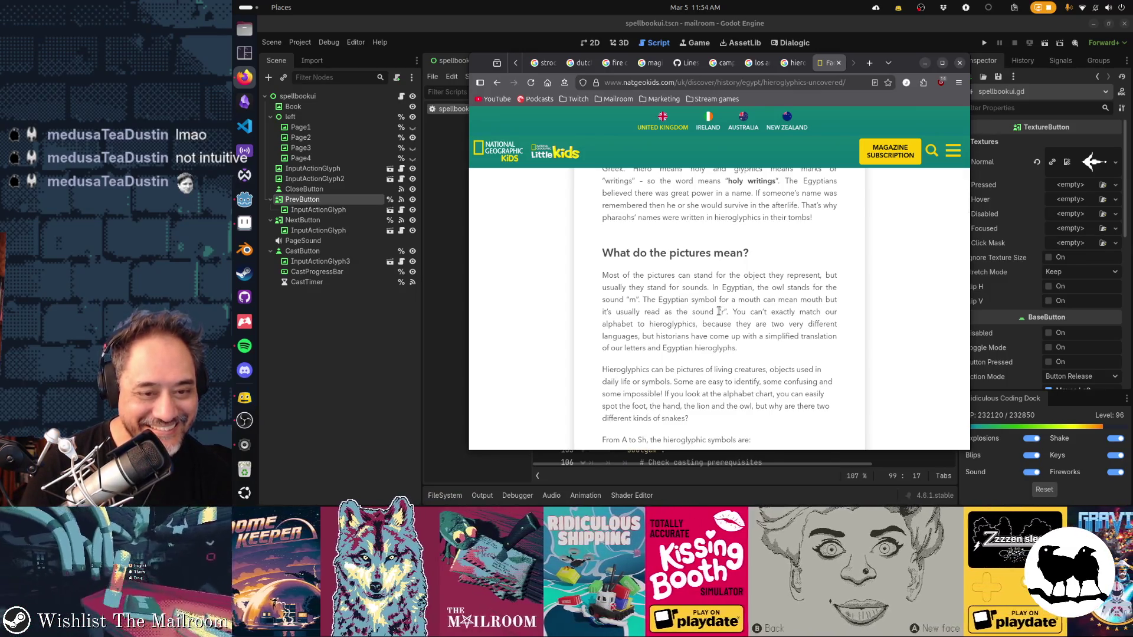
double_click(722, 312)
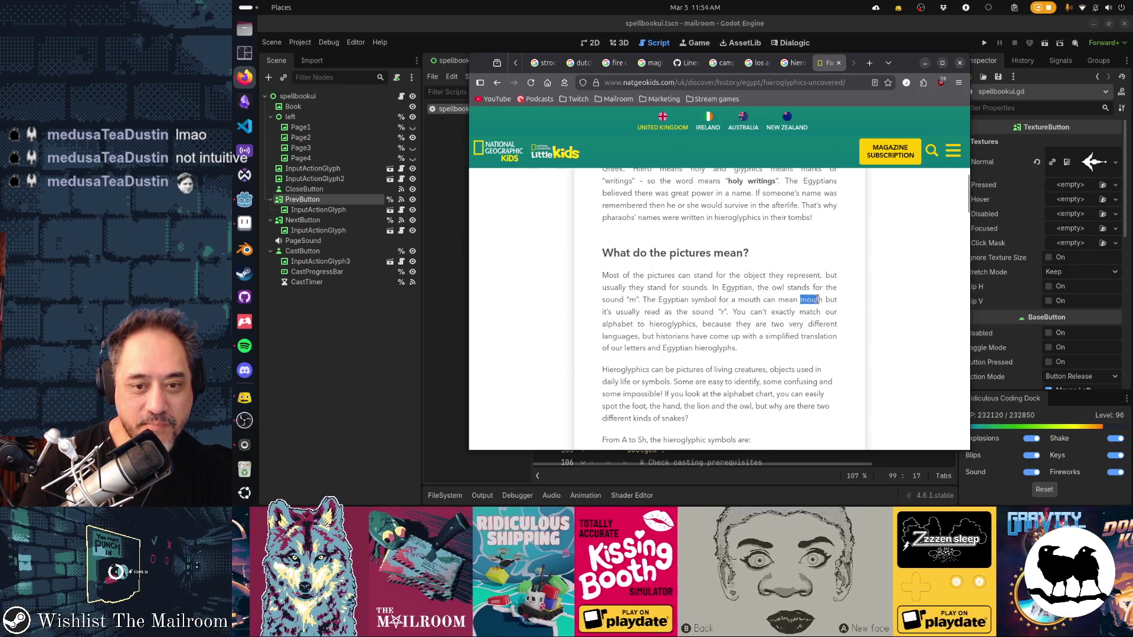
drag(740, 288, 782, 288)
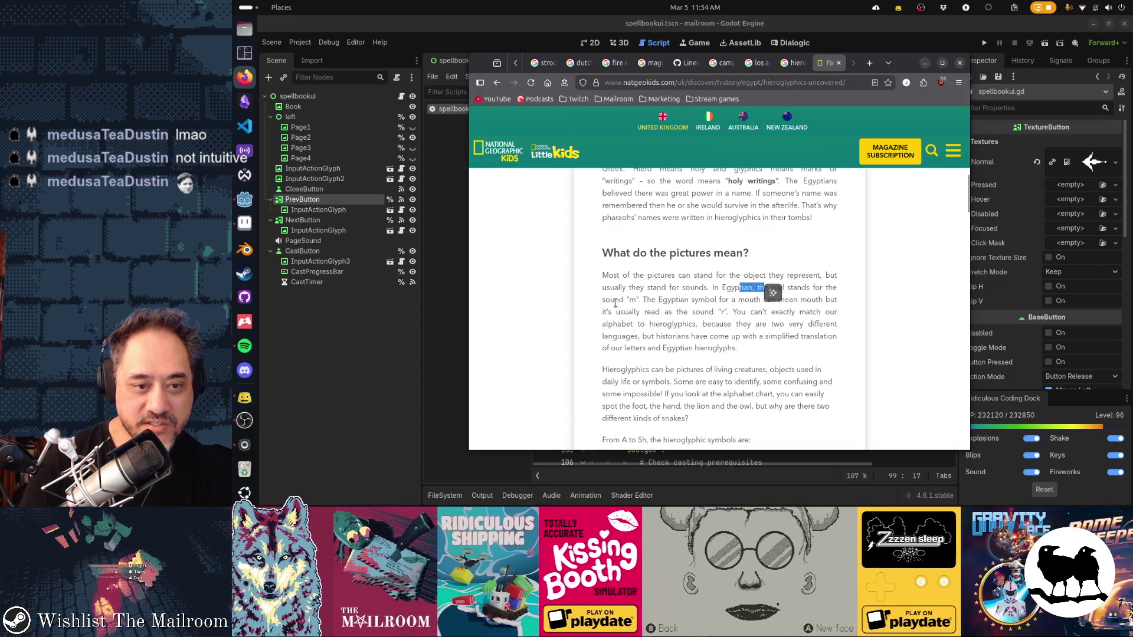
scroll(722, 332, down, 2)
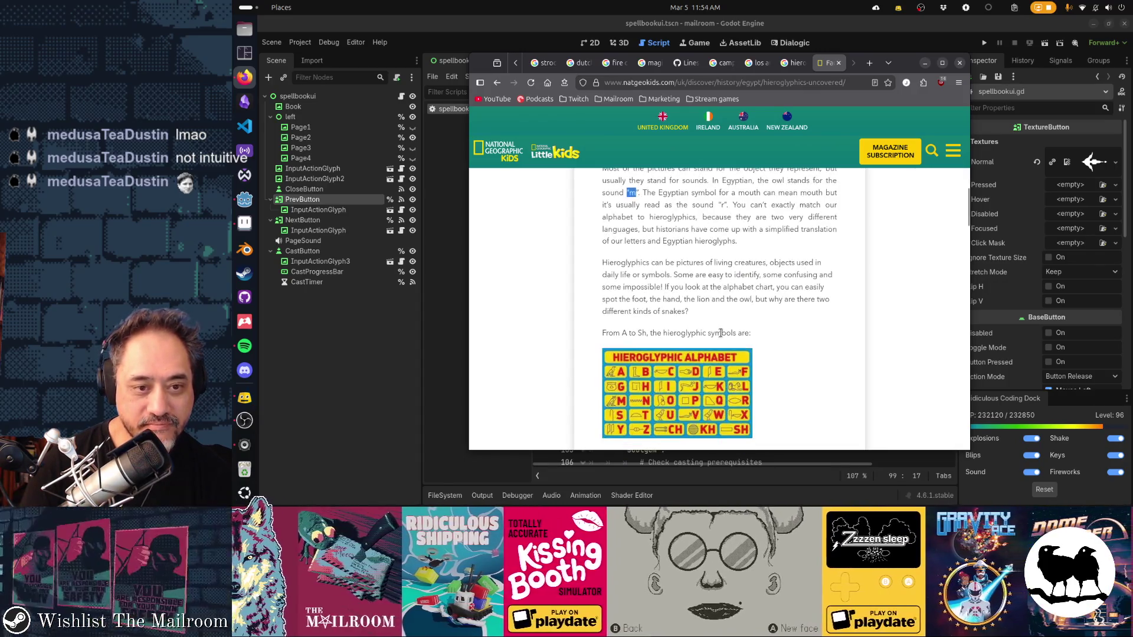
scroll(643, 327, down, 1)
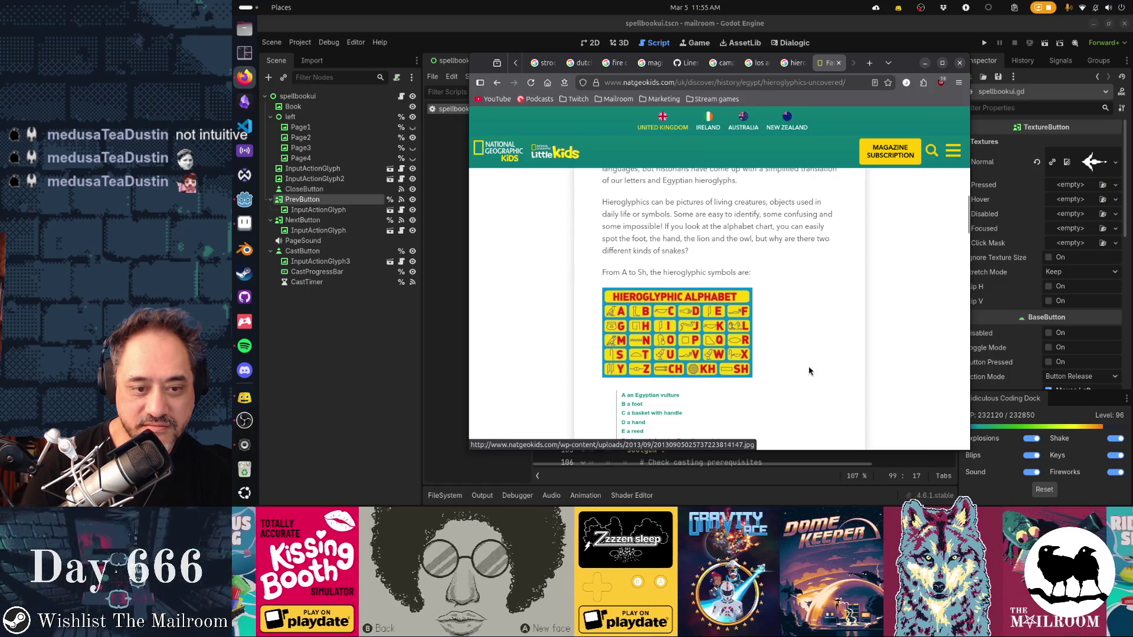
scroll(813, 372, down, 2)
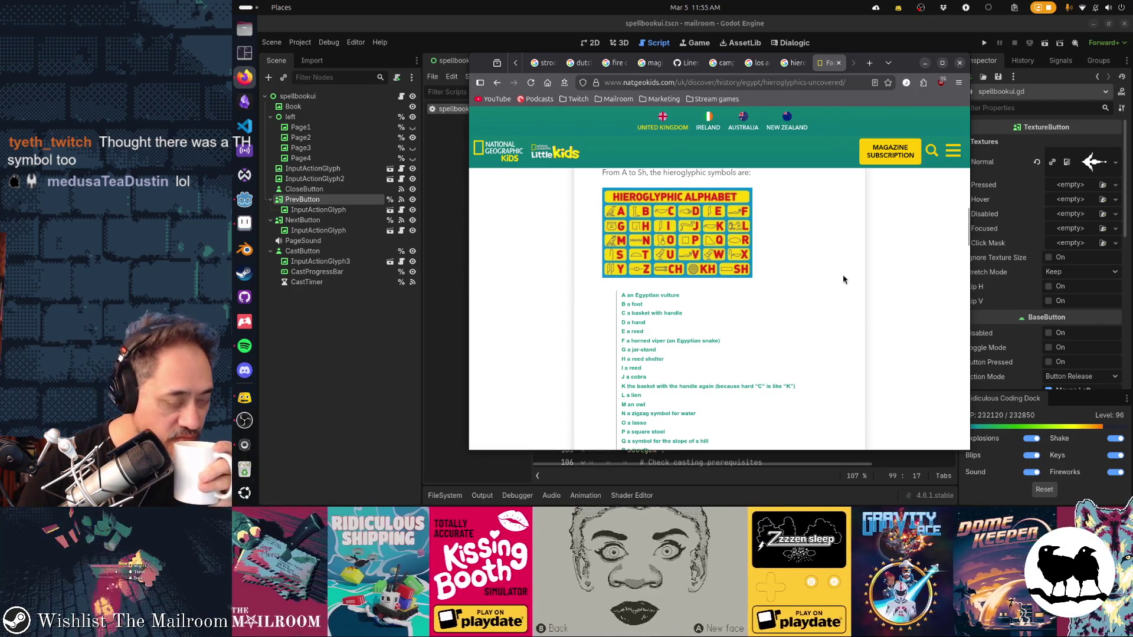
scroll(843, 280, down, 1)
scroll(843, 280, up, 1)
scroll(843, 279, up, 1)
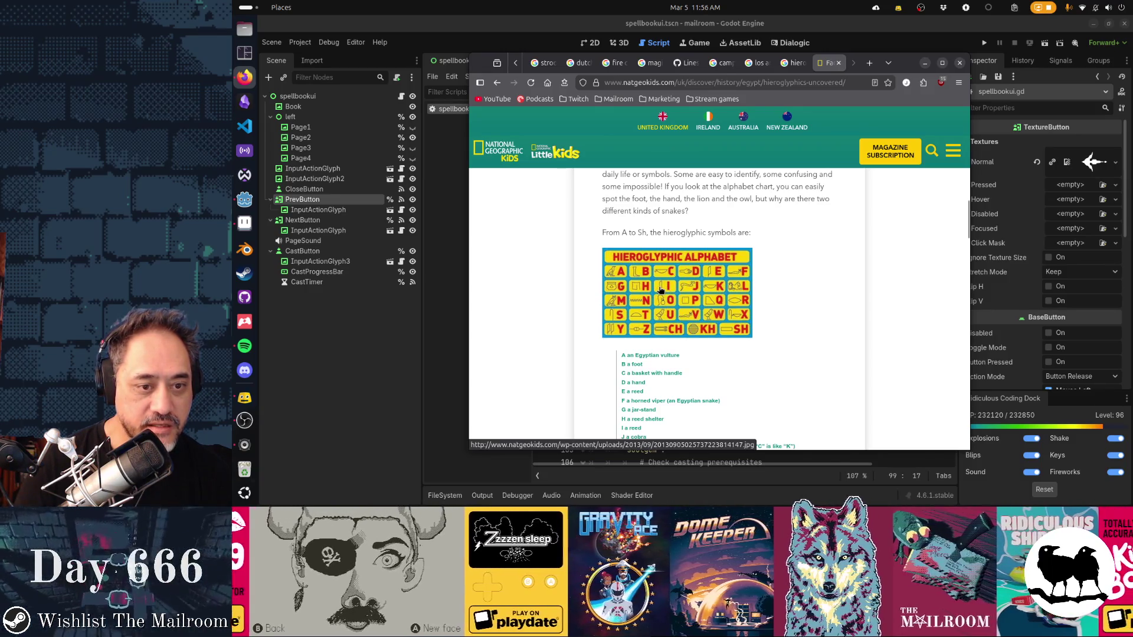
scroll(823, 333, down, 1)
scroll(822, 334, down, 2)
scroll(822, 336, down, 1)
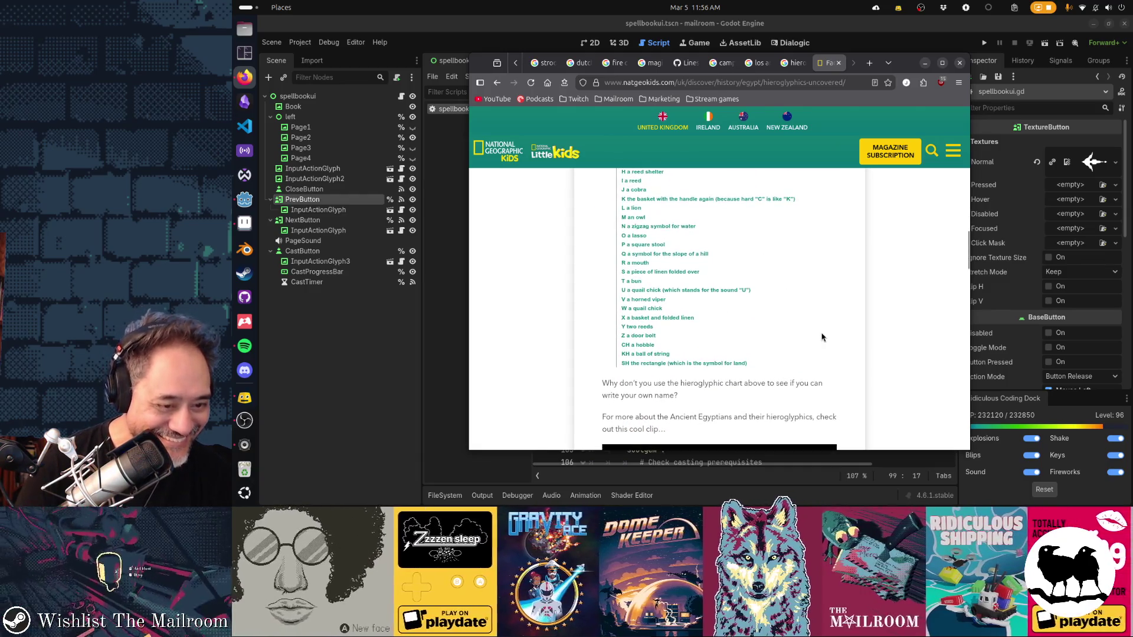
scroll(823, 337, up, 4)
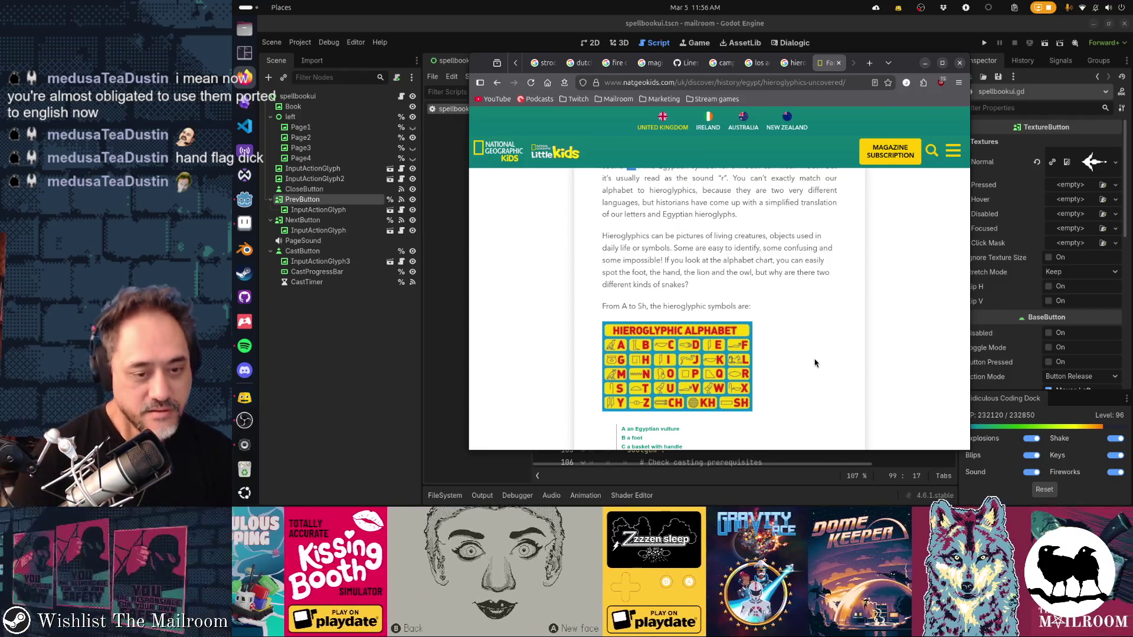
scroll(816, 363, down, 5)
scroll(815, 363, down, 5)
scroll(815, 363, down, 1)
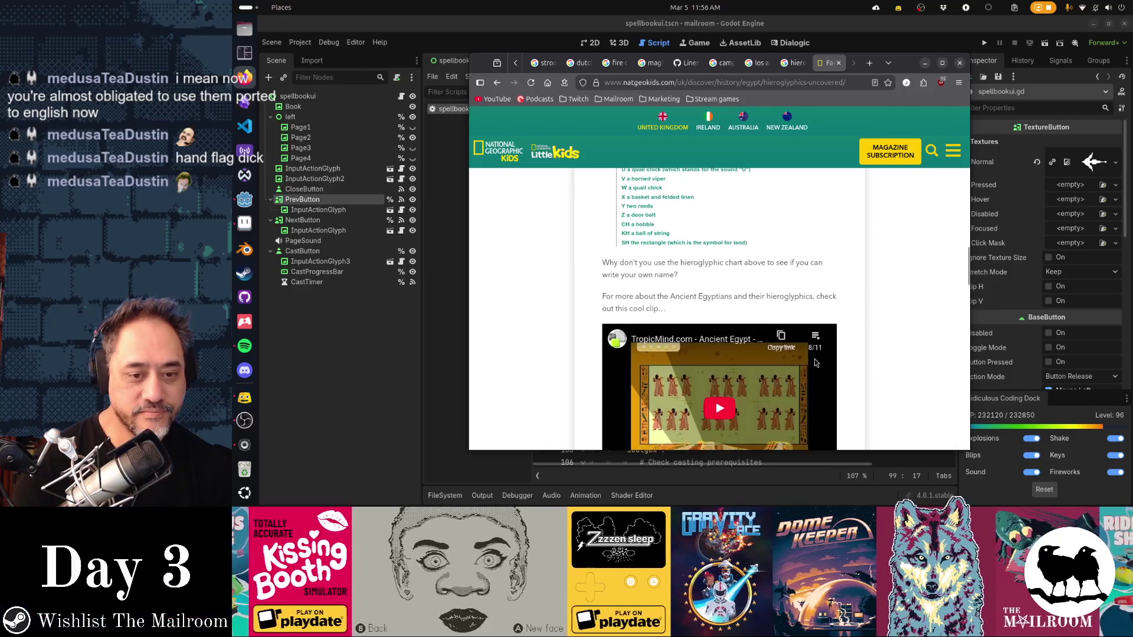
scroll(816, 363, down, 2)
scroll(816, 363, down, 3)
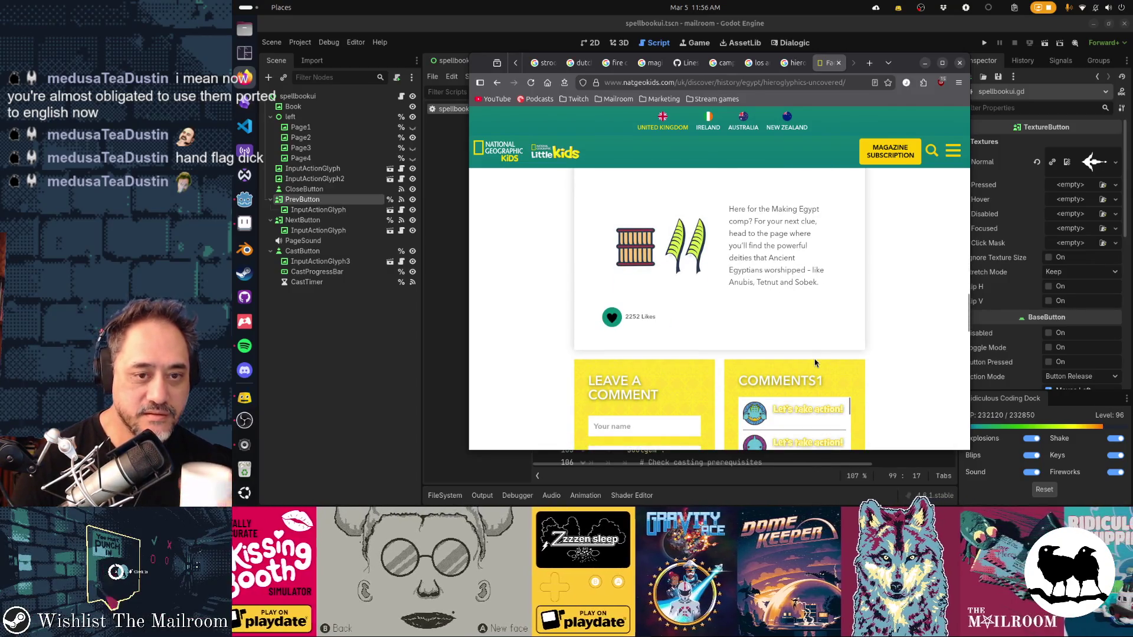
scroll(816, 364, up, 1)
scroll(815, 363, up, 3)
scroll(815, 363, up, 2)
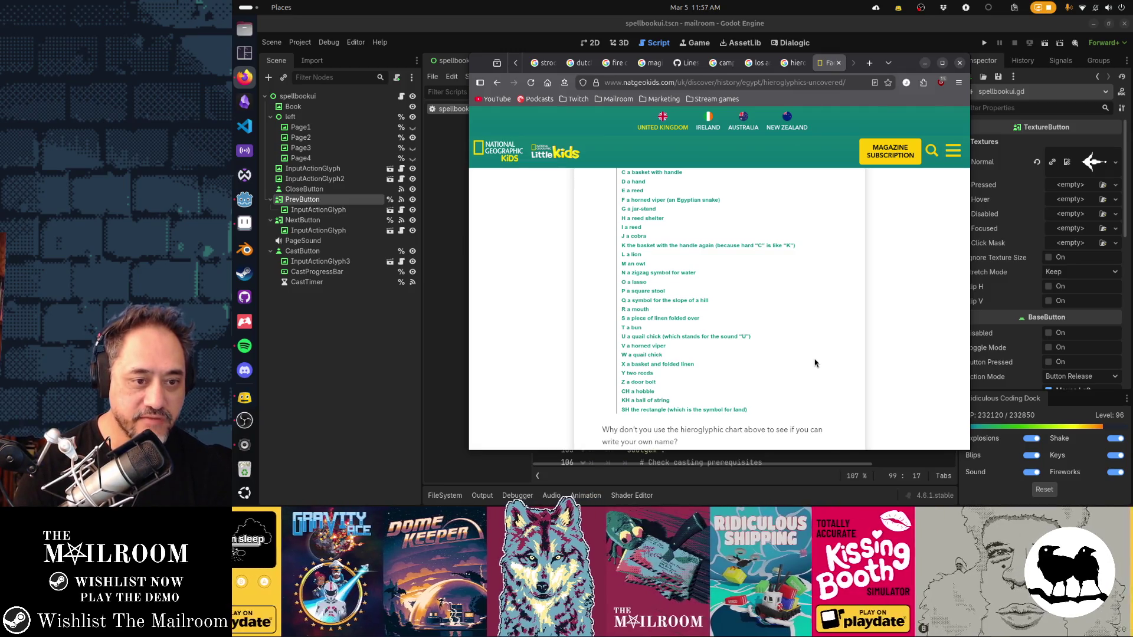
scroll(816, 364, down, 5)
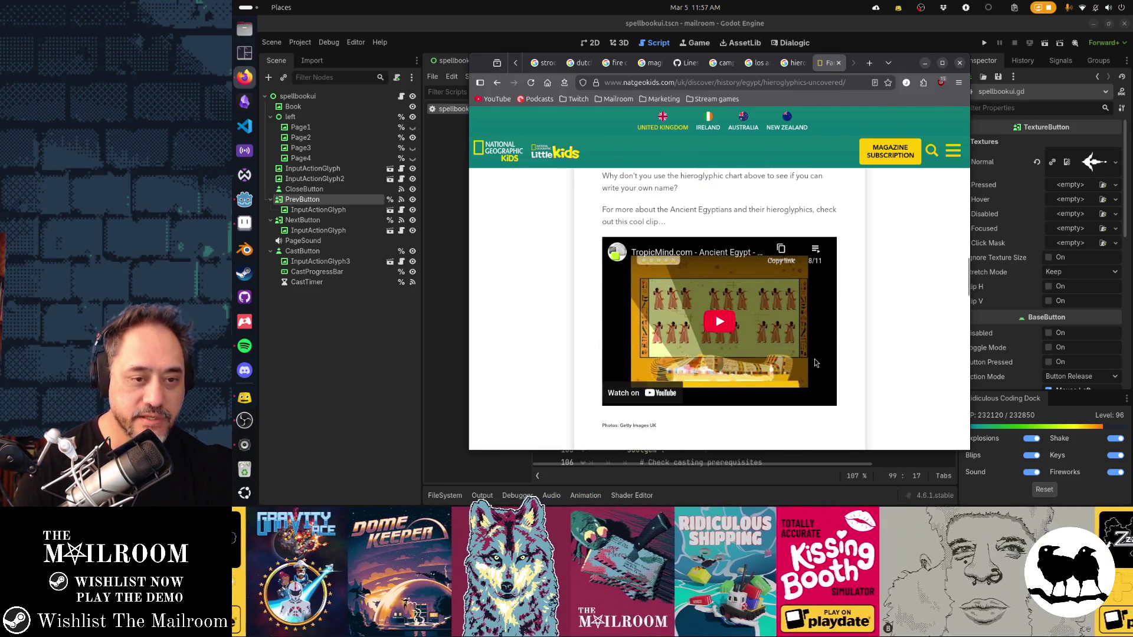
scroll(815, 363, down, 4)
scroll(815, 363, down, 5)
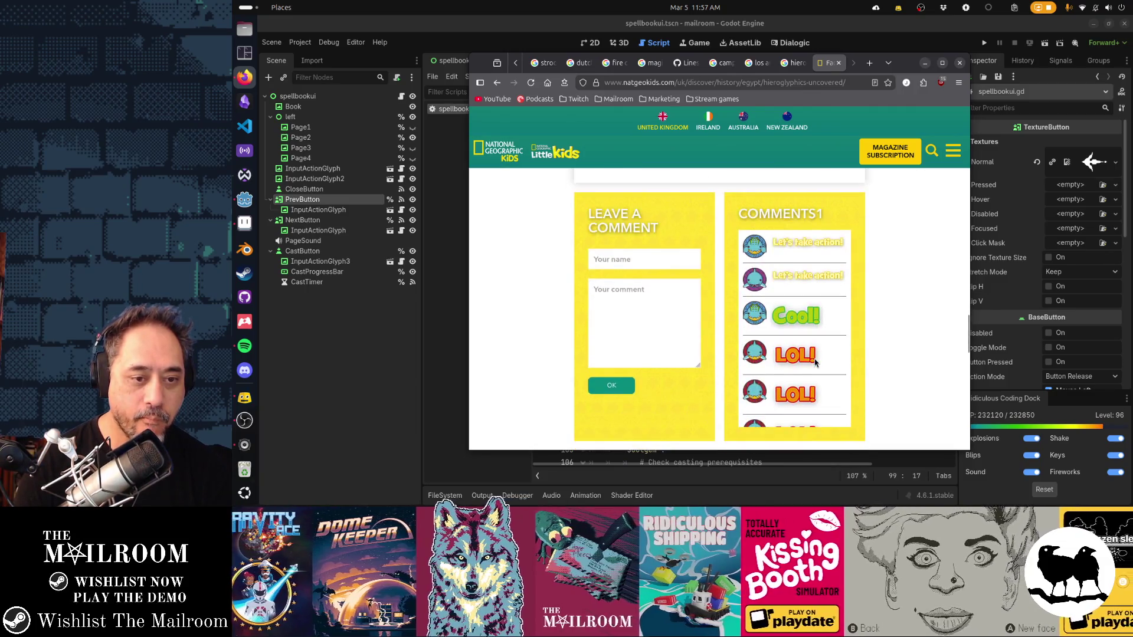
scroll(816, 359, down, 4)
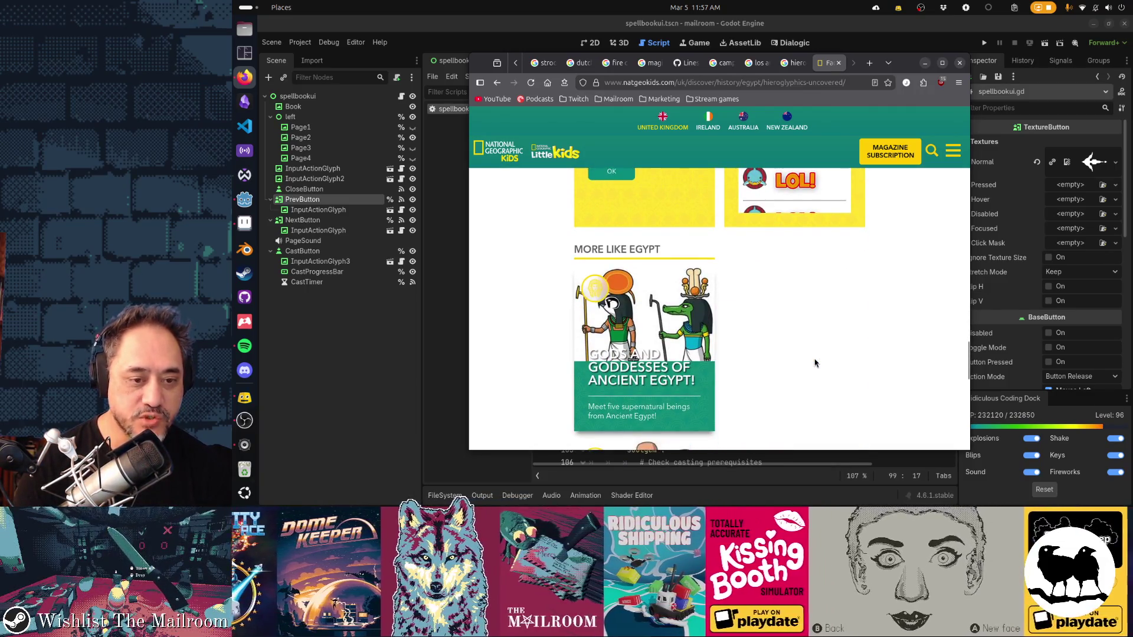
scroll(816, 363, down, 2)
scroll(816, 364, down, 3)
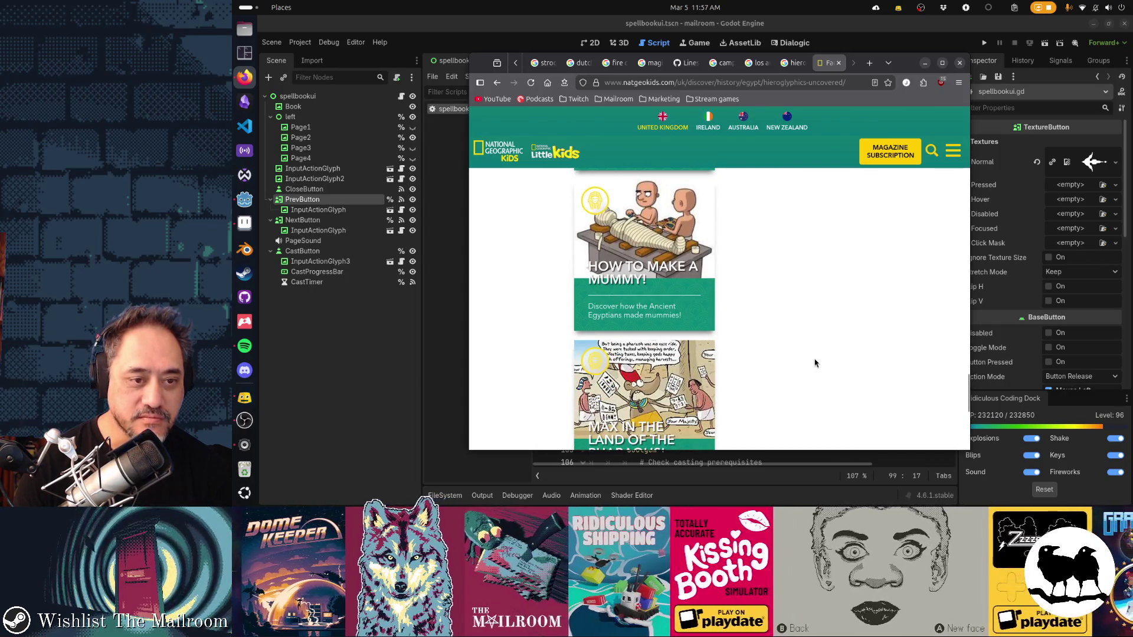
scroll(815, 363, down, 4)
scroll(816, 363, up, 3)
scroll(815, 363, up, 10)
scroll(815, 363, up, 8)
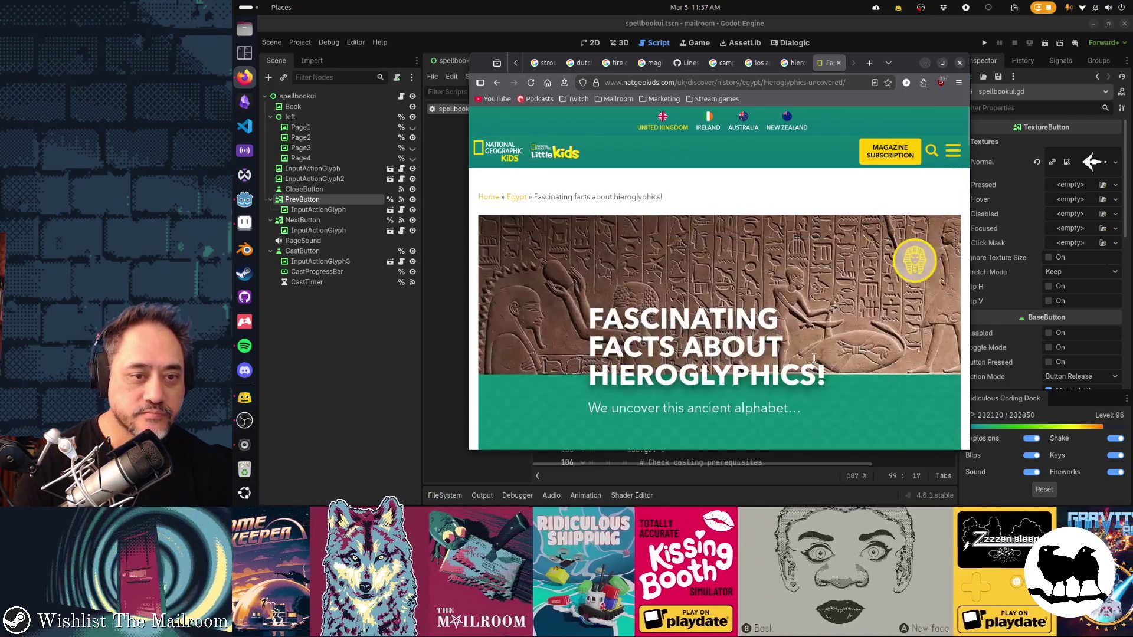
Step: Return to spellbookui.gd and target the redundant pass line under LowGravityEvent.run()
key(alt+Tab)
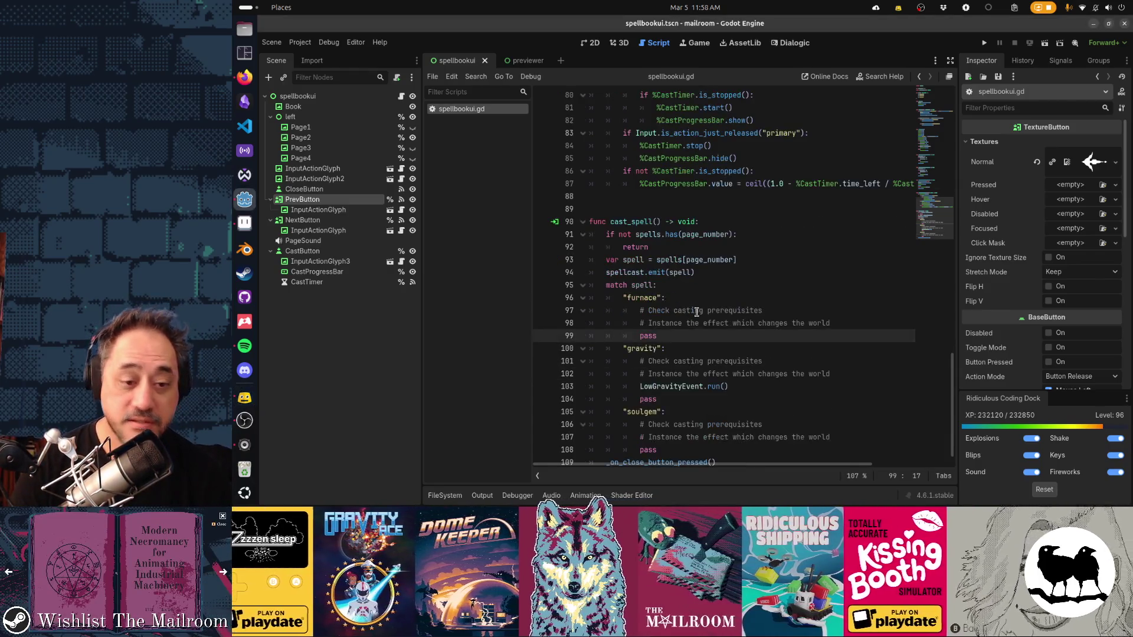
scroll(696, 312, down, 2)
click(690, 389)
key(Up)
Step: Cut the leftover pass line, save spellbookui.gd, and browse to the events folder
key(ctrl+x)
key(ctrl+s)
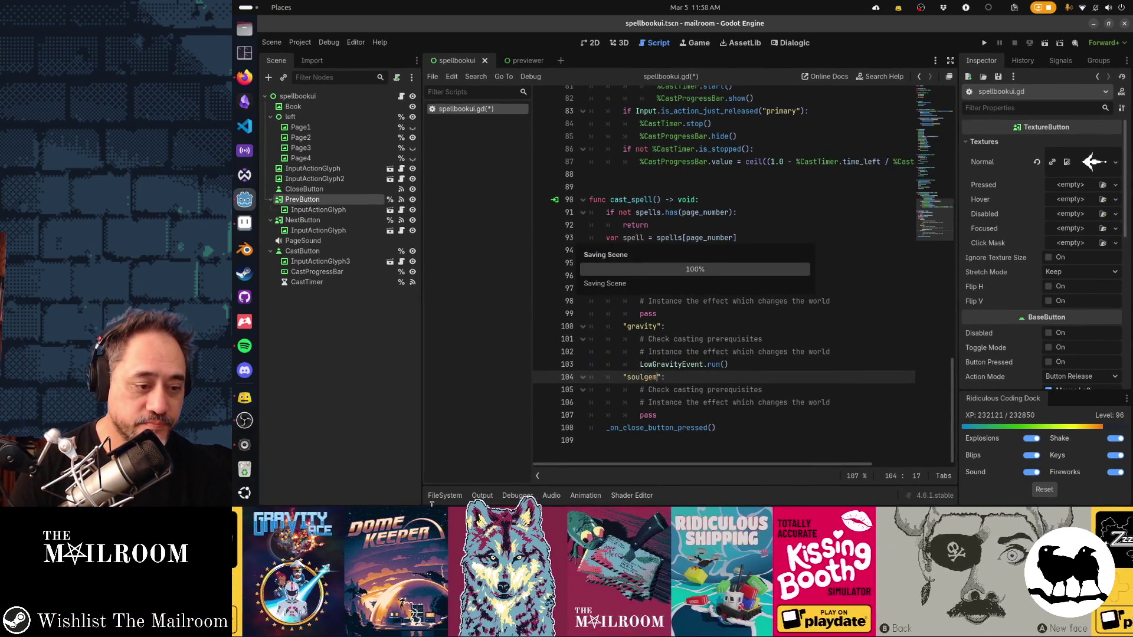
click(445, 495)
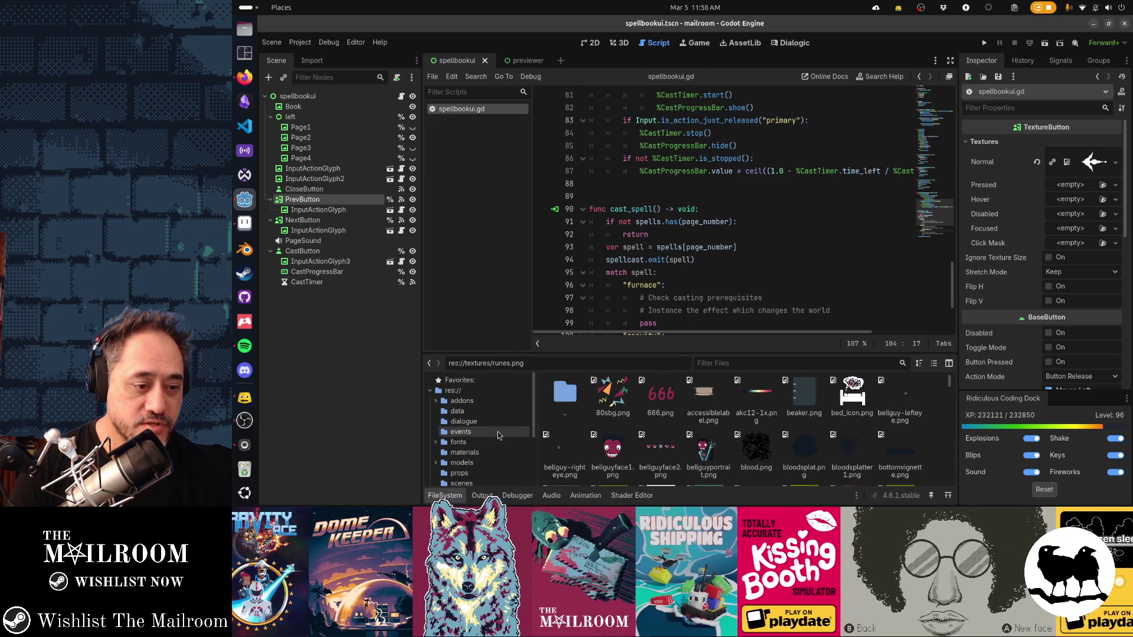
click(461, 432)
Step: Create a new script furnacespell.gd in events, inheriting AbstractEvent
right_click(497, 436)
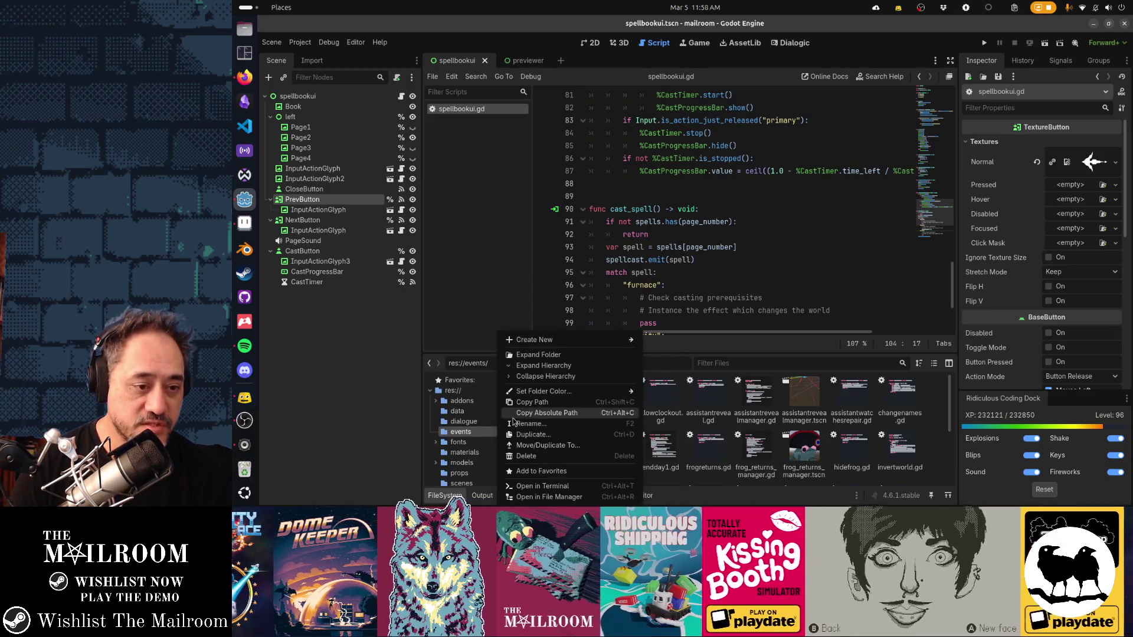
mouse_move(540, 340)
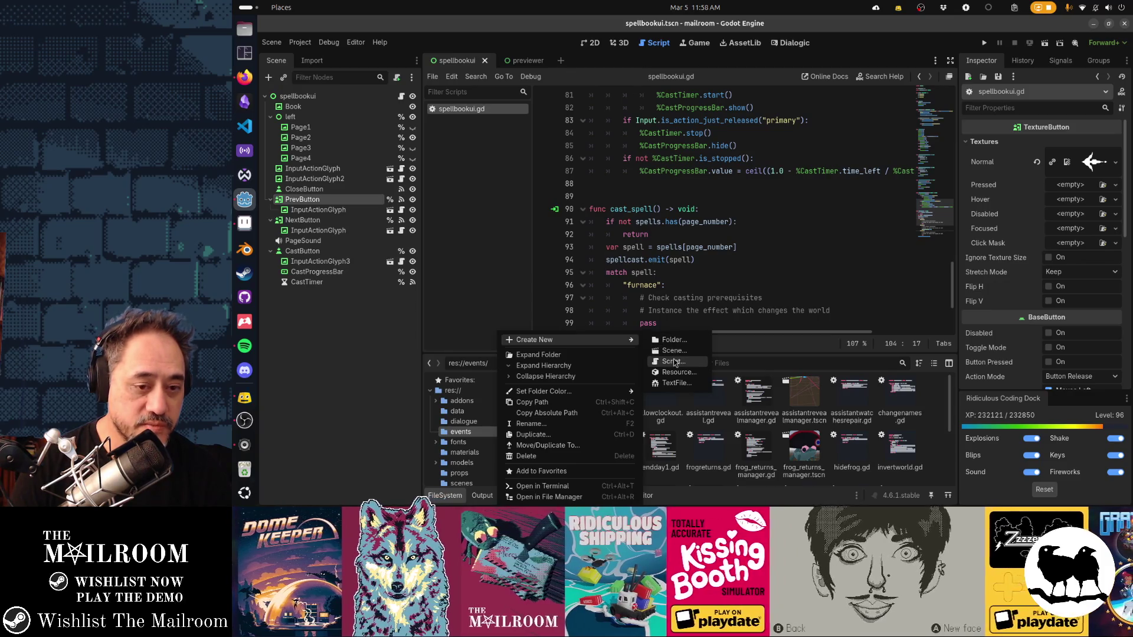
click(675, 363)
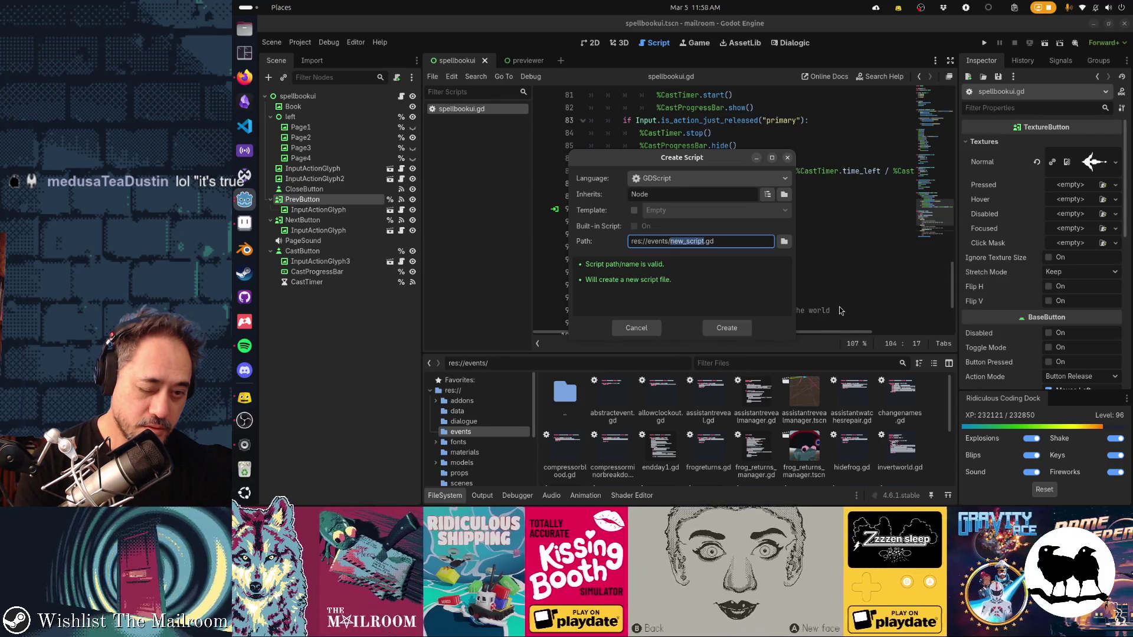
text(fires)
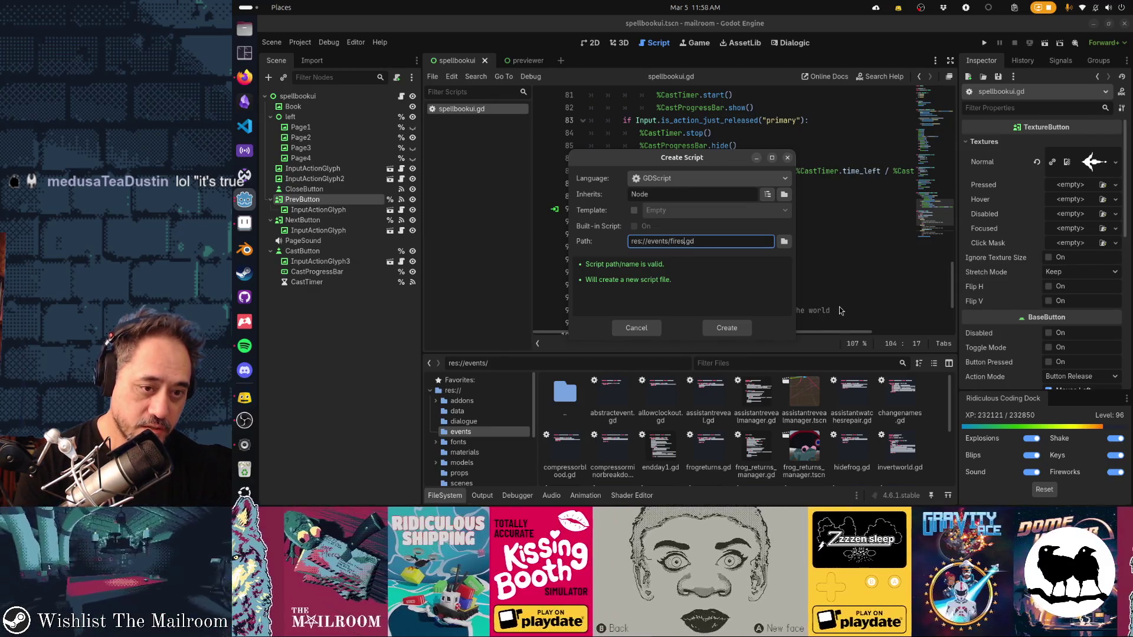
key(BackSpace)
key(BackSpace)
key(BackSpace)
text(urnacespell)
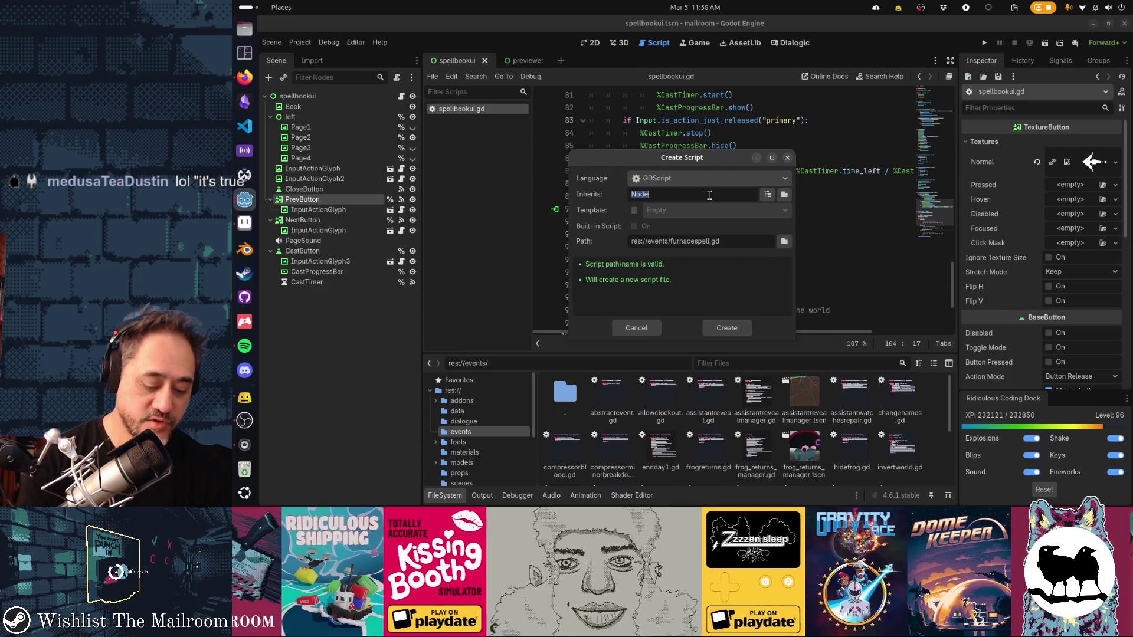
text(Event)
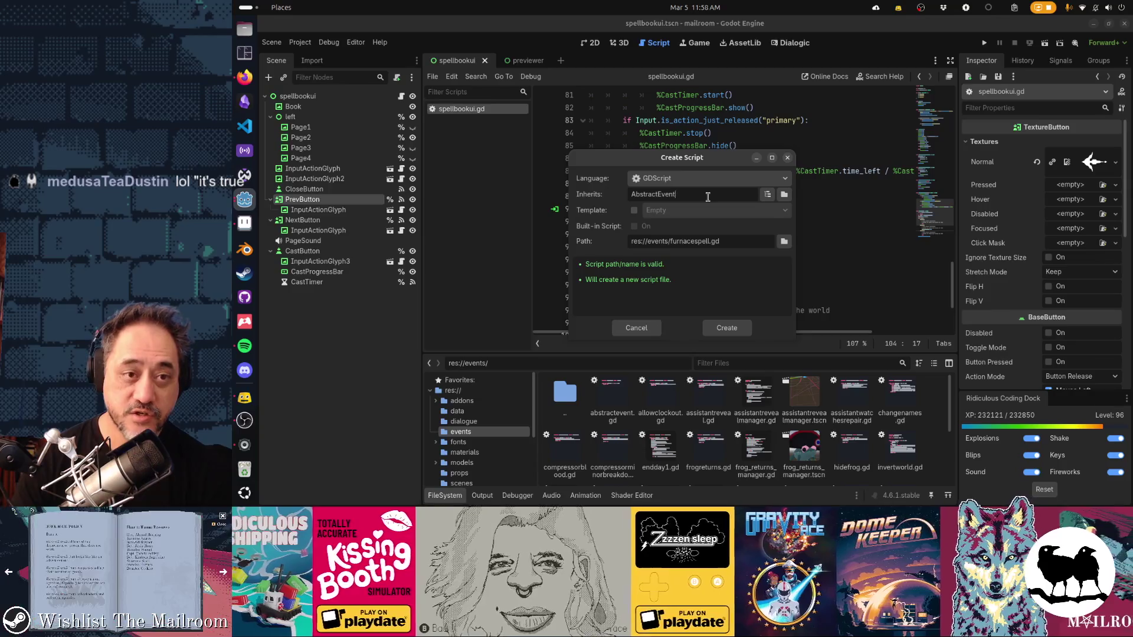
click(726, 327)
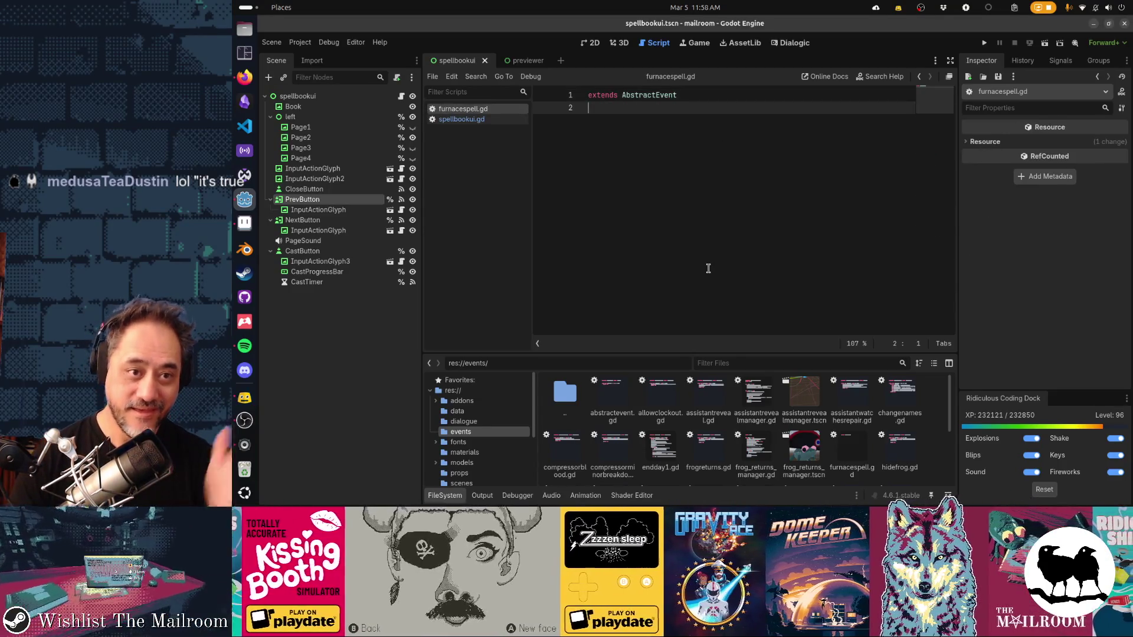
Step: Add 'class_name FurnaceSpellEvent' on line 1 above the extends line
key(Return)
key(Return)
key(Up)
key(Up)
key(Up)
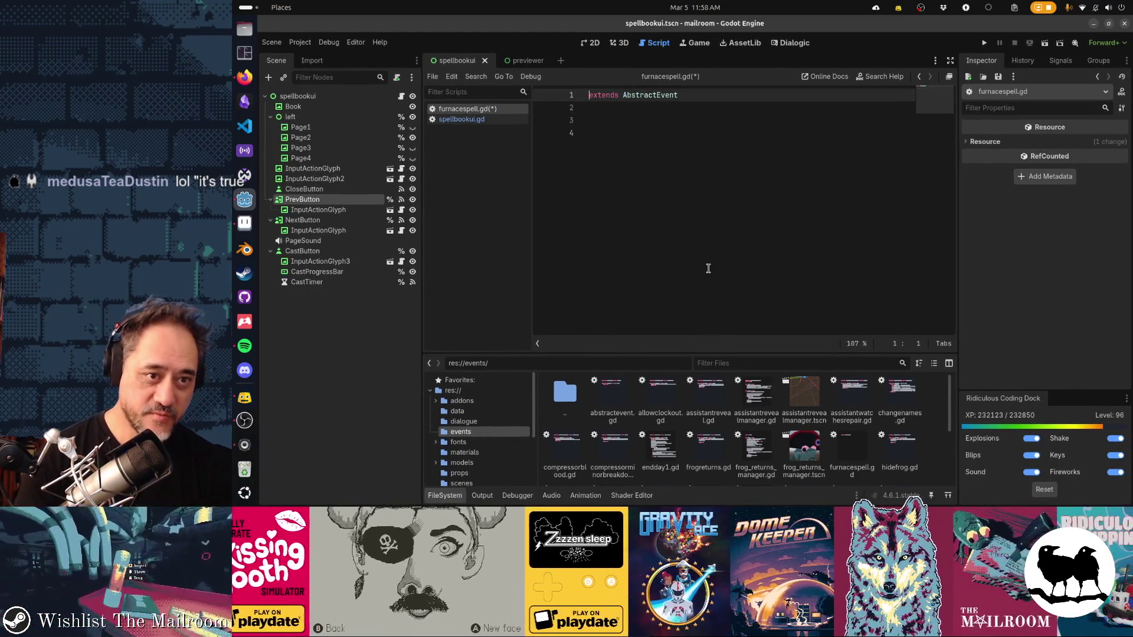
key(Return)
key(Up)
text(class_name)
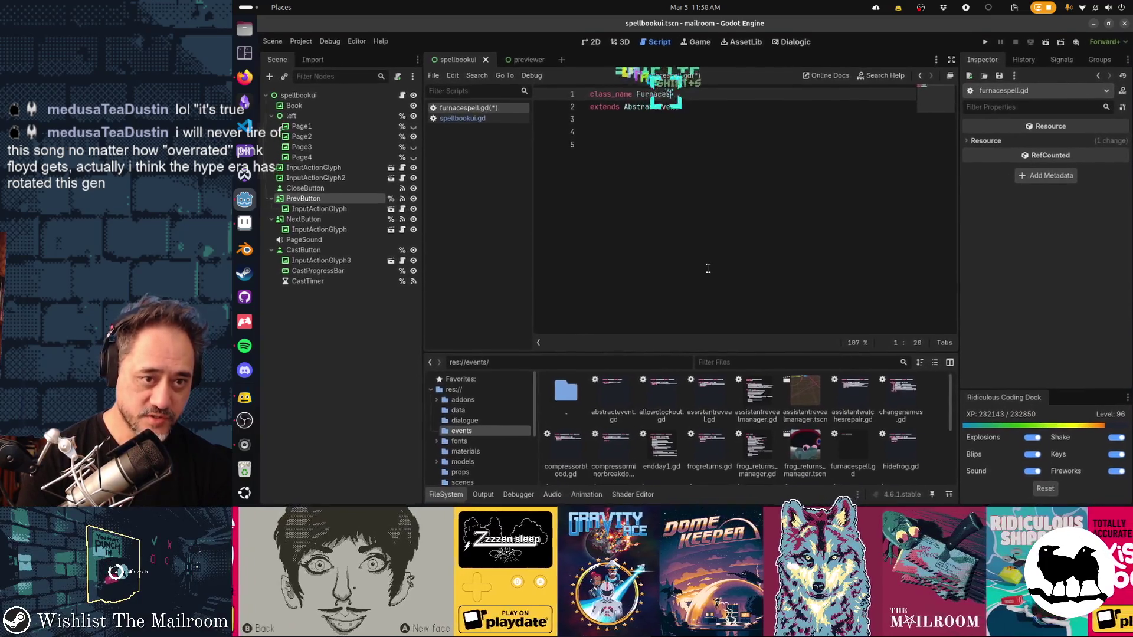
text( naceSpellEvent)
key(Down)
key(Down)
key(Down)
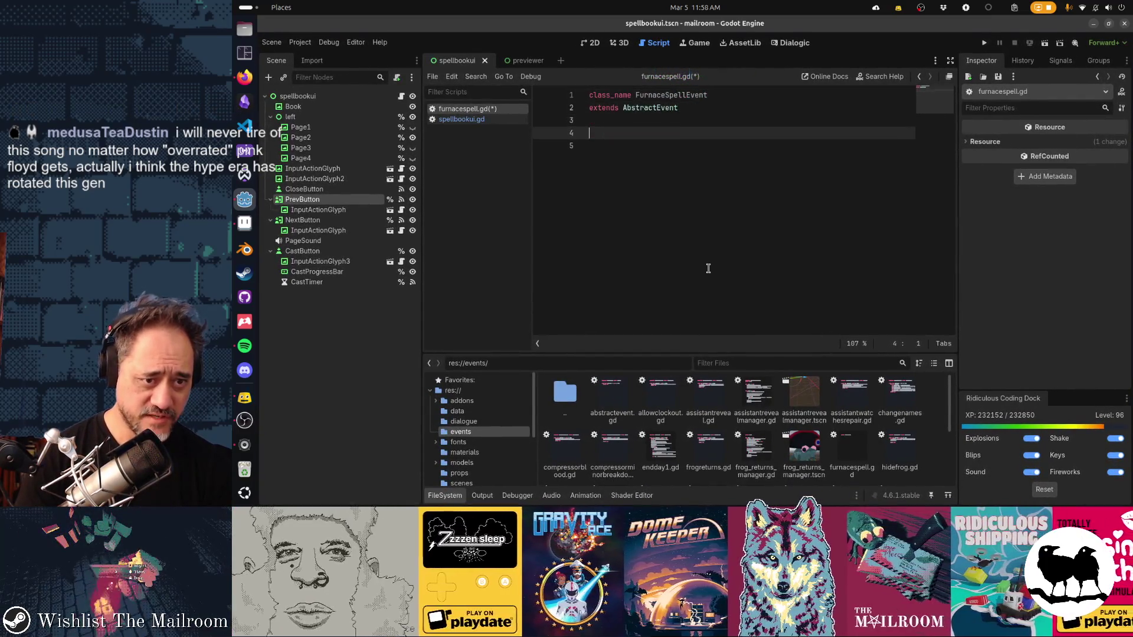
key(Down)
text(func)
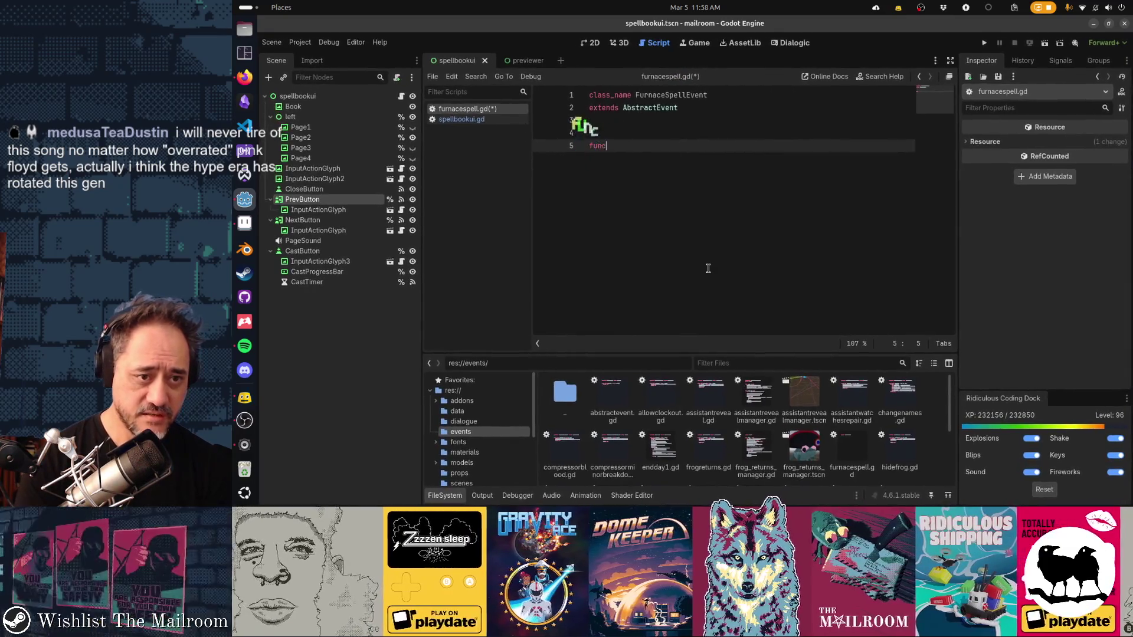
text( _se)
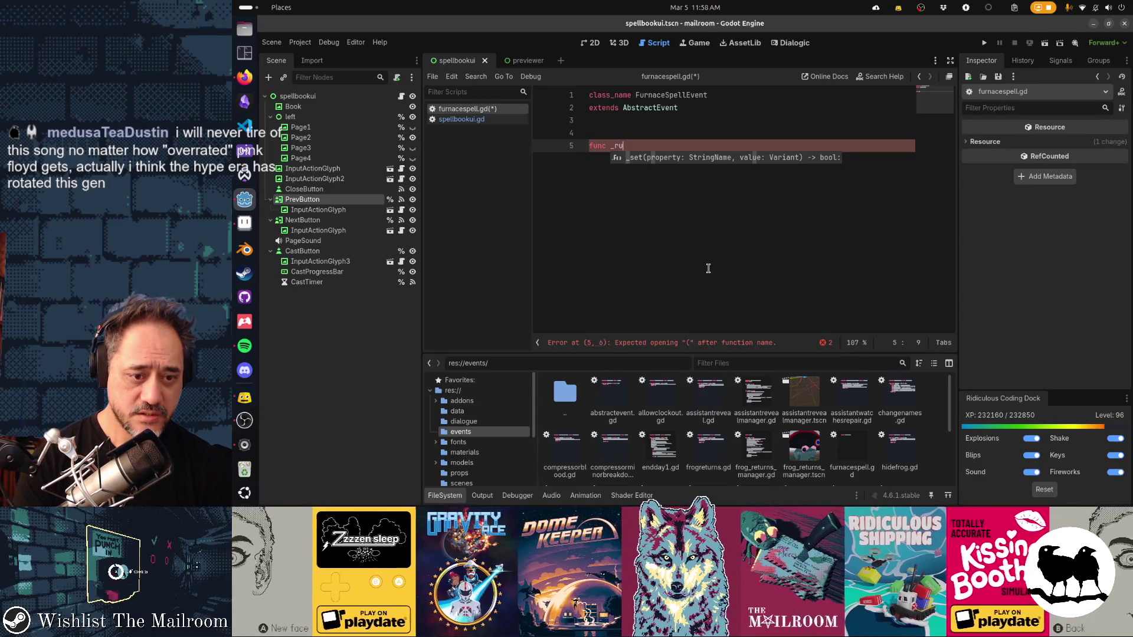
Step: Declare static func run(_data = null) -> bool with a pass body, fixing typos along the way
key(BackSpace)
key(BackSpace)
key(BackSpace)
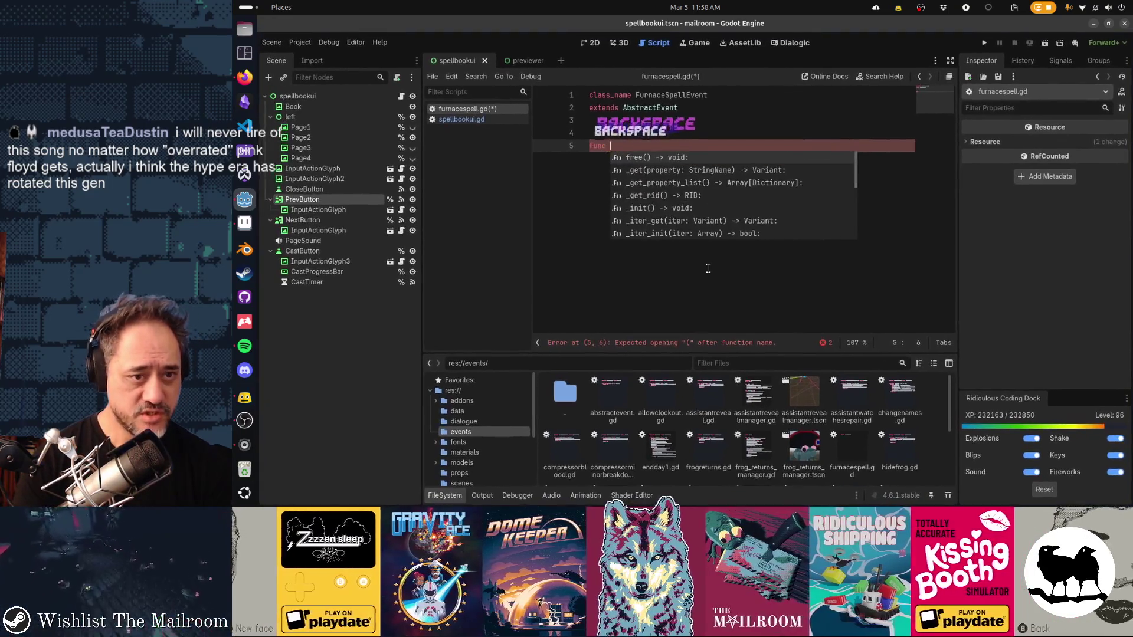
text(run)
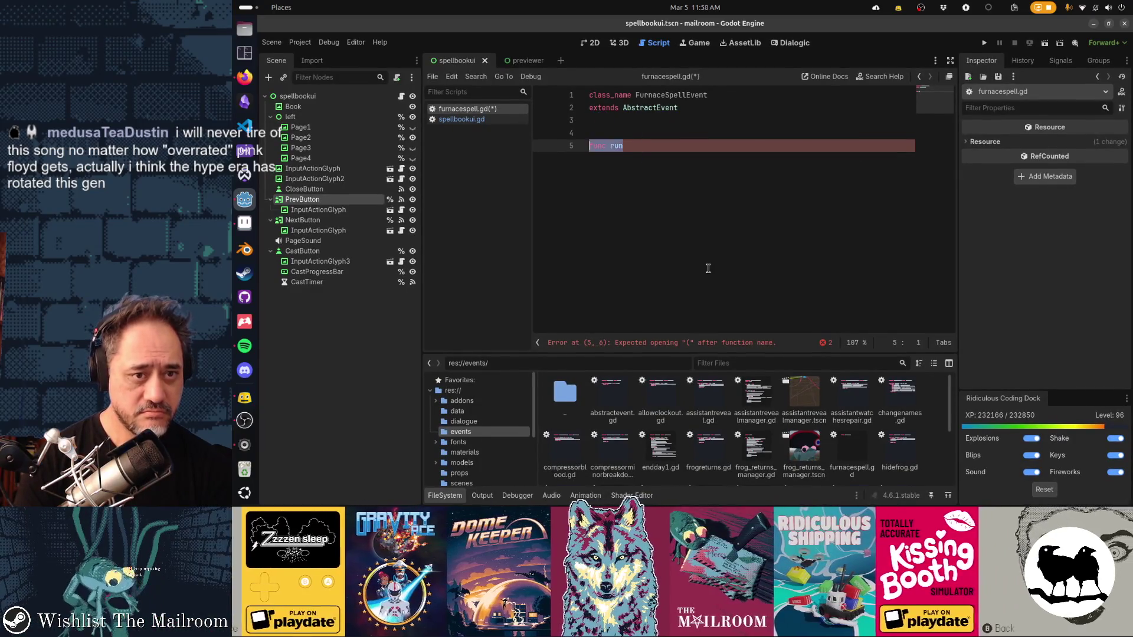
key(BackSpace)
key(BackSpace)
key(BackSpace)
key(ctrl+s)
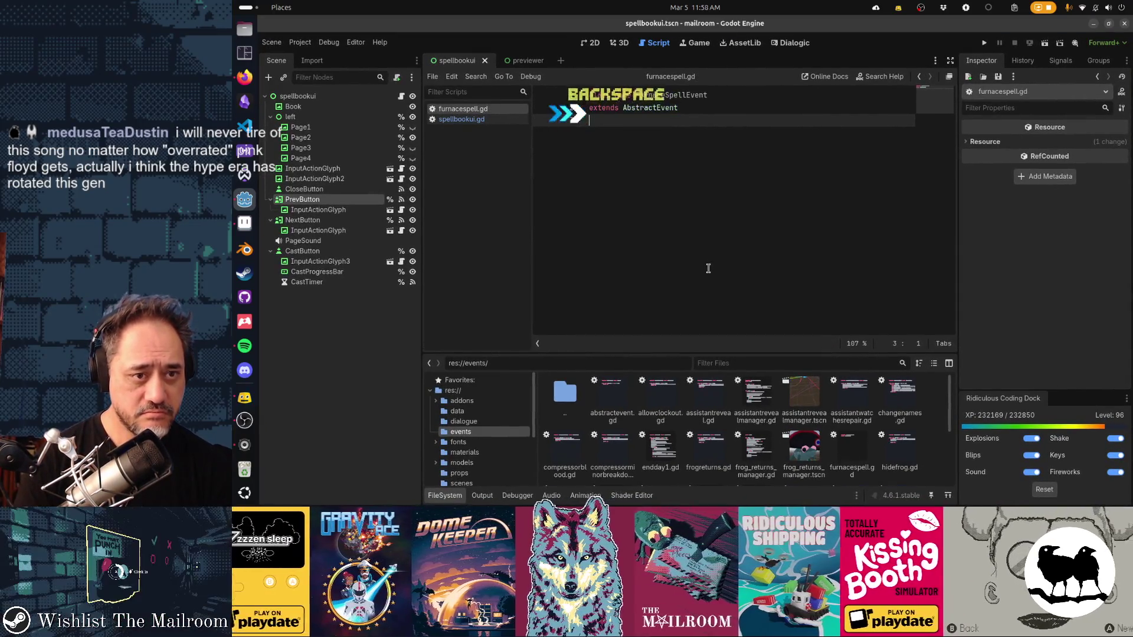
key(Return)
key(Return)
text(static func ru)
key(BackSpace)
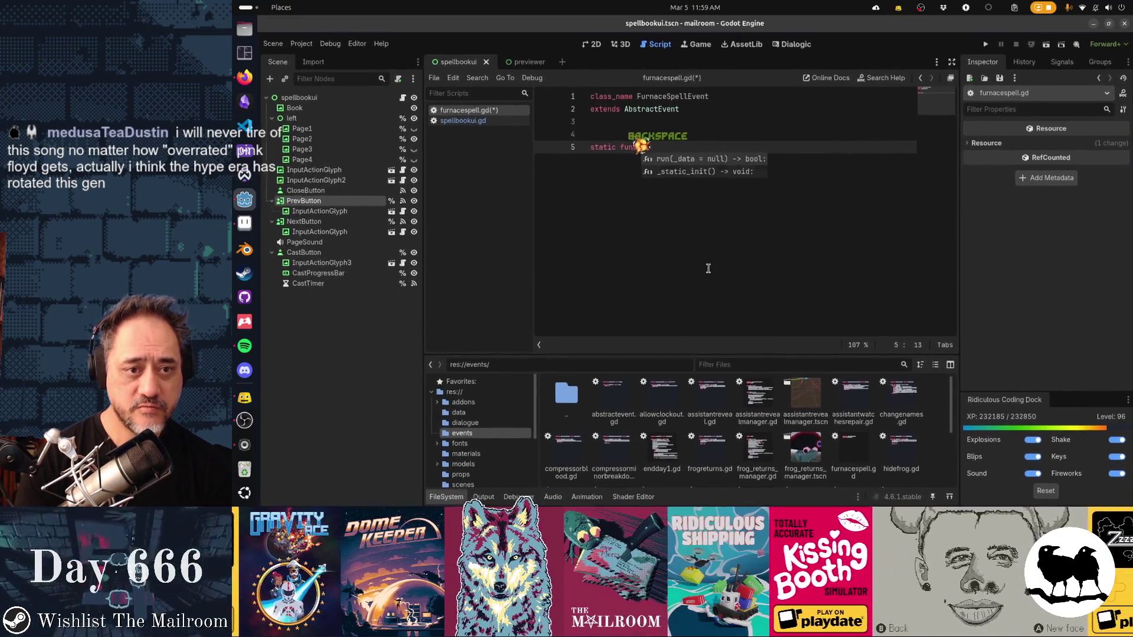
text(u)
key(Return)
key(Return)
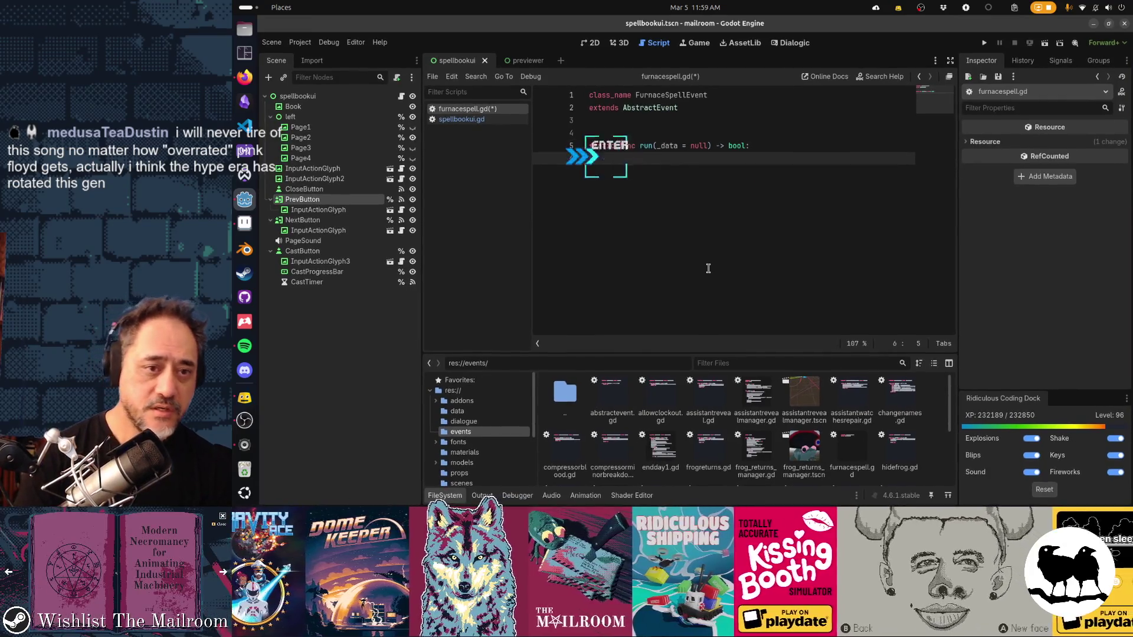
text(pass)
Step: Save furnacespell.gd and select the pass placeholder in spellbookui.gd's furnace case on line 99
key(ctrl+s)
key(alt+Left)
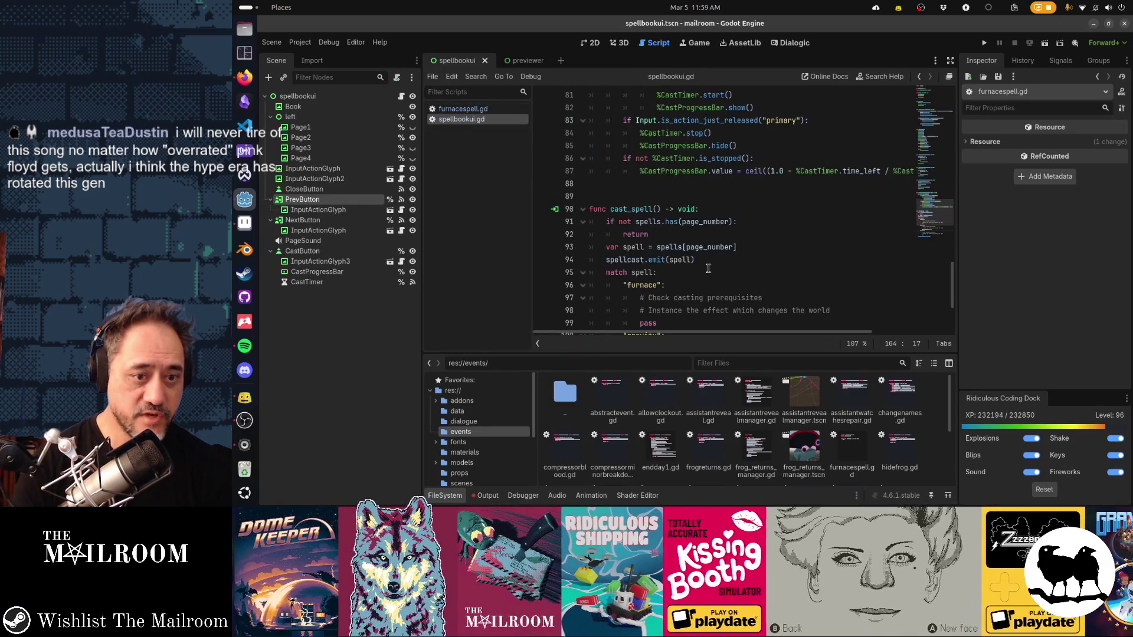
scroll(708, 268, down, 3)
key(Up)
key(Up)
key(Up)
key(Up)
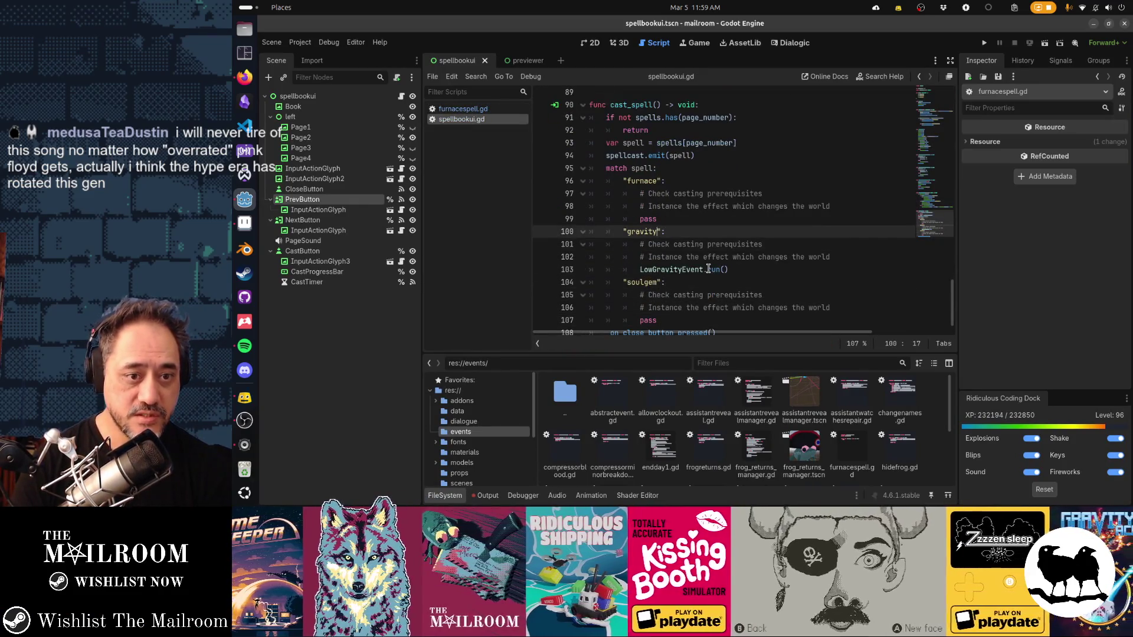
key(Up)
text(FurnaceSpe)
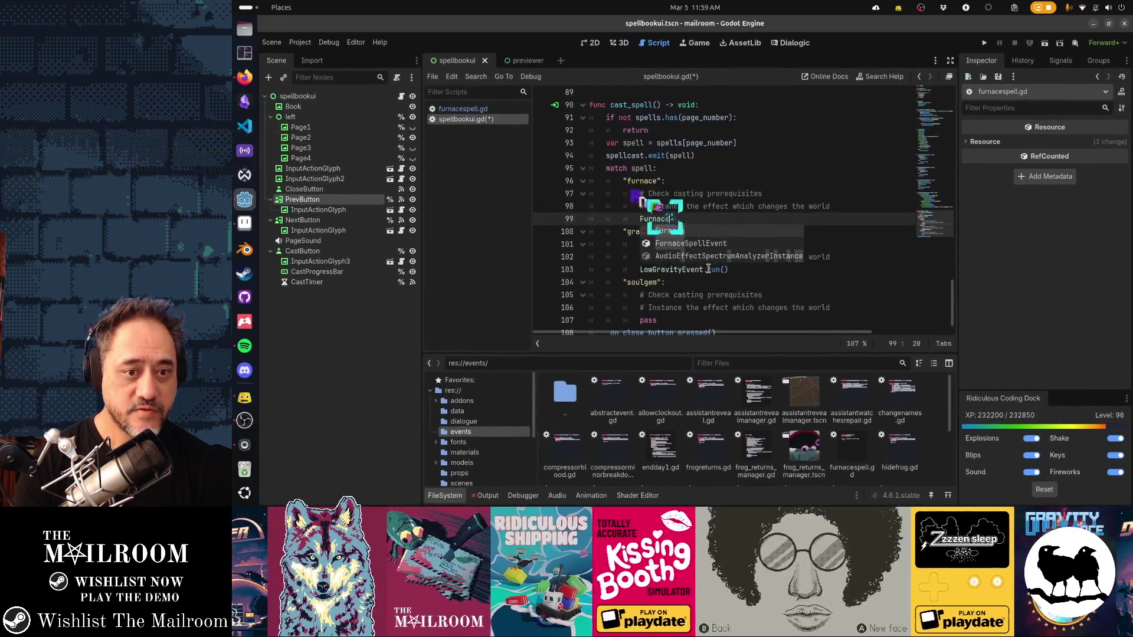
Step: Replace that pass with FurnaceSpellEvent.run() and save spellbookui.gd
key(Return)
text(.r)
key(Return)
key(Down)
key(Down)
key(Down)
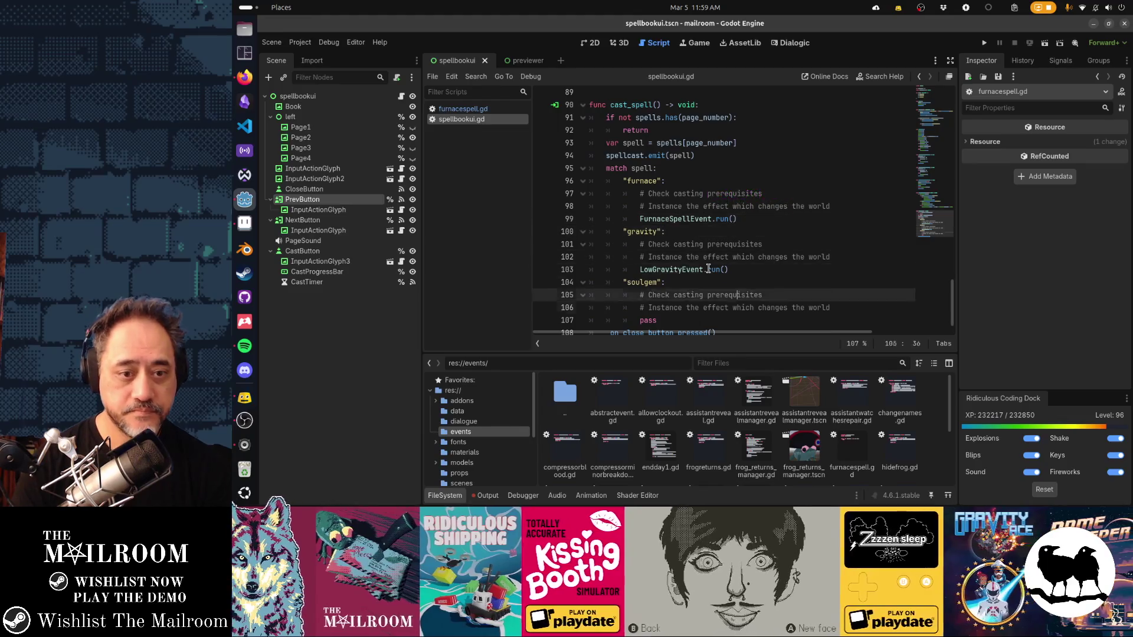
key(Down)
key(Down)
key(Down)
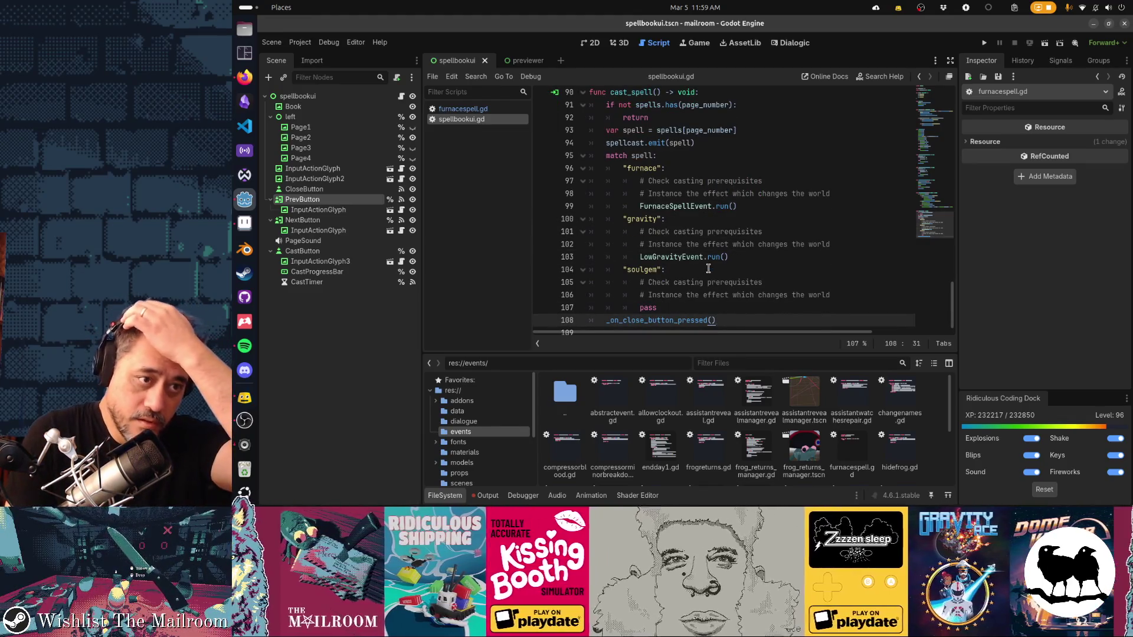
key(alt+Left)
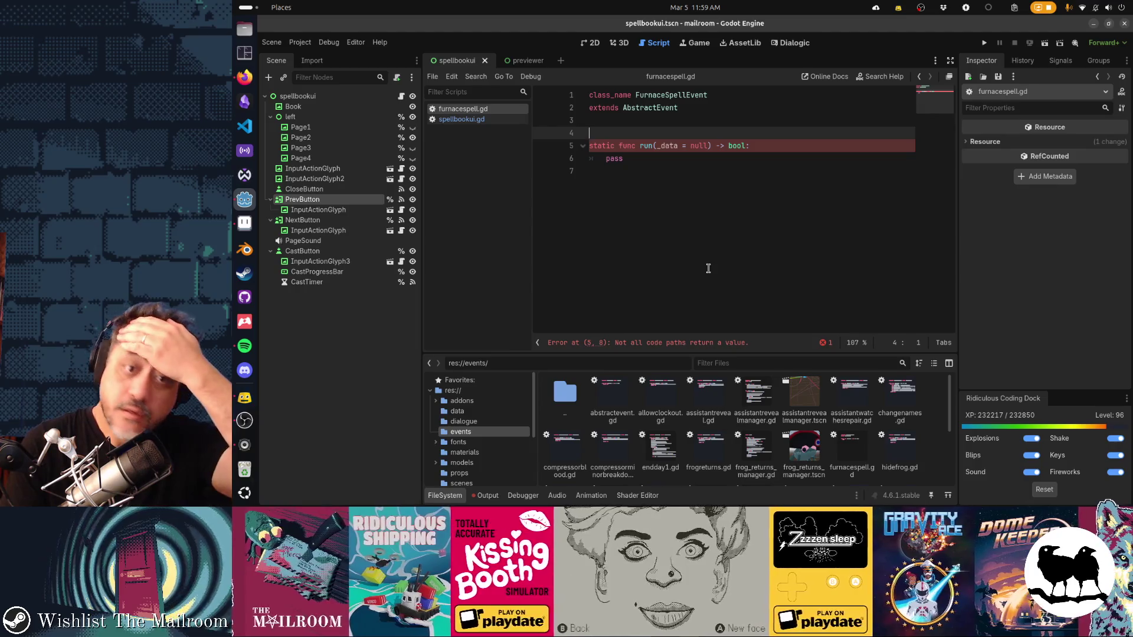
Step: Replace pass with return true and start Global.Stage.get_node("%furnace"). on line 6
key(Down)
key(Down)
key(Down)
key(Left)
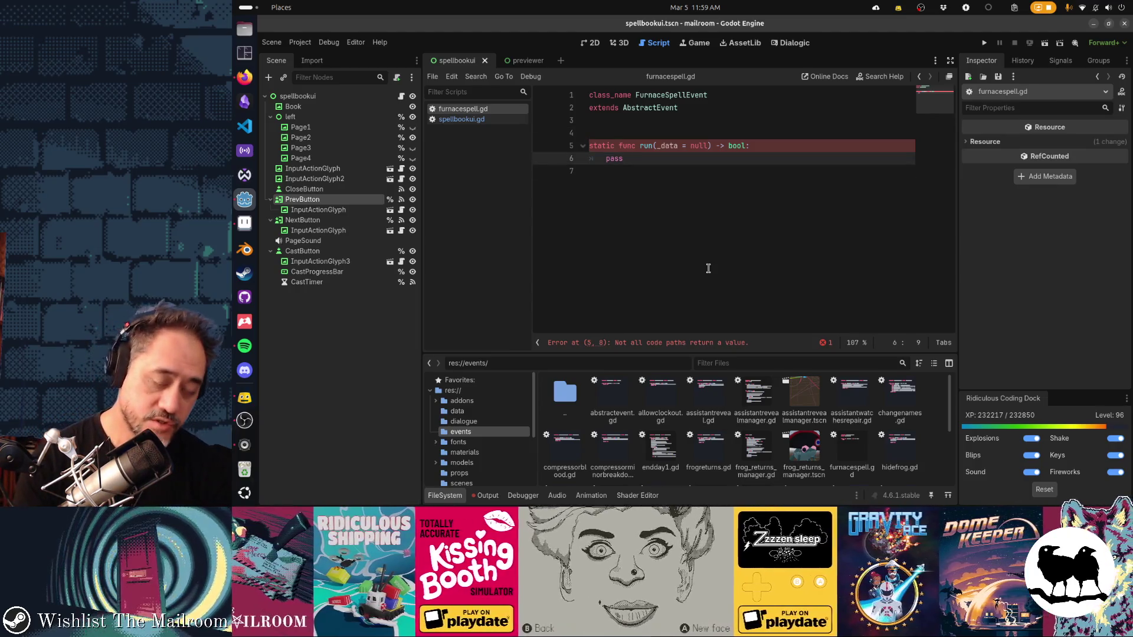
key(BackSpace)
key(BackSpace)
key(BackSpace)
text(retur)
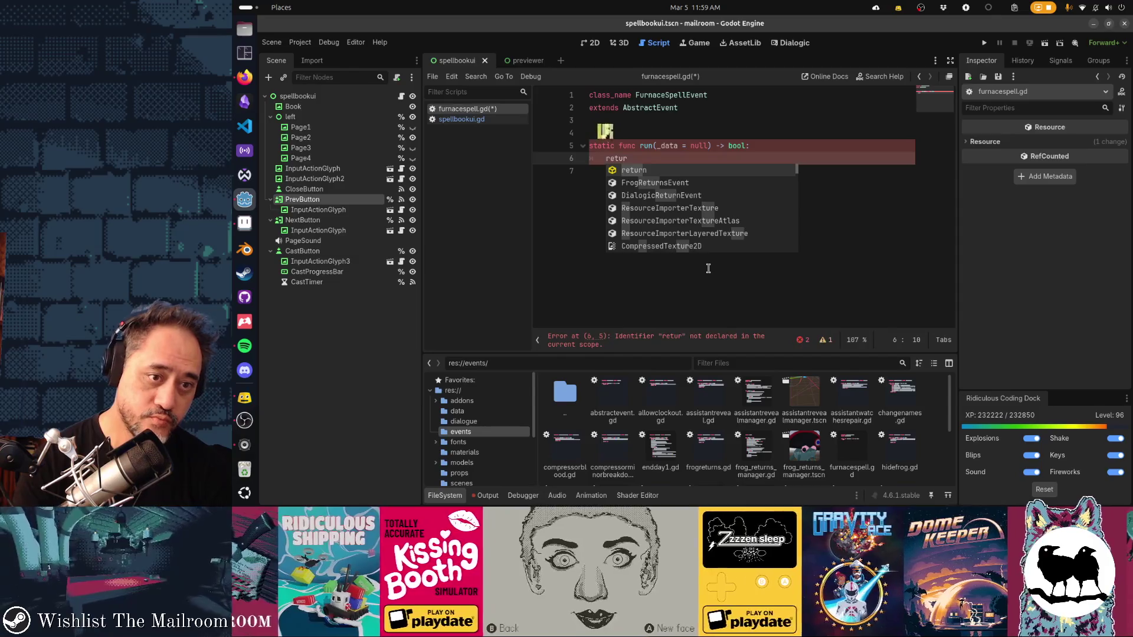
text(n true)
key(ctrl+shift+Return)
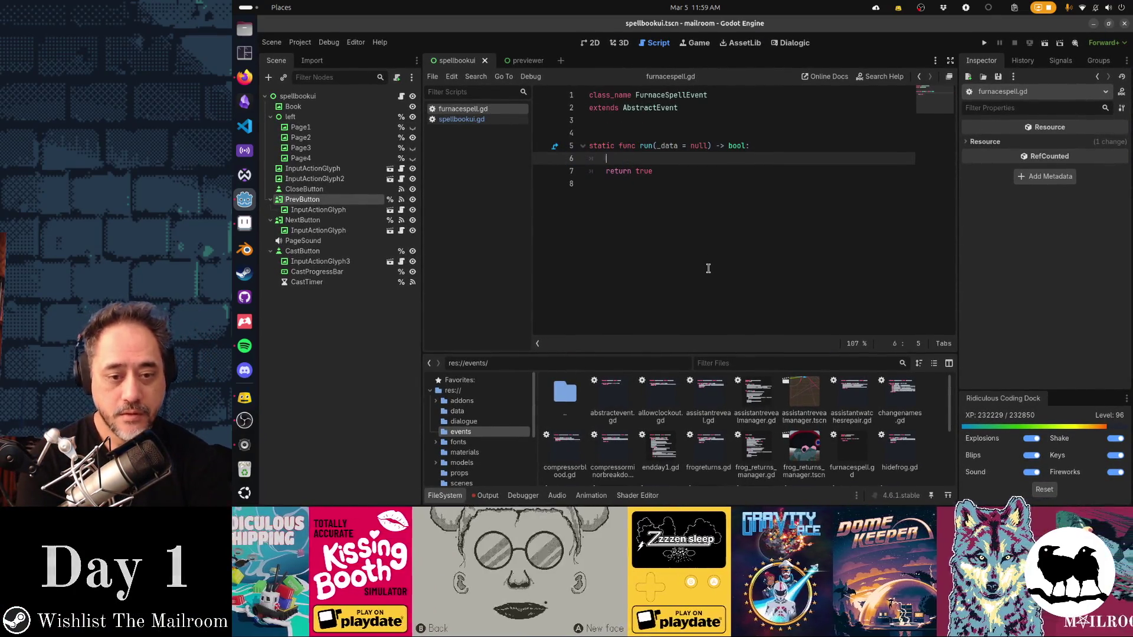
text(G)
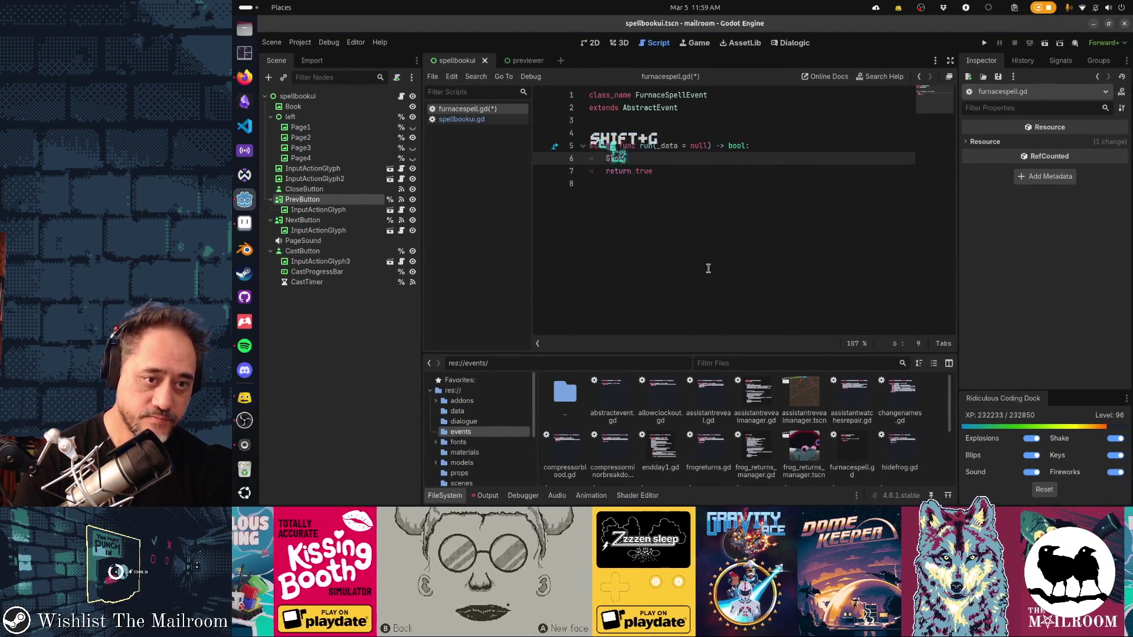
text(lobal.Stage)
key(Tab)
text(.get_)
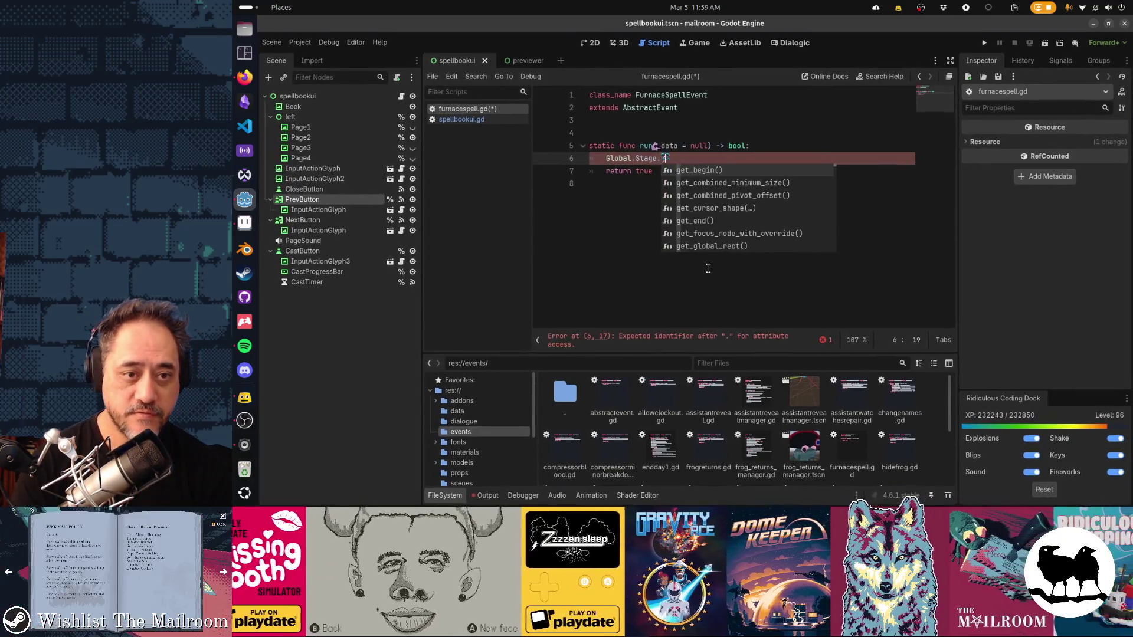
text(node)
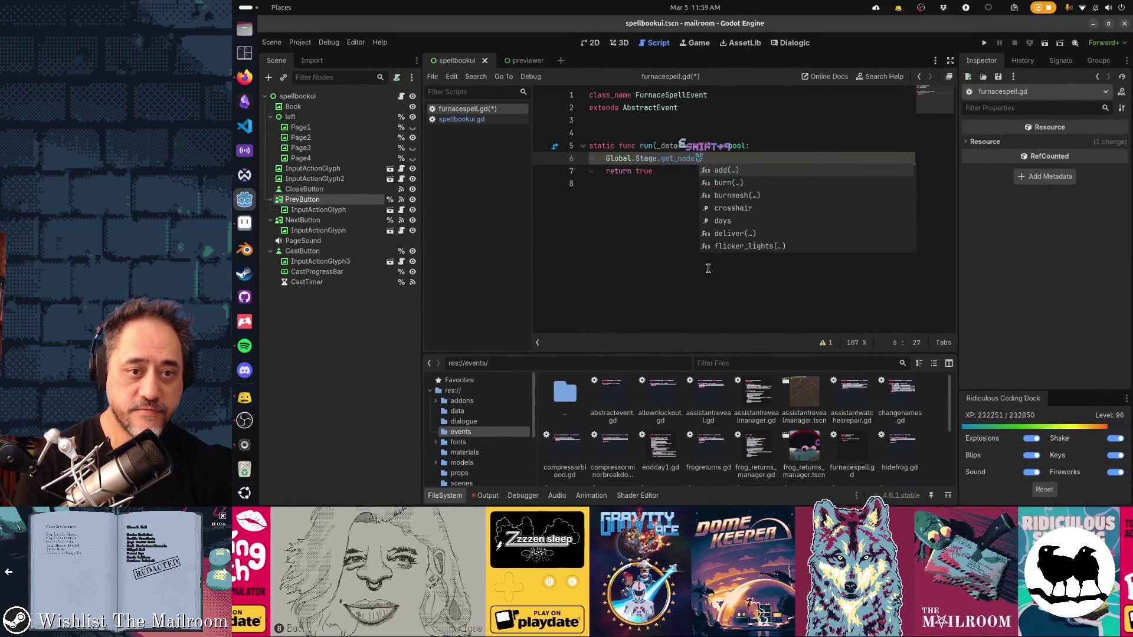
text(("%furnace").)
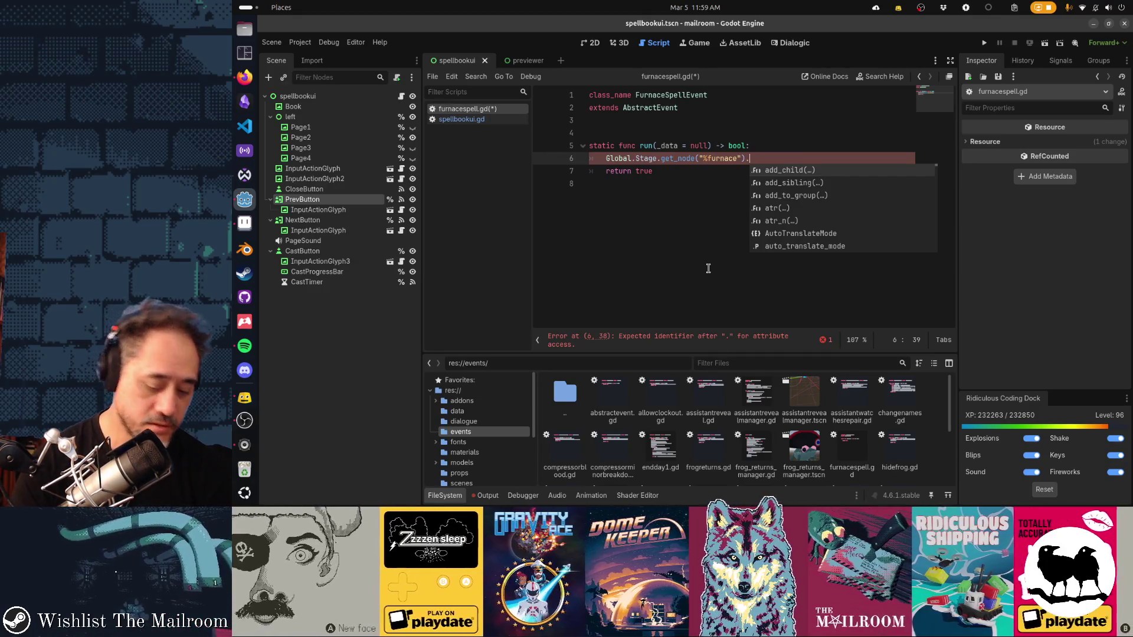
key(shift+alt+o)
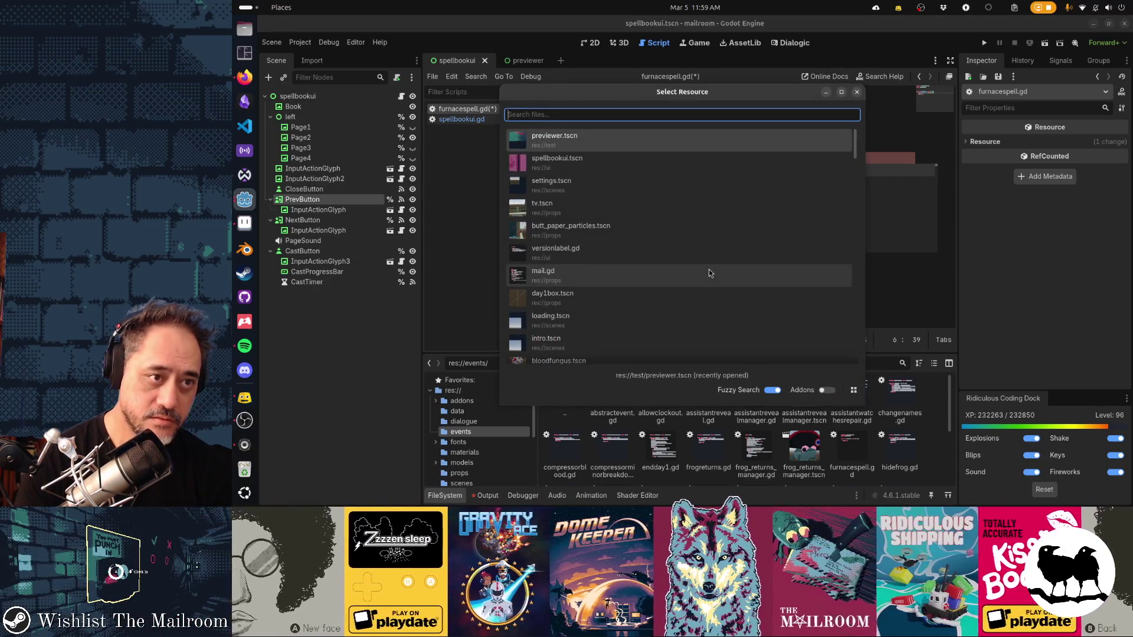
text(mailroom)
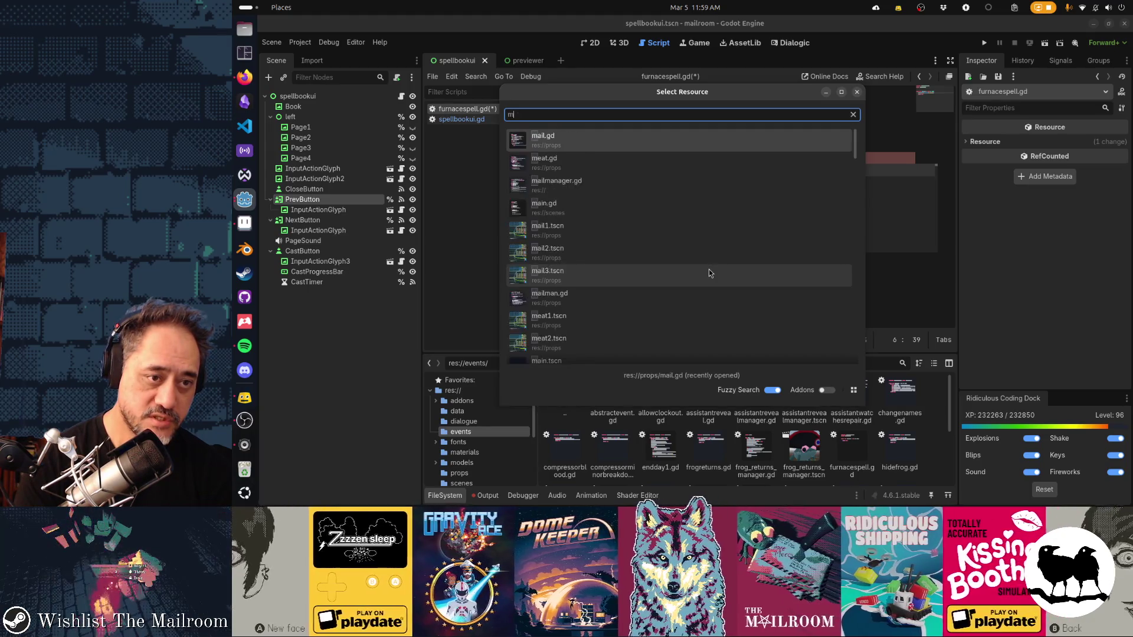
Step: Quick-open mailroom.tscn and then furnace.gd
key(Return)
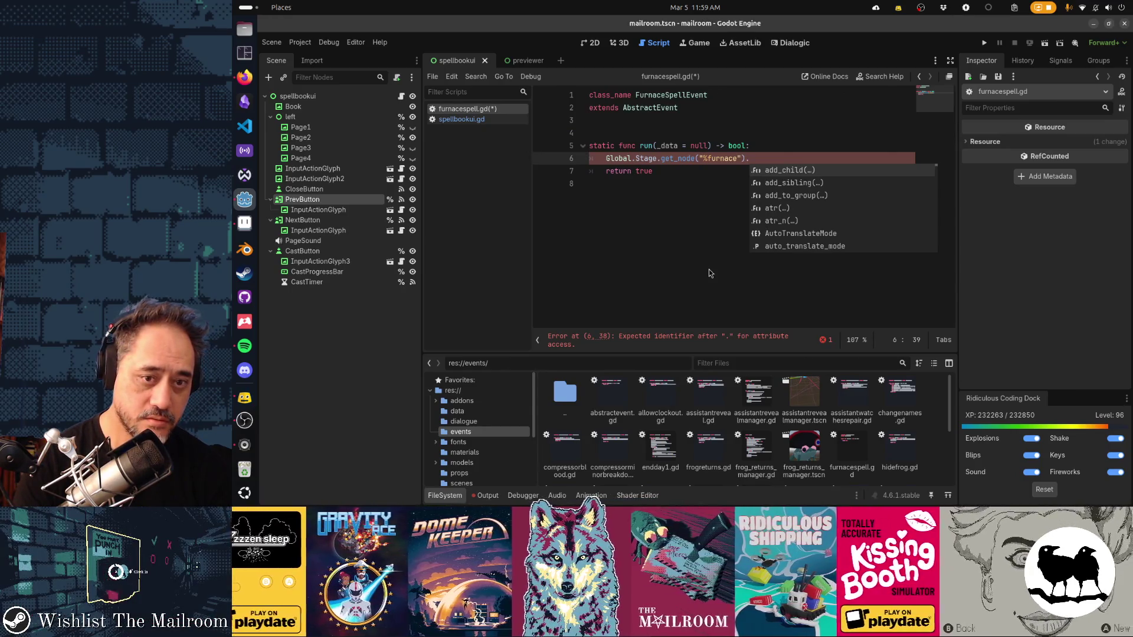
key(shift+alt+o)
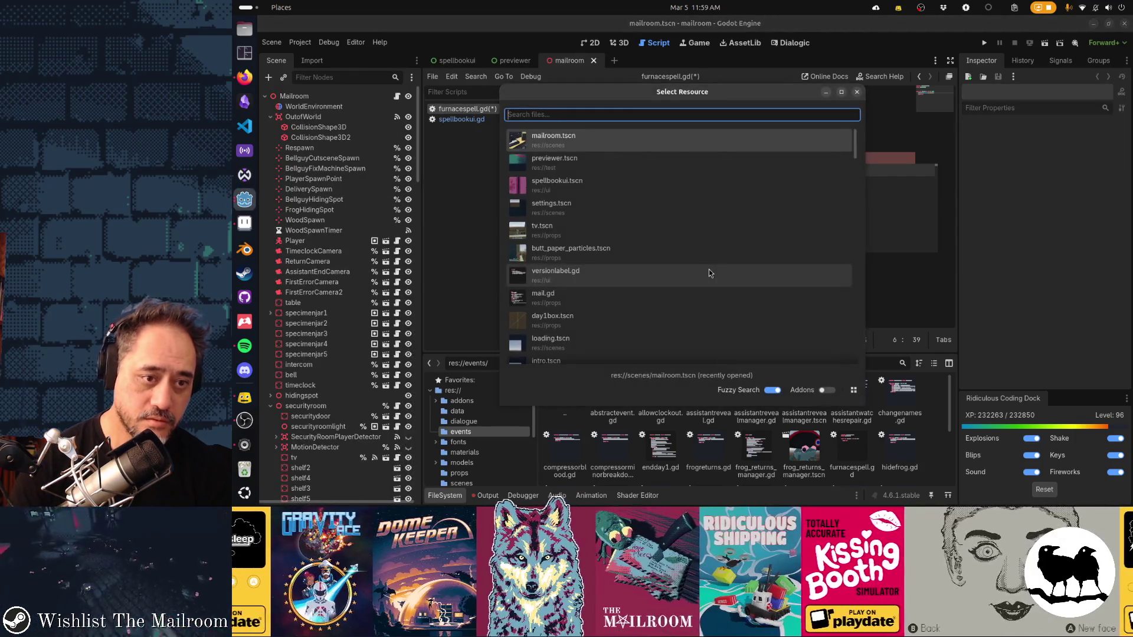
text(furnace.gd)
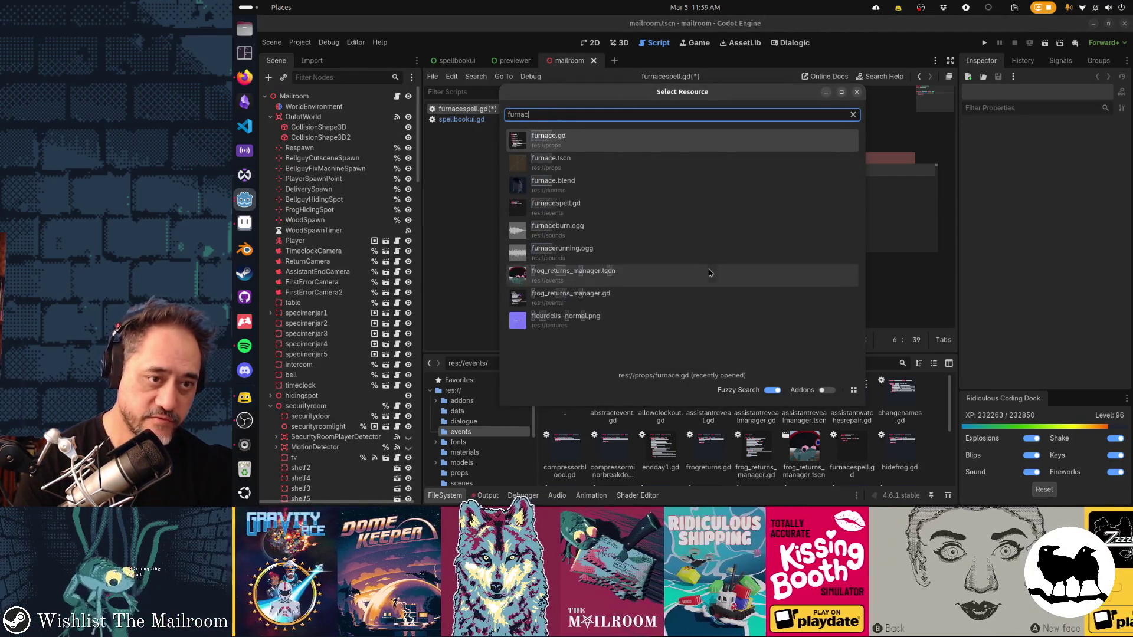
key(Return)
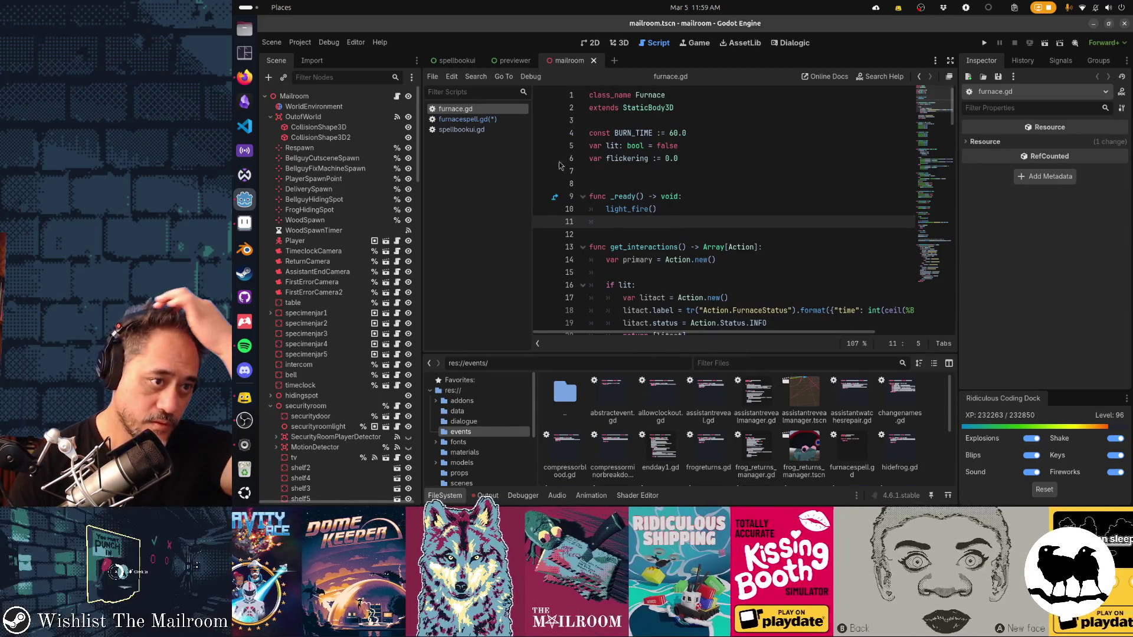
Step: Check furnacespell.gd, then scroll furnace.gd to the light_fire function around line 63
click(484, 124)
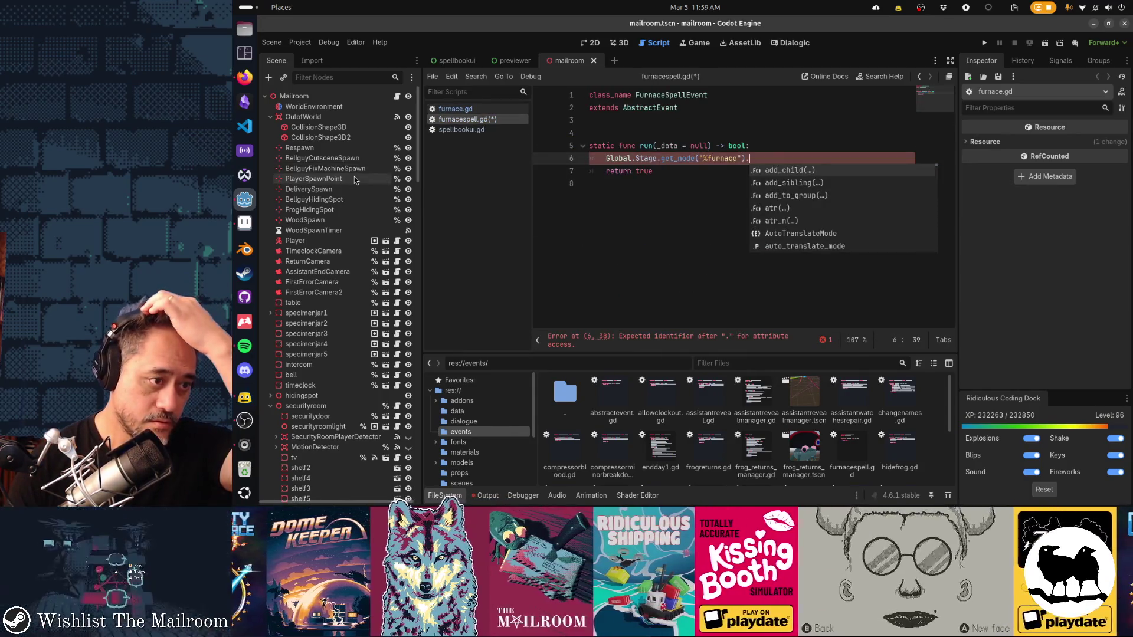
click(355, 176)
scroll(354, 177, down, 5)
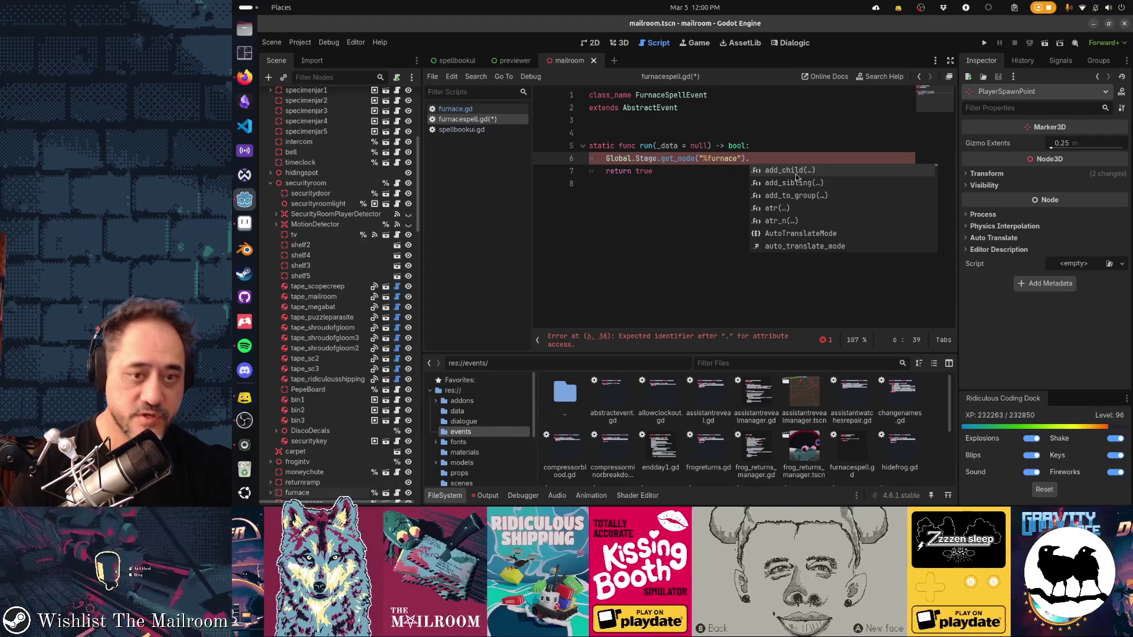
key(Left)
key(Left)
key(Left)
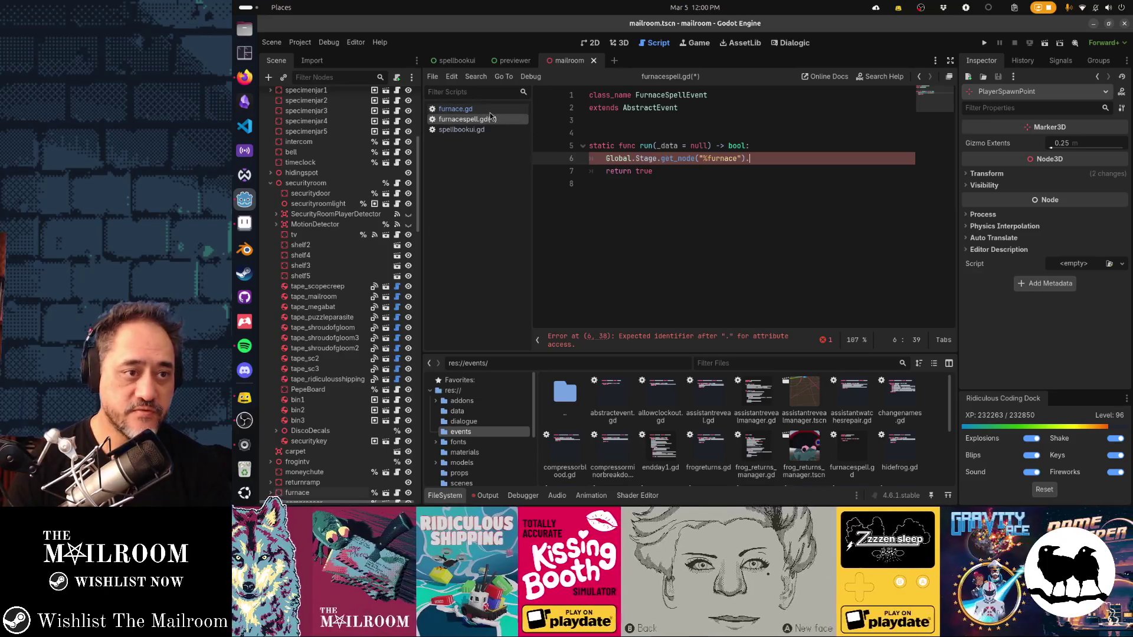
click(490, 108)
scroll(753, 204, down, 5)
scroll(752, 203, down, 4)
scroll(752, 203, down, 4)
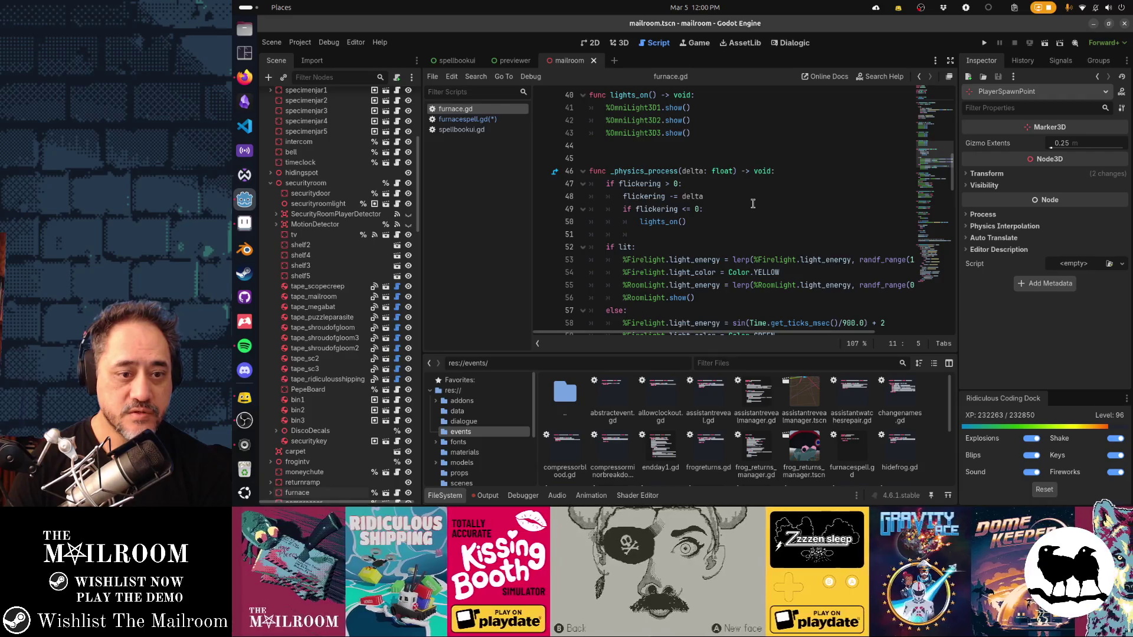
scroll(752, 204, down, 4)
scroll(753, 203, down, 4)
scroll(752, 205, down, 4)
scroll(753, 204, down, 3)
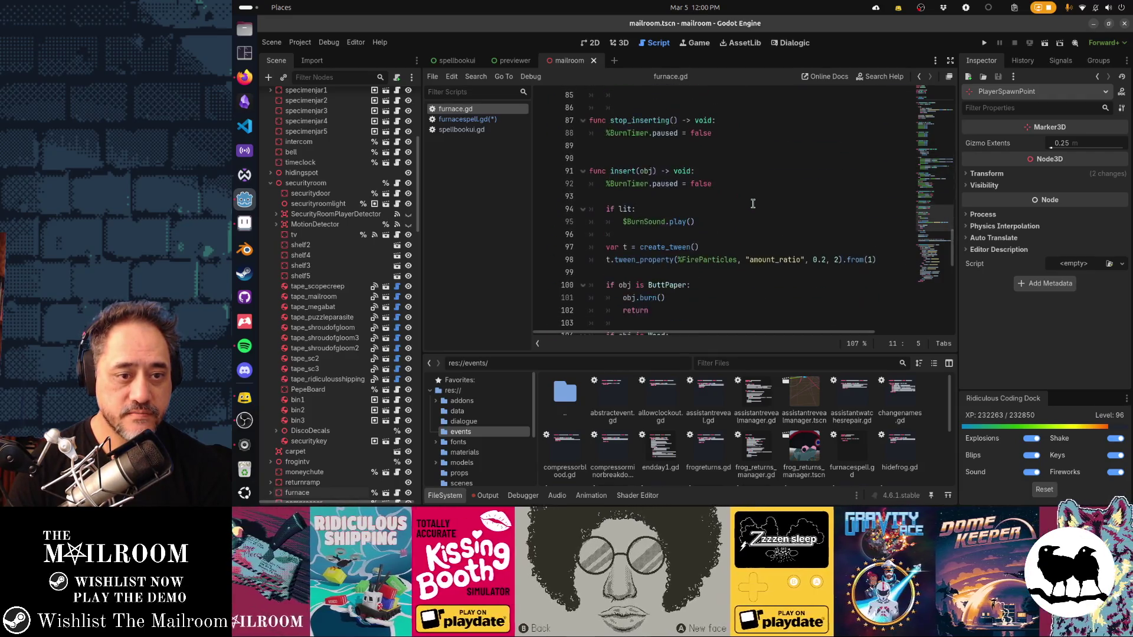
scroll(753, 204, down, 4)
scroll(753, 204, down, 3)
scroll(753, 203, down, 3)
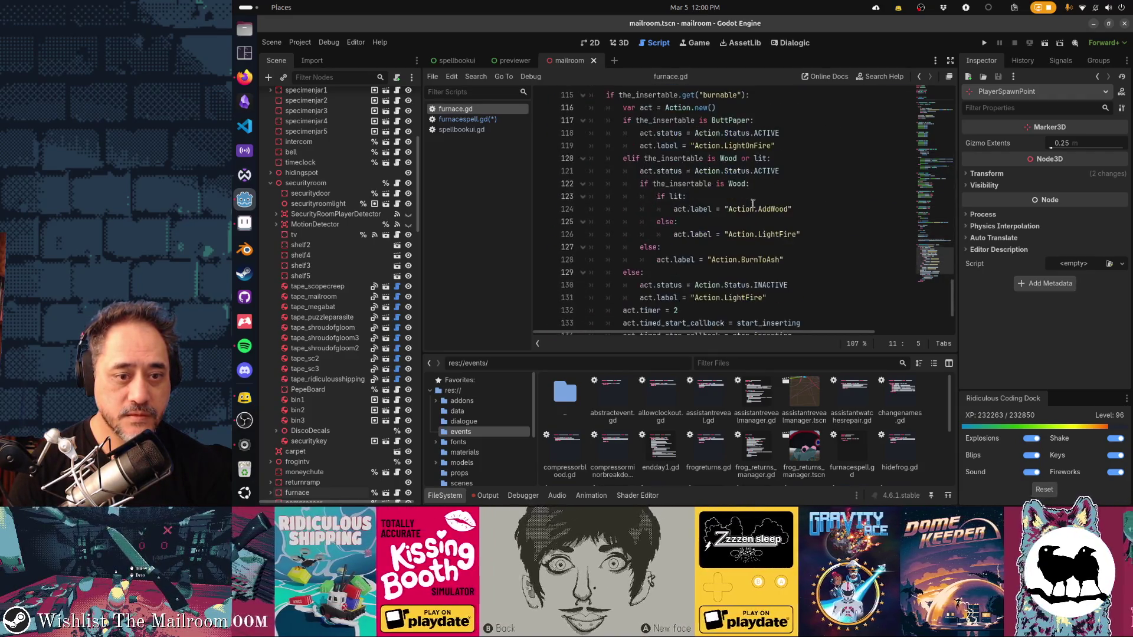
scroll(752, 204, down, 2)
scroll(753, 204, up, 6)
scroll(754, 204, up, 5)
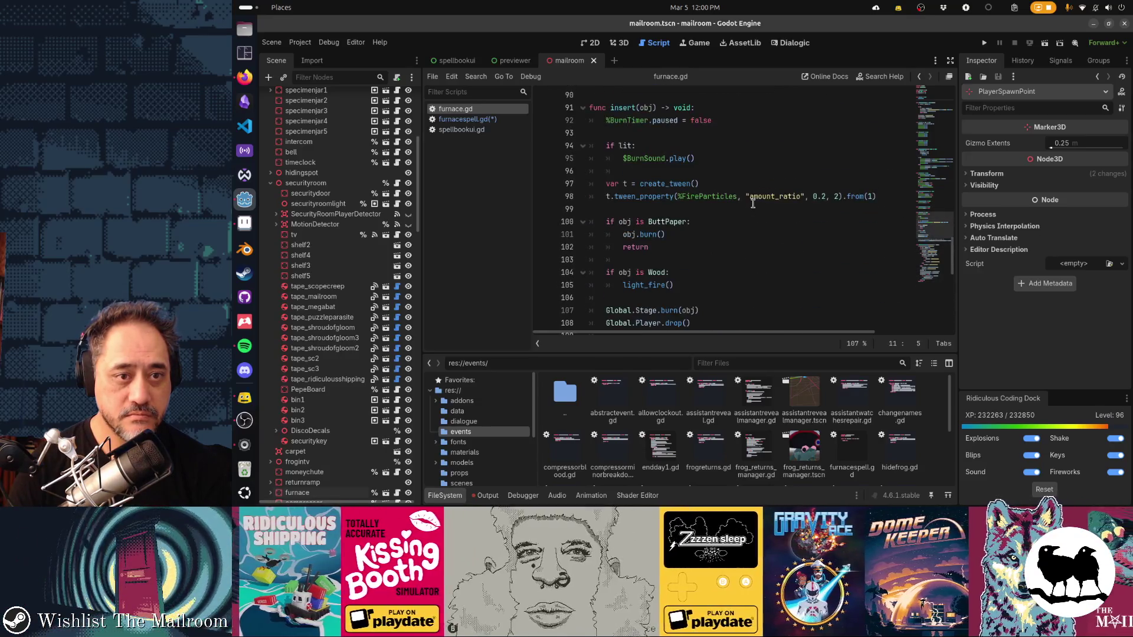
scroll(752, 205, up, 5)
scroll(753, 204, up, 4)
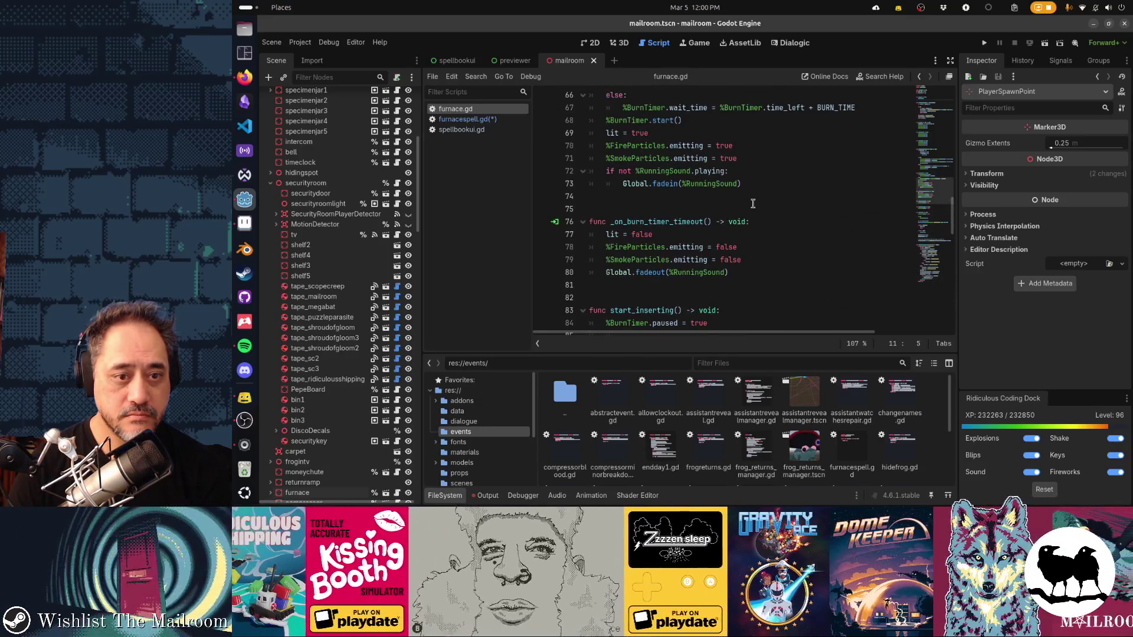
scroll(753, 204, up, 2)
click(639, 171)
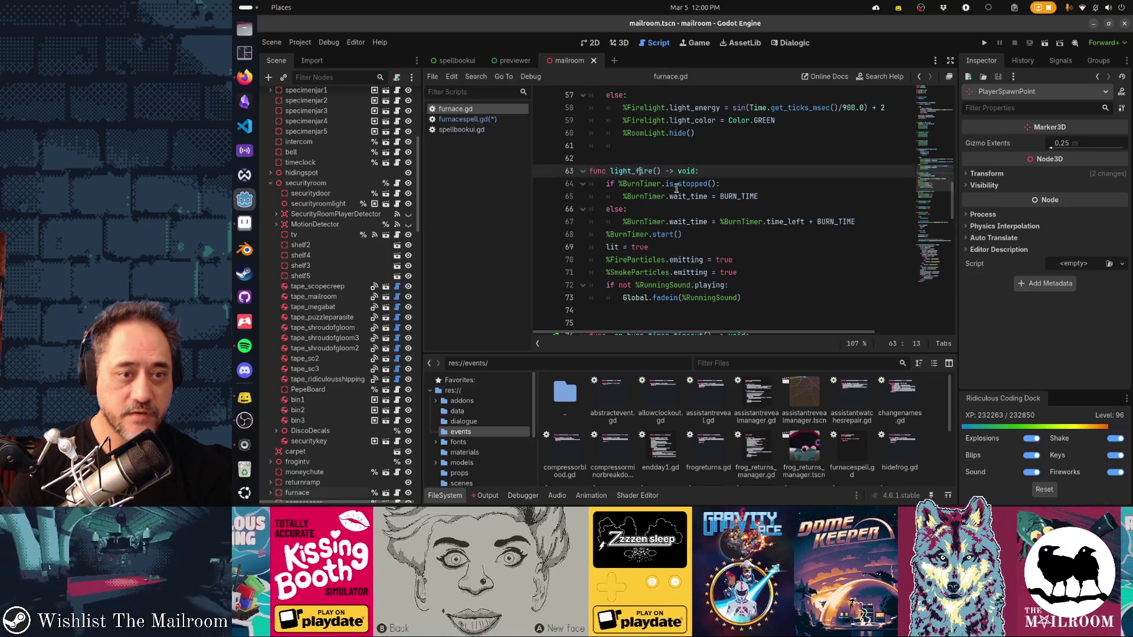
Step: Add a stub func light_fire_with_spellbook() -> void: pass above light_fire in furnace.gd
key(Home)
key(Return)
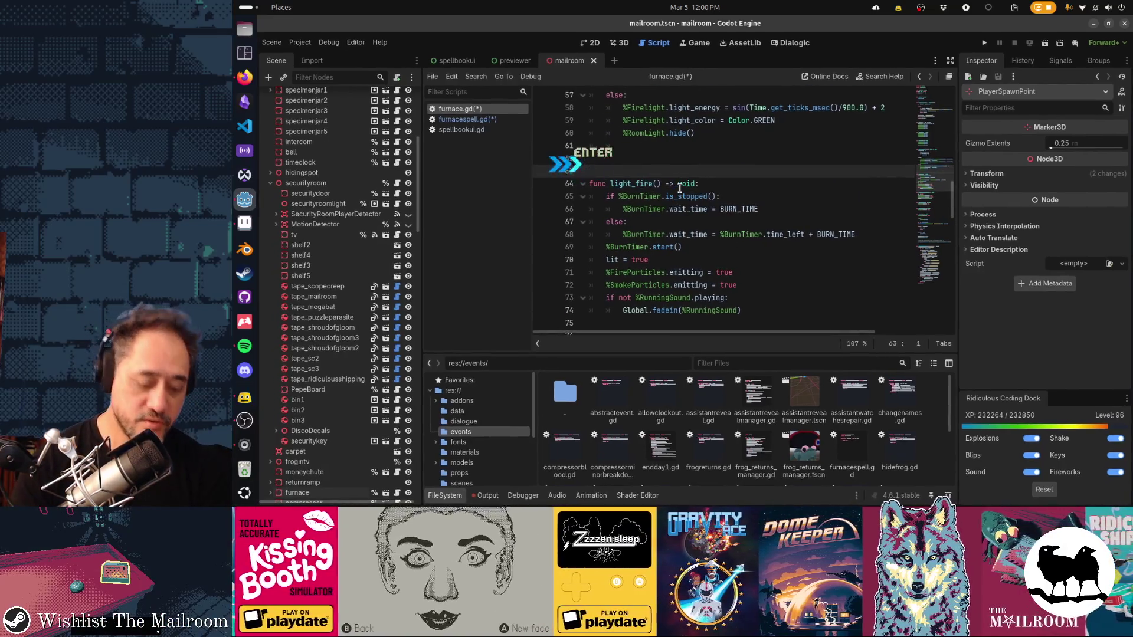
text(func )
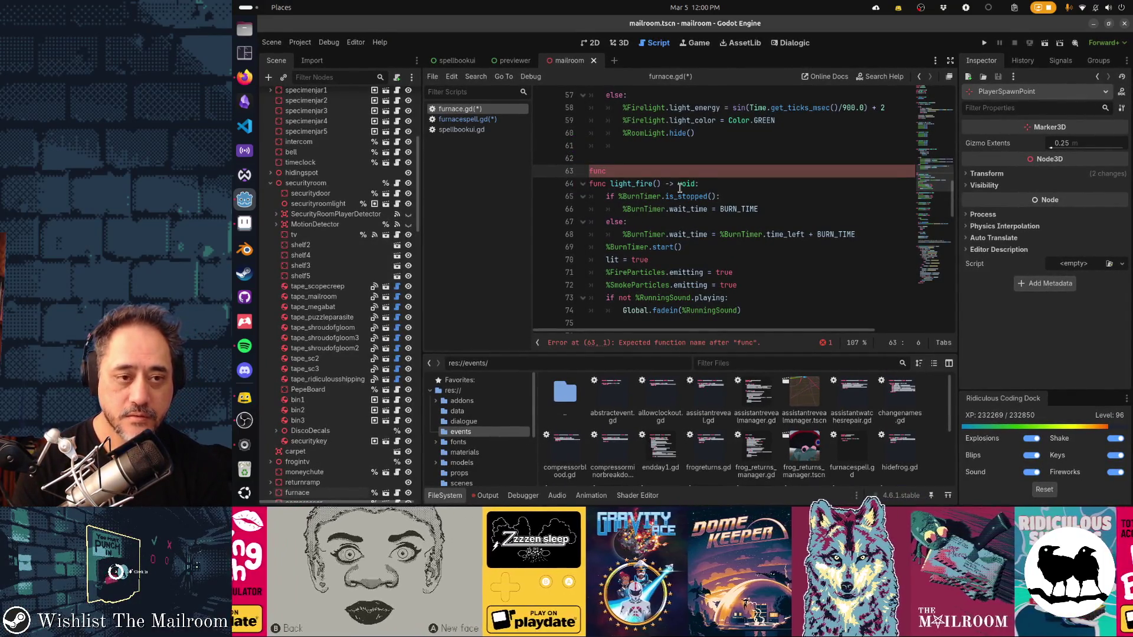
text(light_fire_with_spellbook)
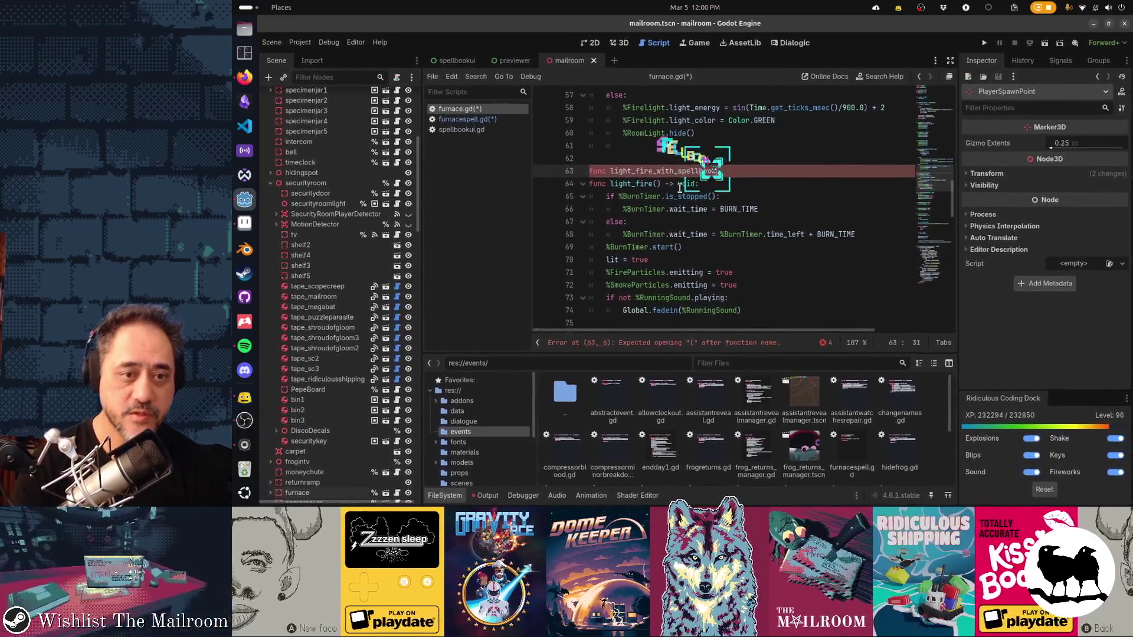
text(() -> void:)
key(Return)
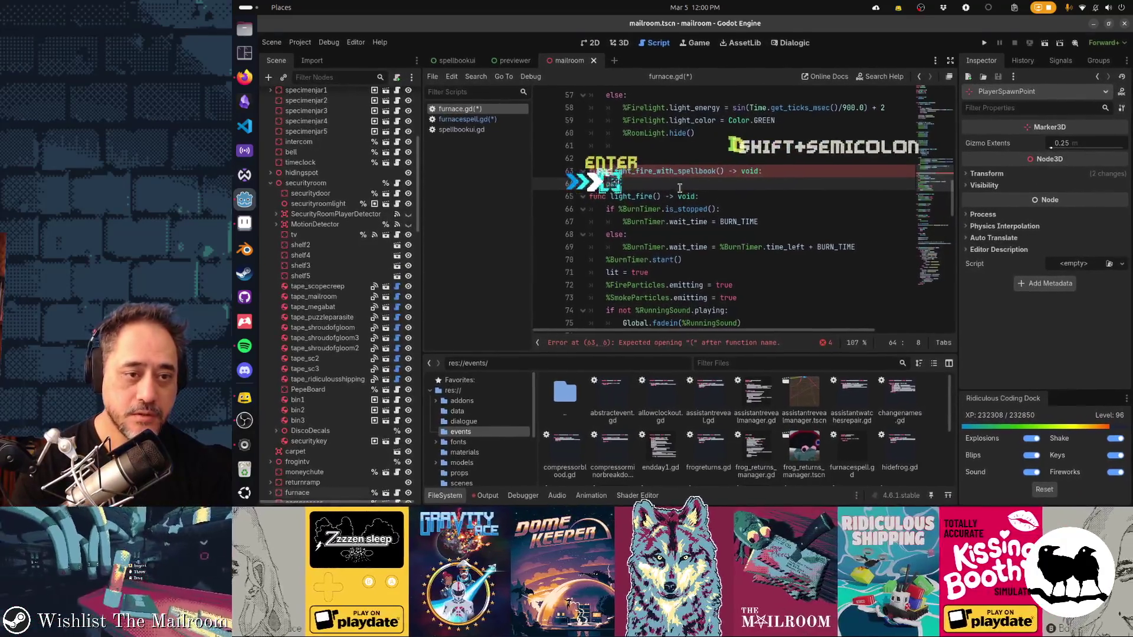
text(pass)
key(Return)
key(BackSpace)
key(Return)
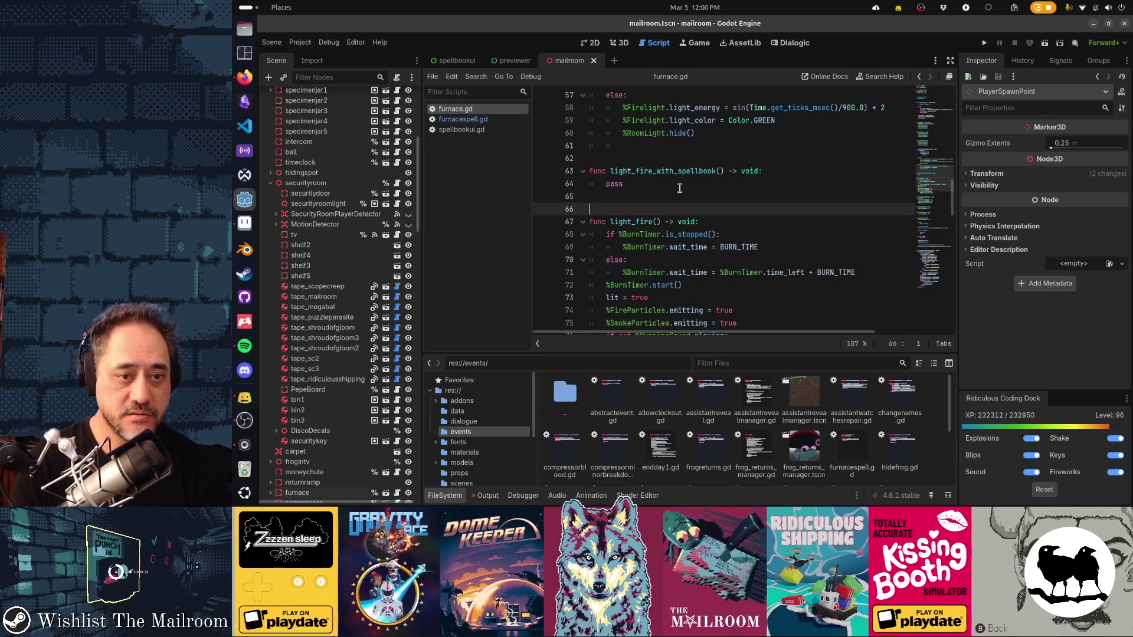
Step: Append .light_fire_with_spellbook() to the %furnace get_node call in furnacespell.gd's run()
key(alt+Left)
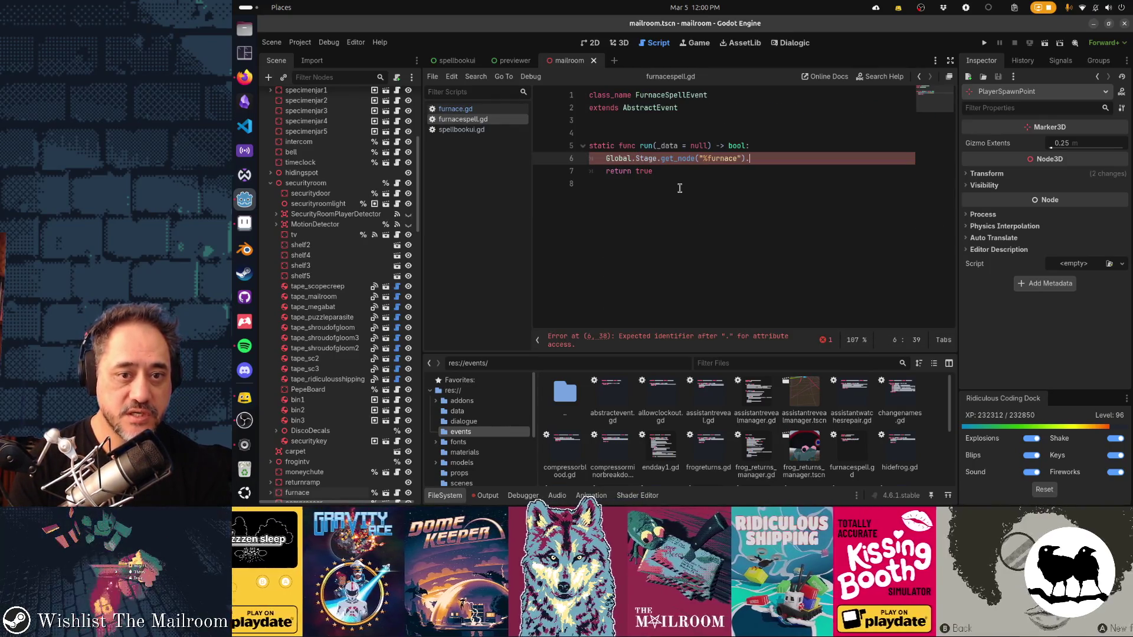
text(light_fire_with_spellbook()
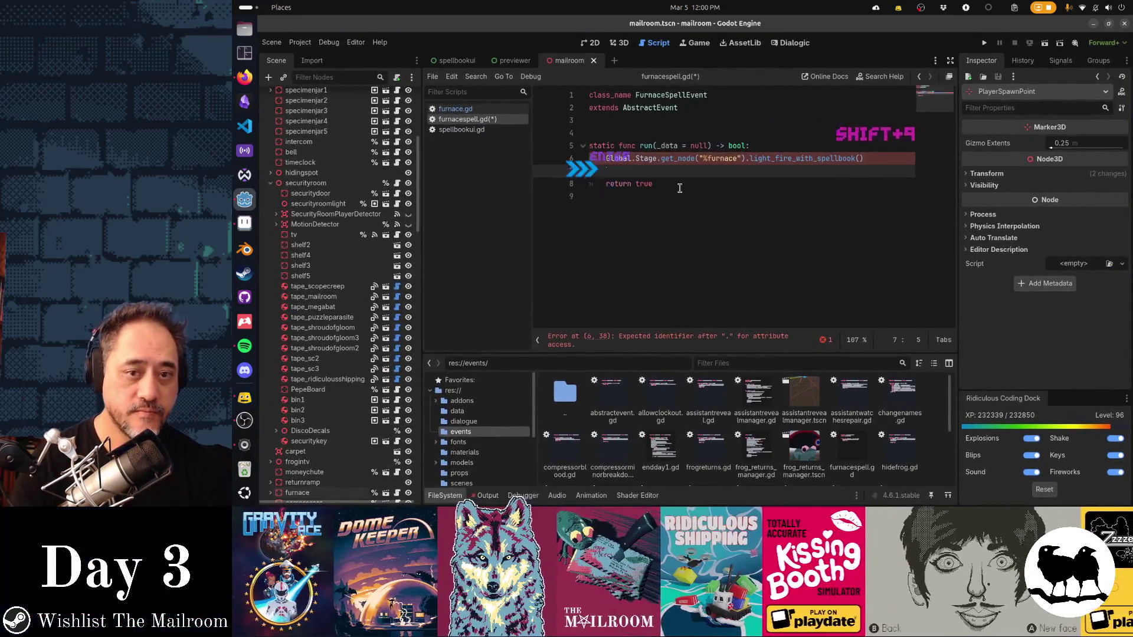
key(Return)
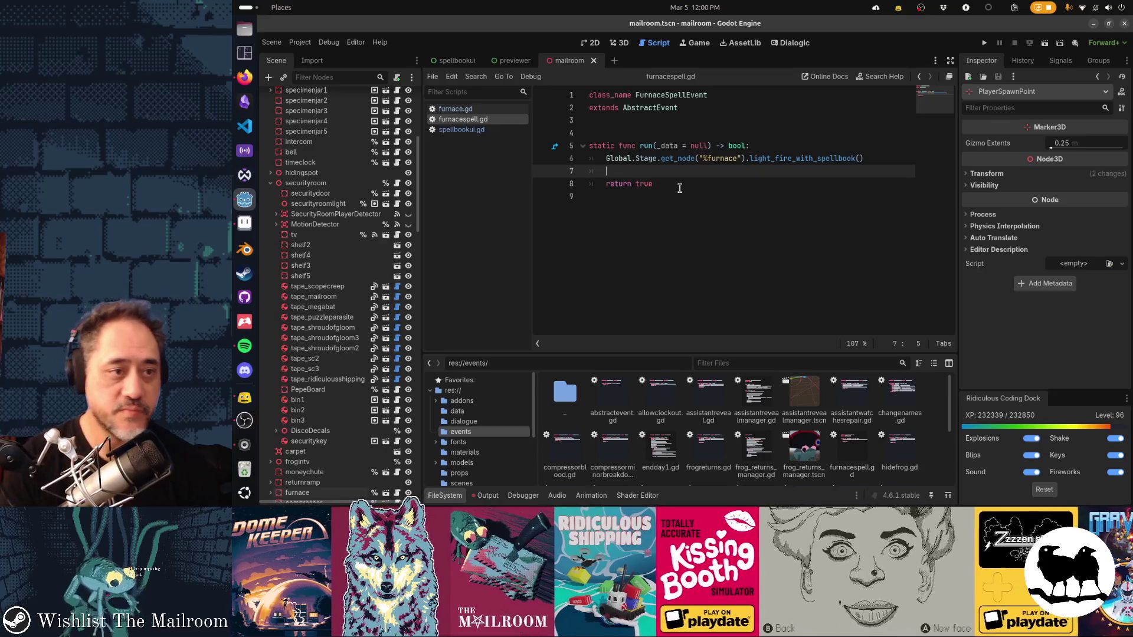
key(alt+Left)
scroll(680, 187, down, 2)
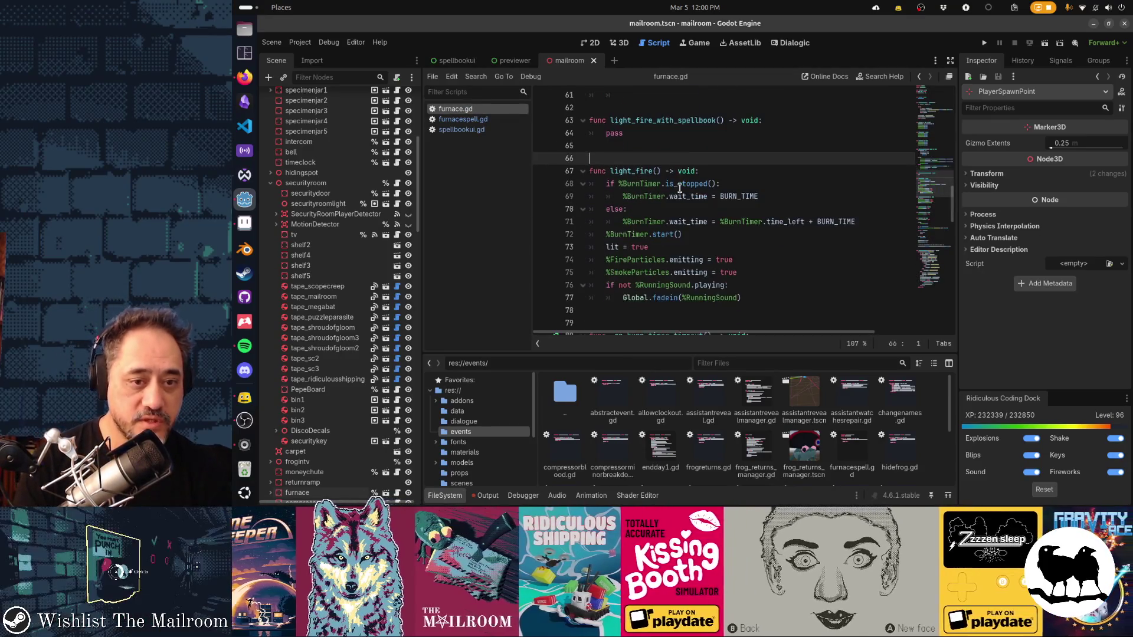
Step: Copy light_fire's timer, particle and sound body into light_fire_with_spellbook
key(Down)
key(Down)
key(shift+Down)
key(shift+Down)
key(shift+Down)
key(shift+Down)
key(shift+Down)
key(shift+Down)
key(shift+Down)
key(ctrl+c)
key(Up)
key(Up)
key(Up)
key(Up)
key(Up)
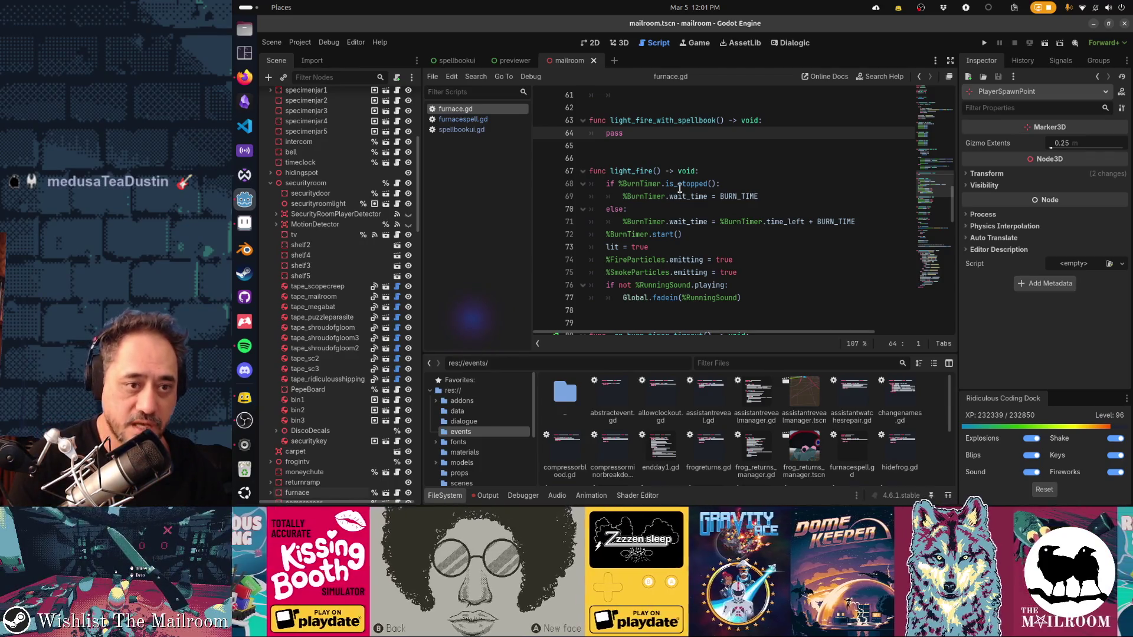
key(ctrl+v)
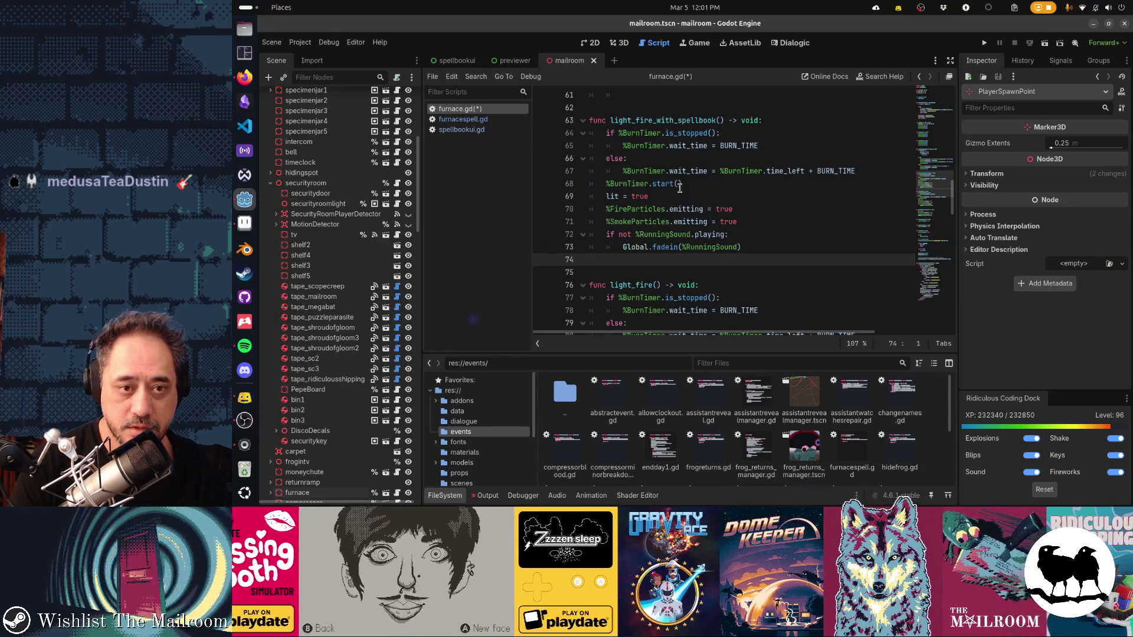
Step: Jump to the BURN_TIME const declaration (60.0) at line 4
click(679, 185)
key(ctrl+Home)
key(Down)
key(Down)
key(Down)
key(End)
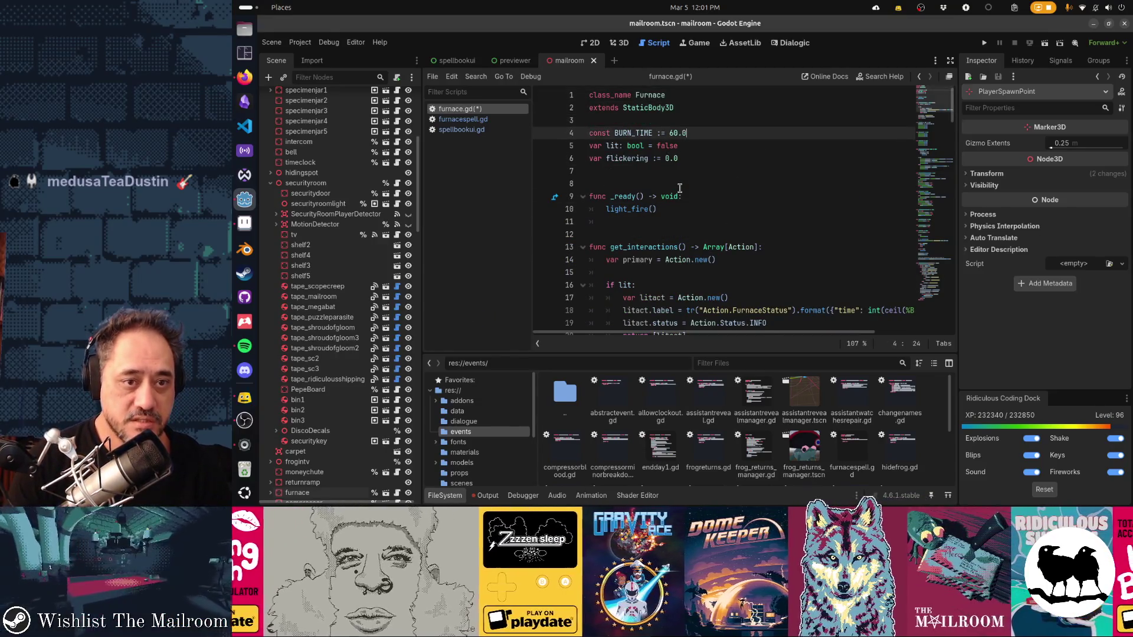
key(Return)
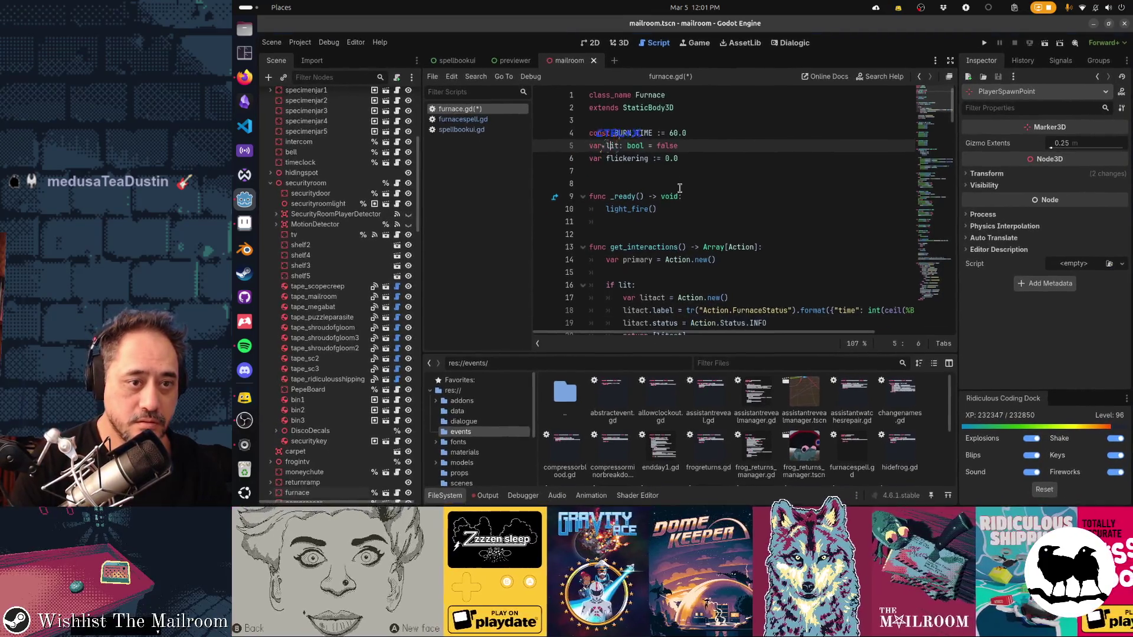
key(ctrl+x)
key(Page_Down)
key(Page_Down)
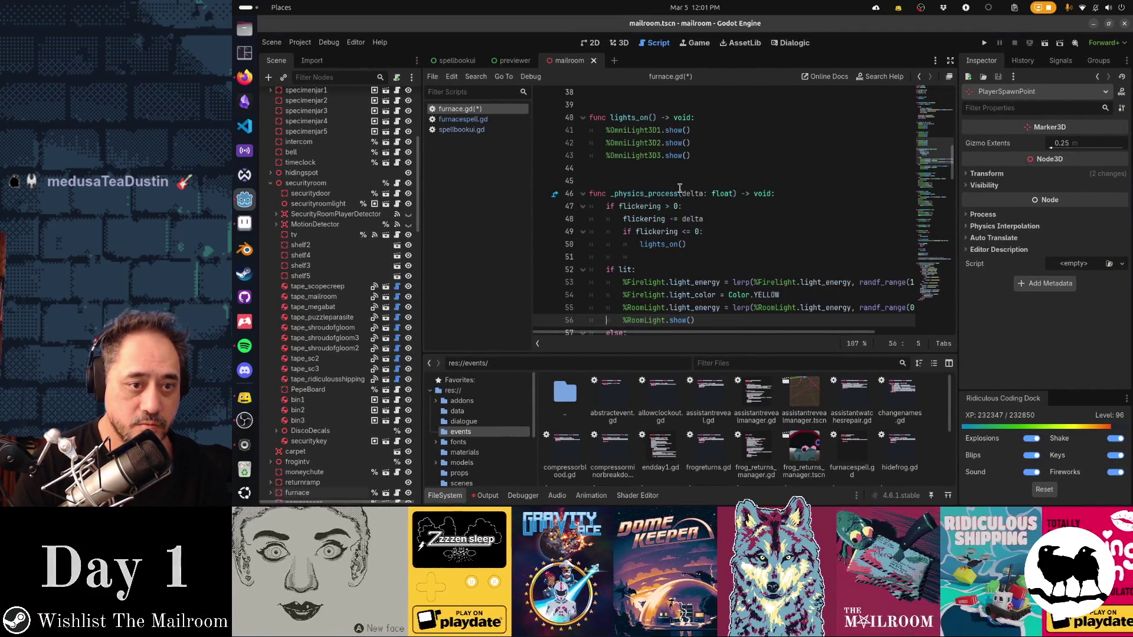
key(Page_Down)
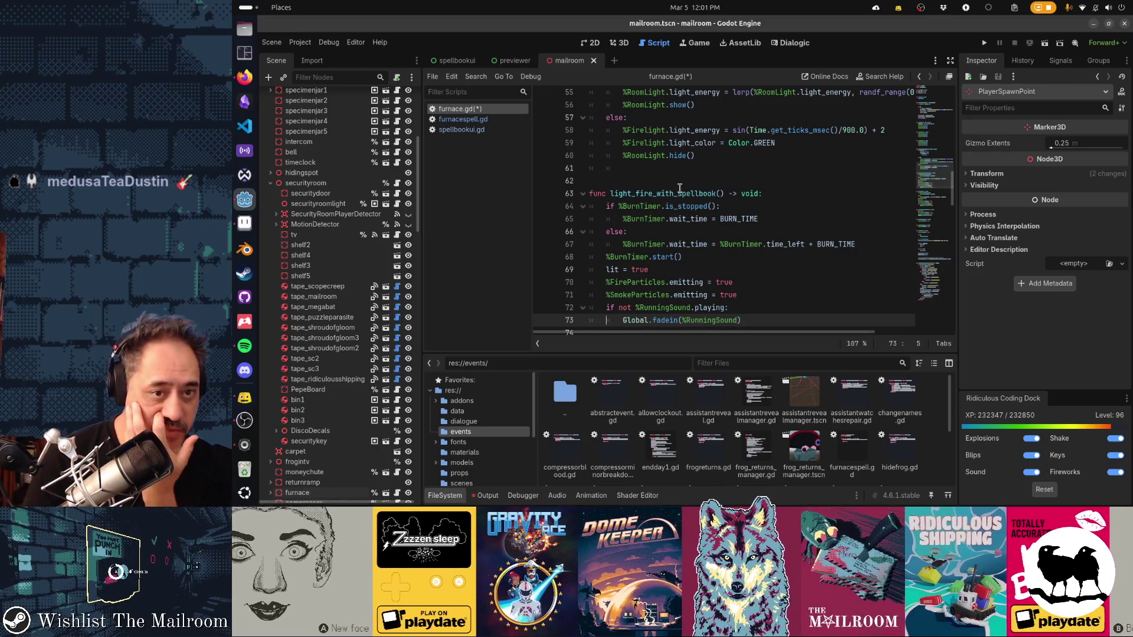
key(Up)
key(Up)
key(Up)
key(Up)
key(Up)
key(Up)
key(Down)
key(ctrl+v)
key(Down)
key(Down)
key(Down)
key(Down)
key(Down)
key(Down)
key(Up)
key(Up)
key(Up)
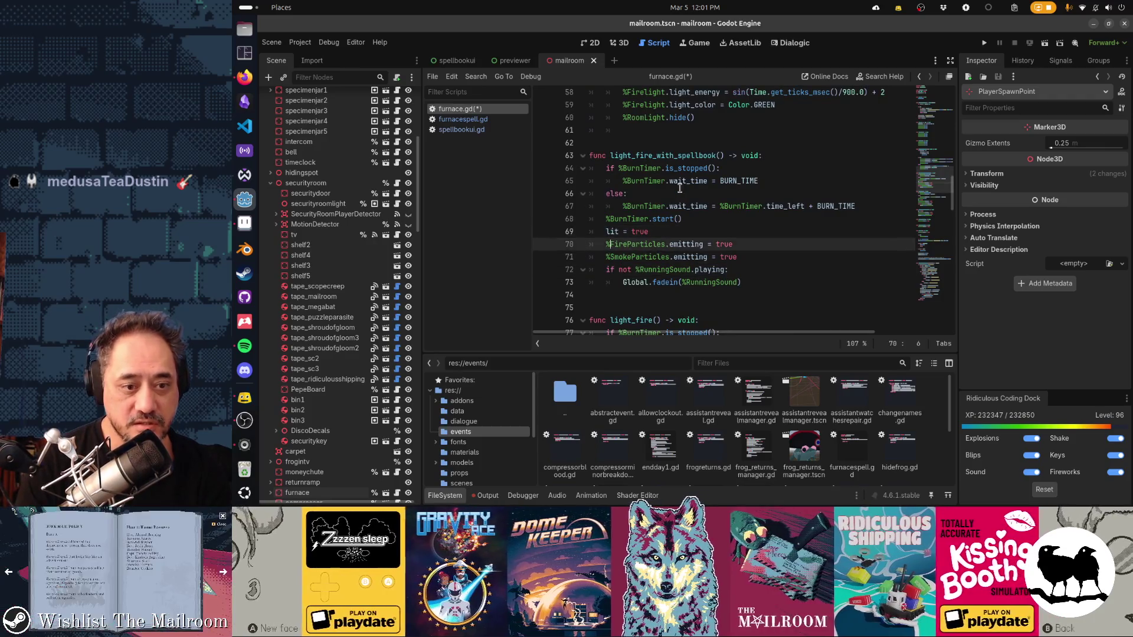
key(Up)
key(Up)
key(Up)
key(Down)
key(Down)
key(Down)
key(Down)
key(Down)
key(Down)
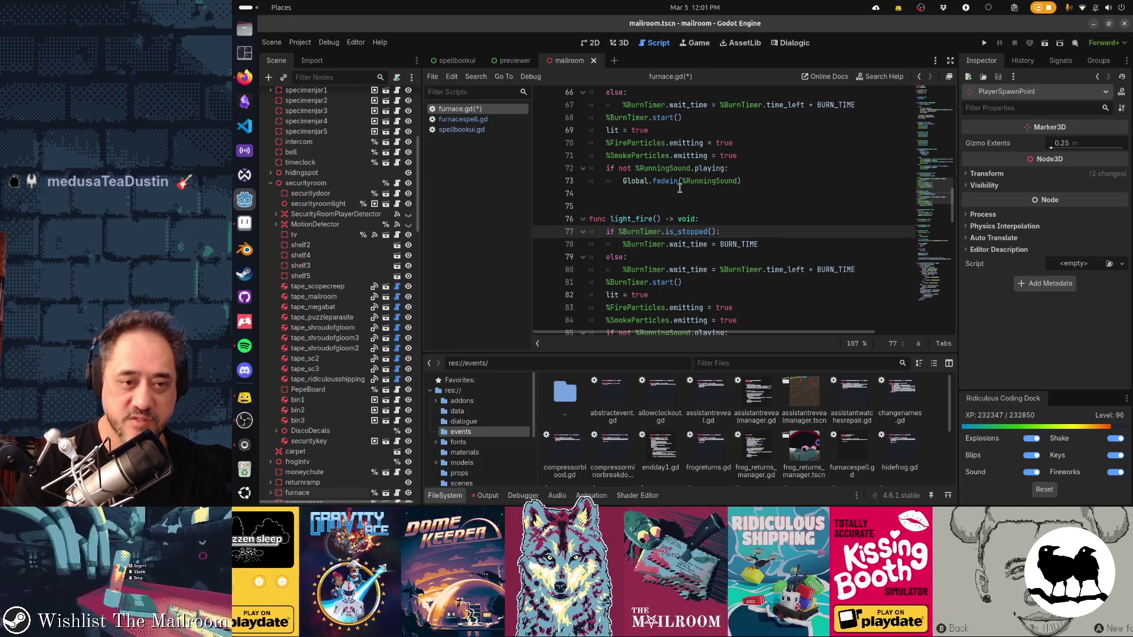
key(Up)
scroll(680, 186, up, 2)
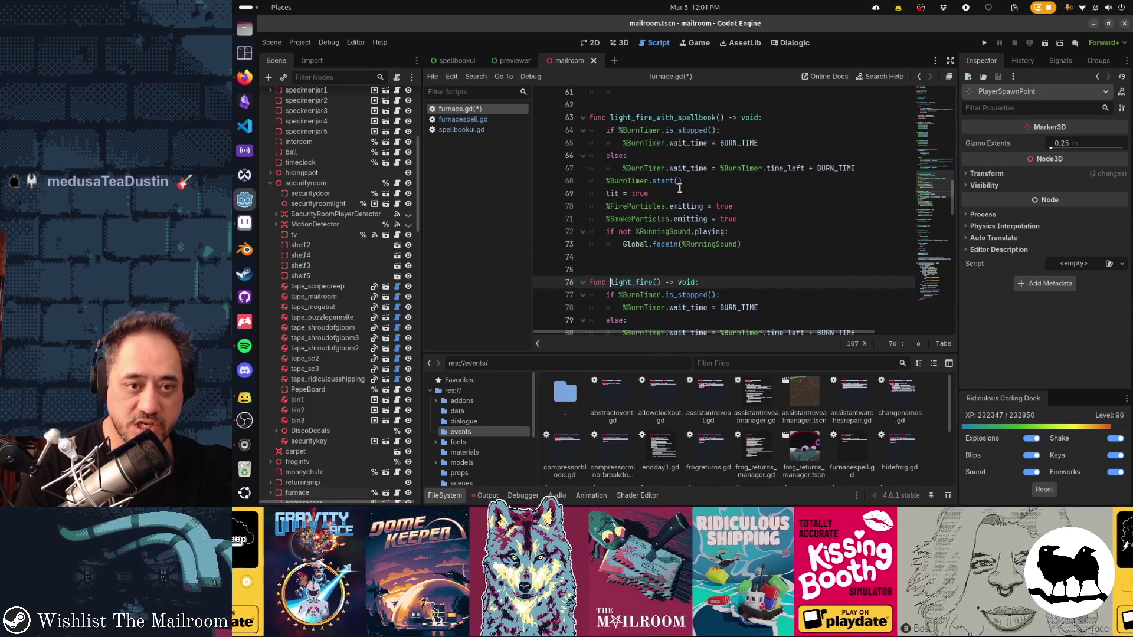
key(Up)
key(Up)
key(Up)
key(Up)
key(Up)
key(Up)
key(Up)
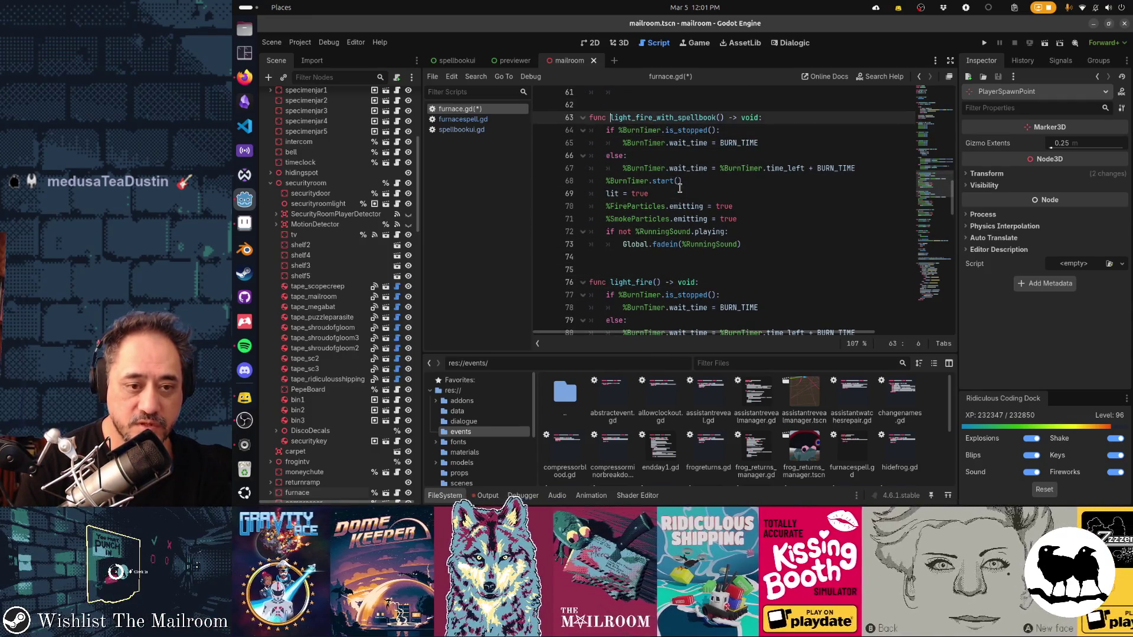
key(Down)
key(Down)
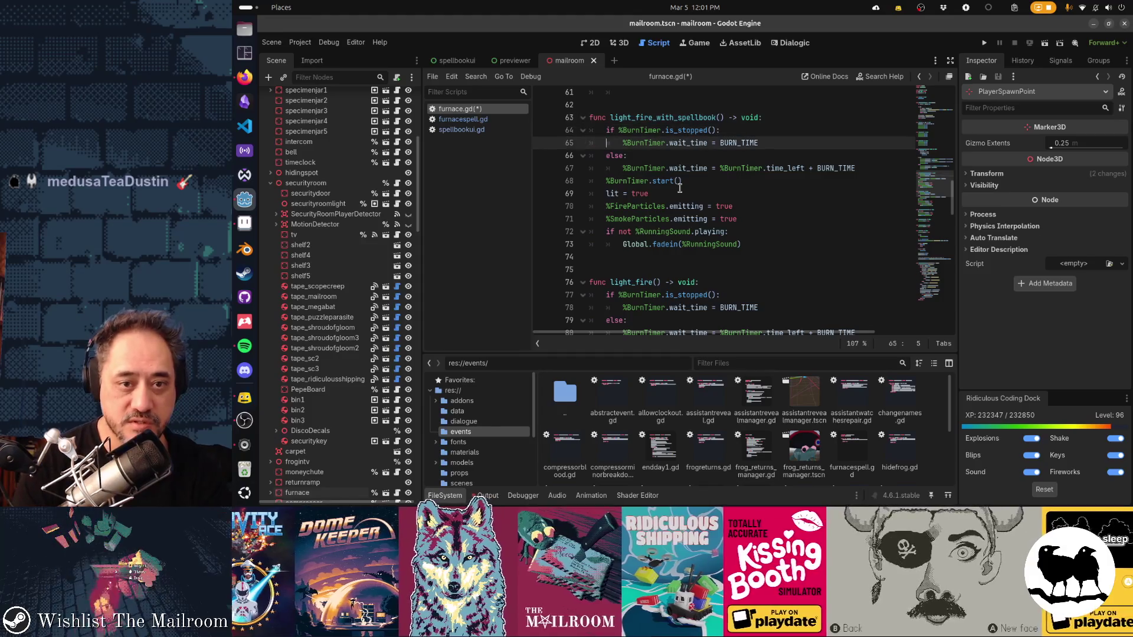
text(*)
Step: Make both wait_time lines (65 and 67) use BURN_TIME * 3 and save furnace.gd
key(BackSpace)
text(*)
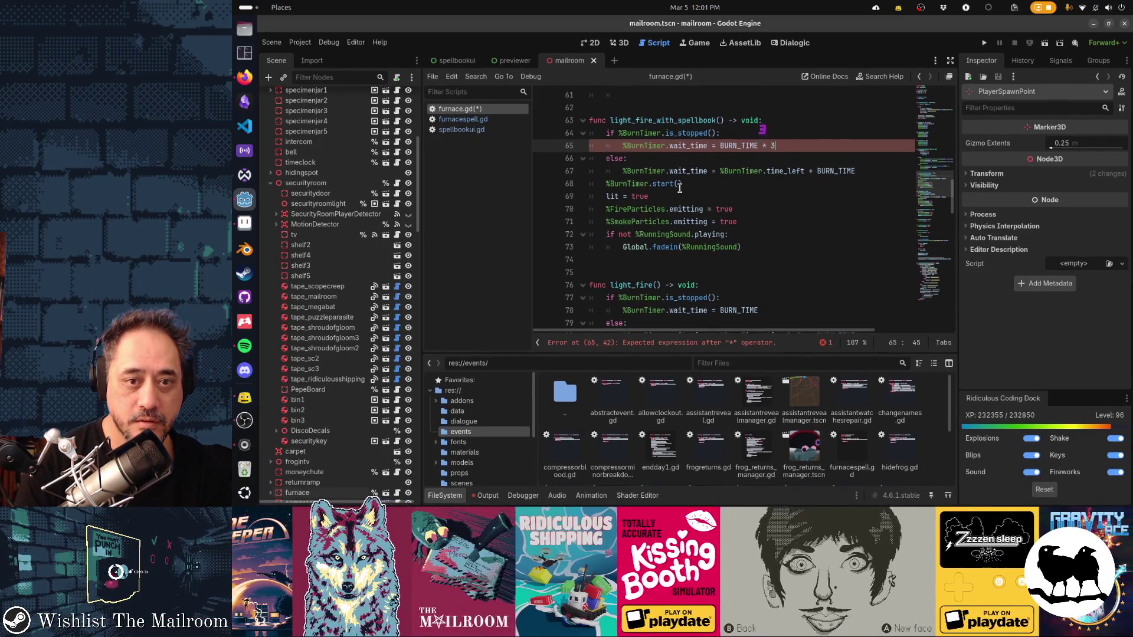
key(Down)
key(Down)
text(* 3)
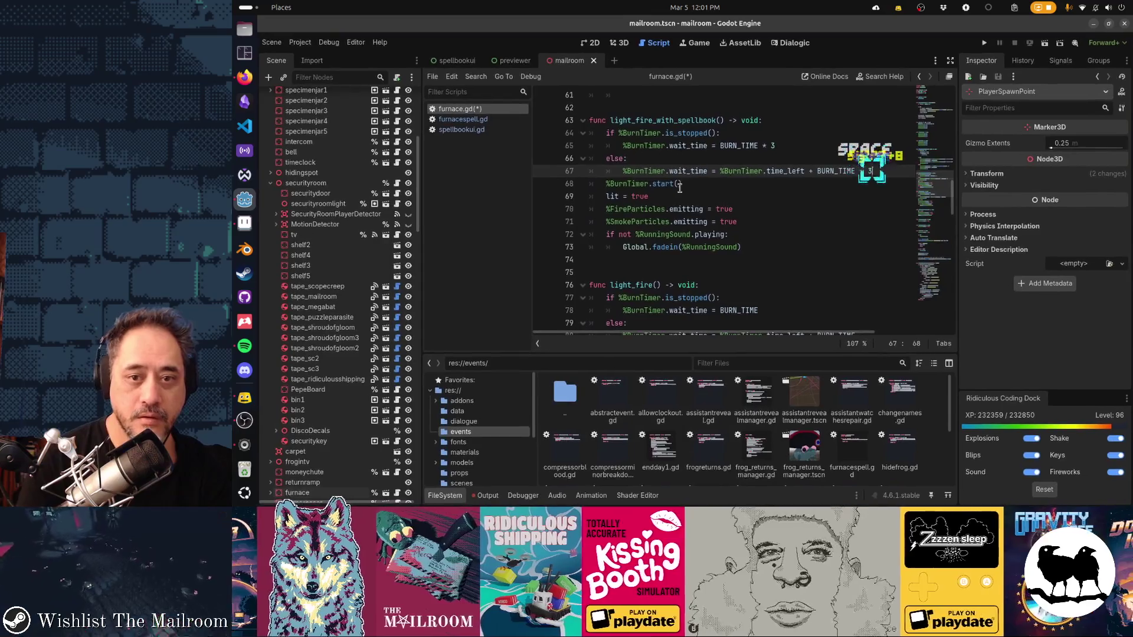
key(Down)
key(Down)
key(Home)
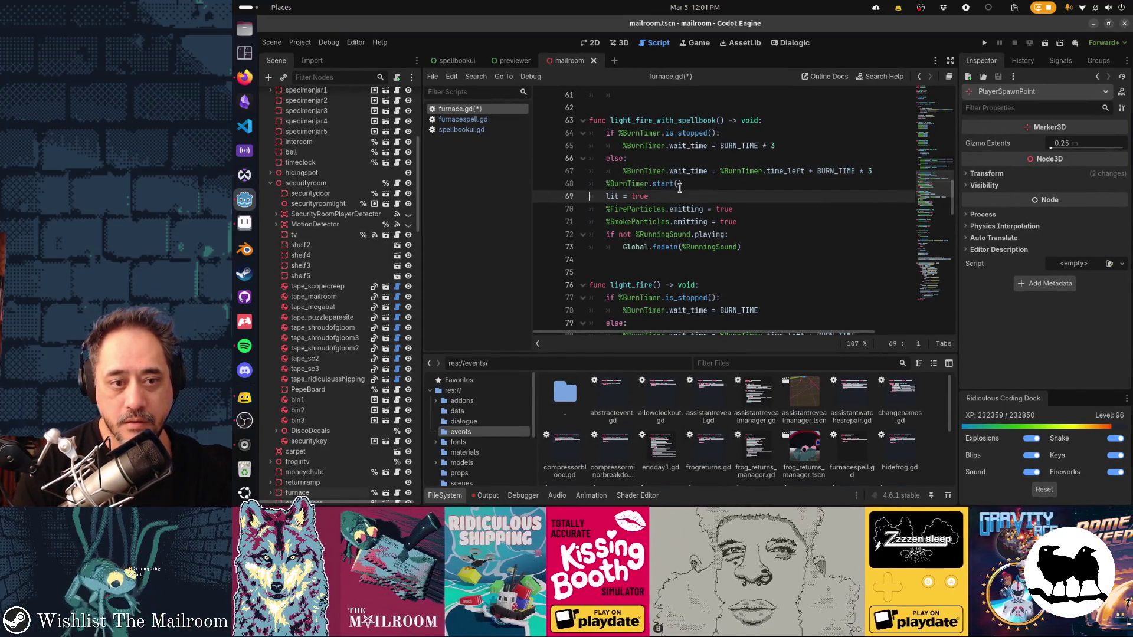
key(Down)
key(shift+Down)
key(shift+Down)
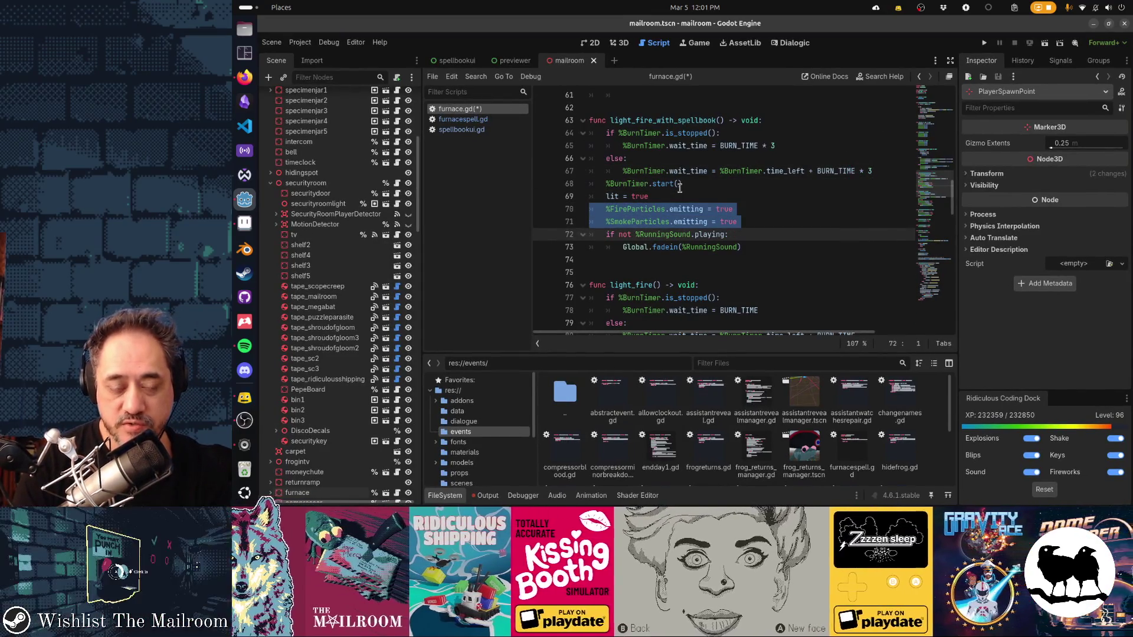
key(Up)
key(Up)
key(Up)
key(Up)
key(Down)
key(Down)
key(Down)
key(Down)
key(Down)
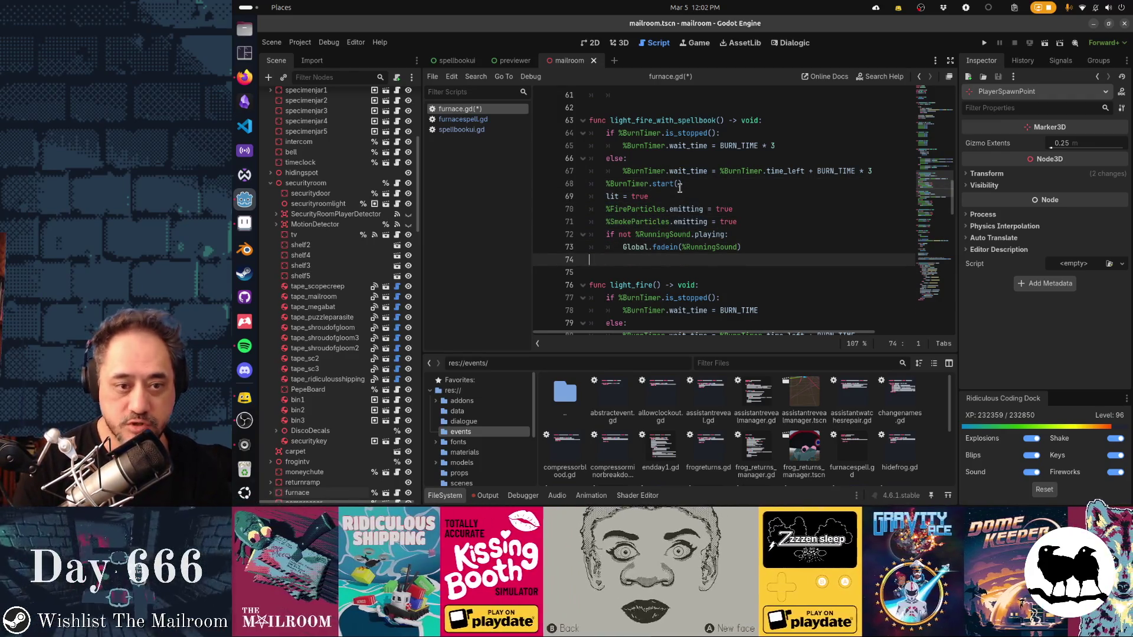
key(ctrl+s)
key(Up)
key(Up)
key(Up)
key(Up)
key(Up)
key(Up)
key(Up)
key(Up)
key(Up)
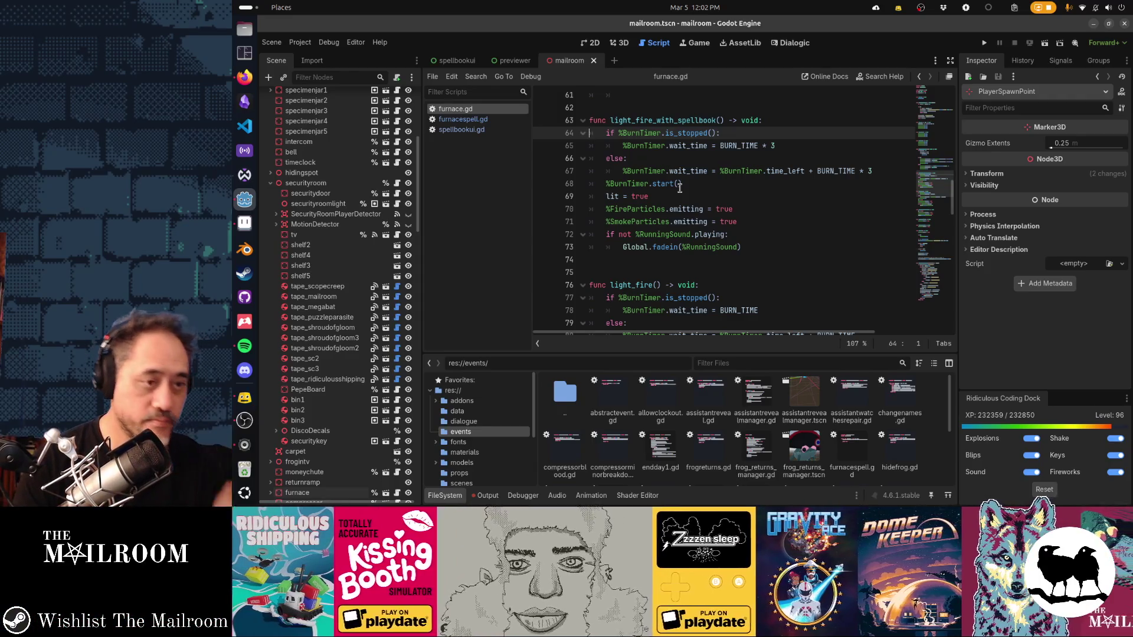
Step: Glance back through furnacespell.gd and spellbookui.gd, then run the project with F5
key(alt+Left)
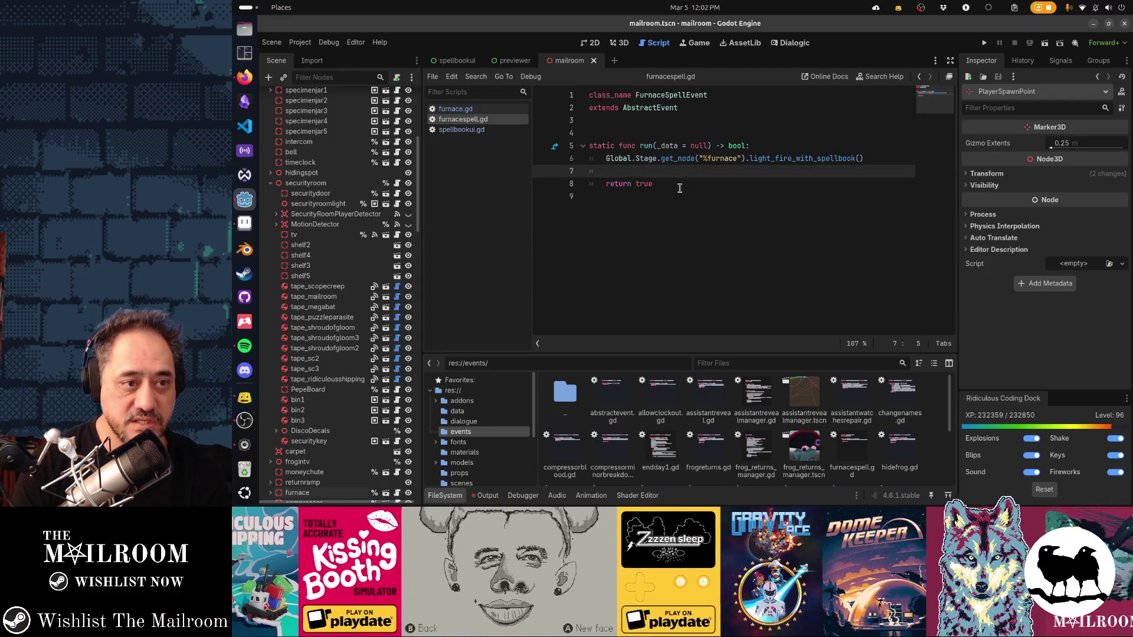
key(alt+Left)
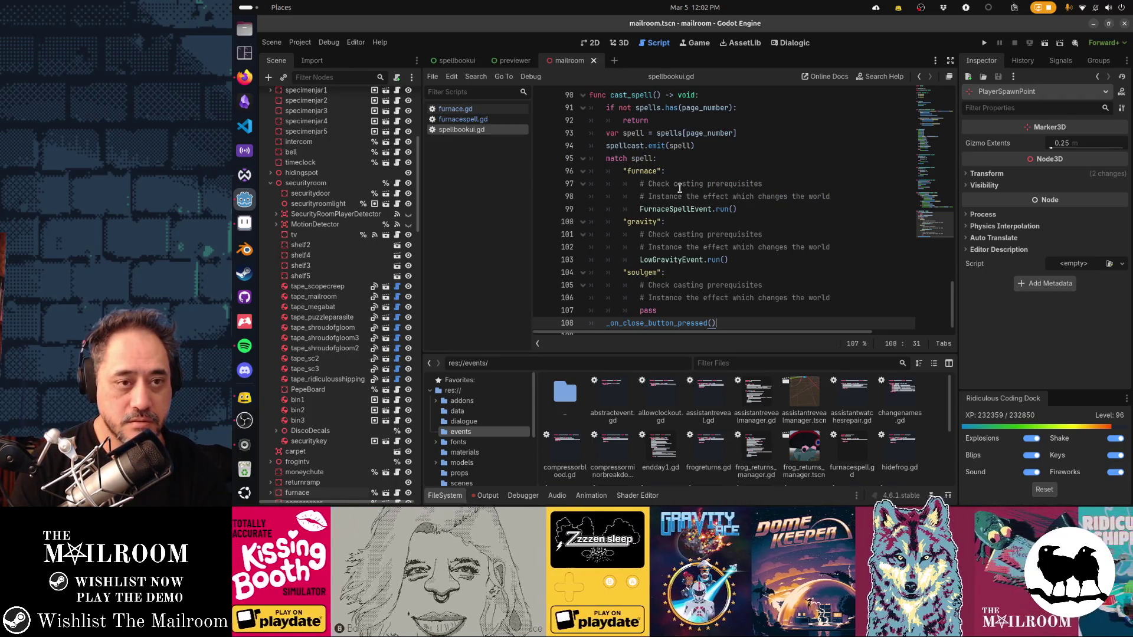
key(F5)
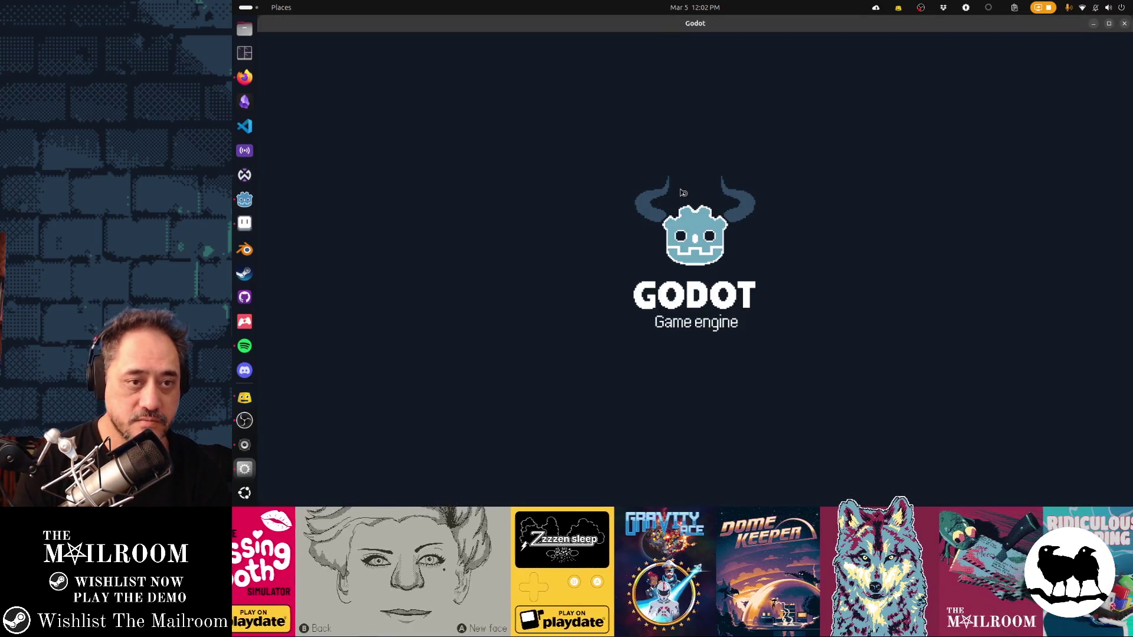
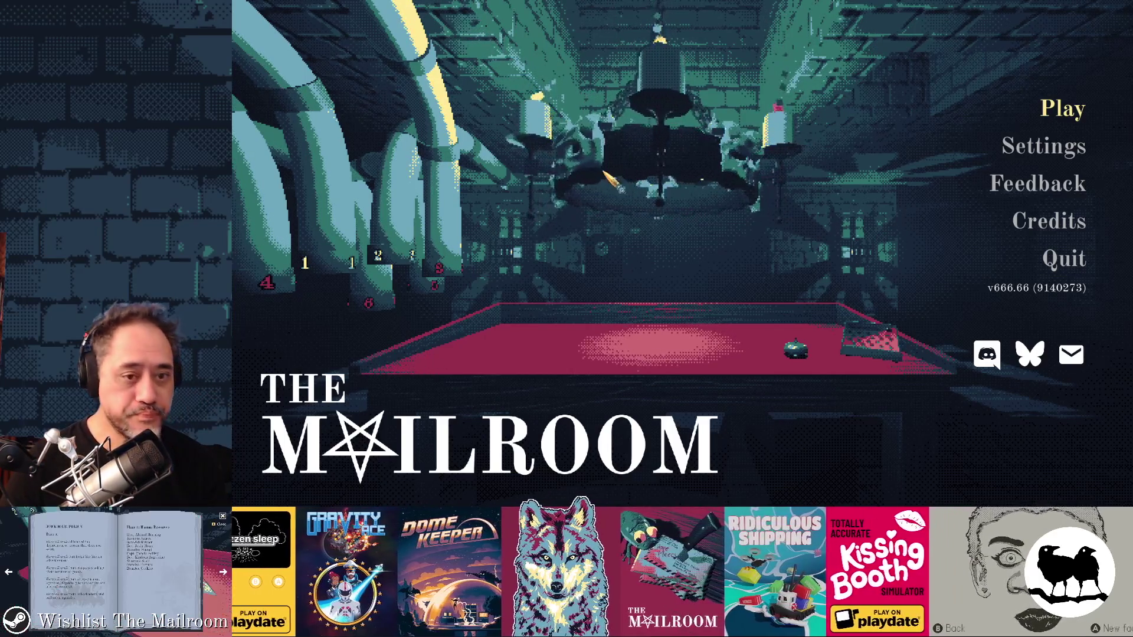
Step: Start Play from the main menu, walk up to the burning furnace, then bring Godot forward
key(Return)
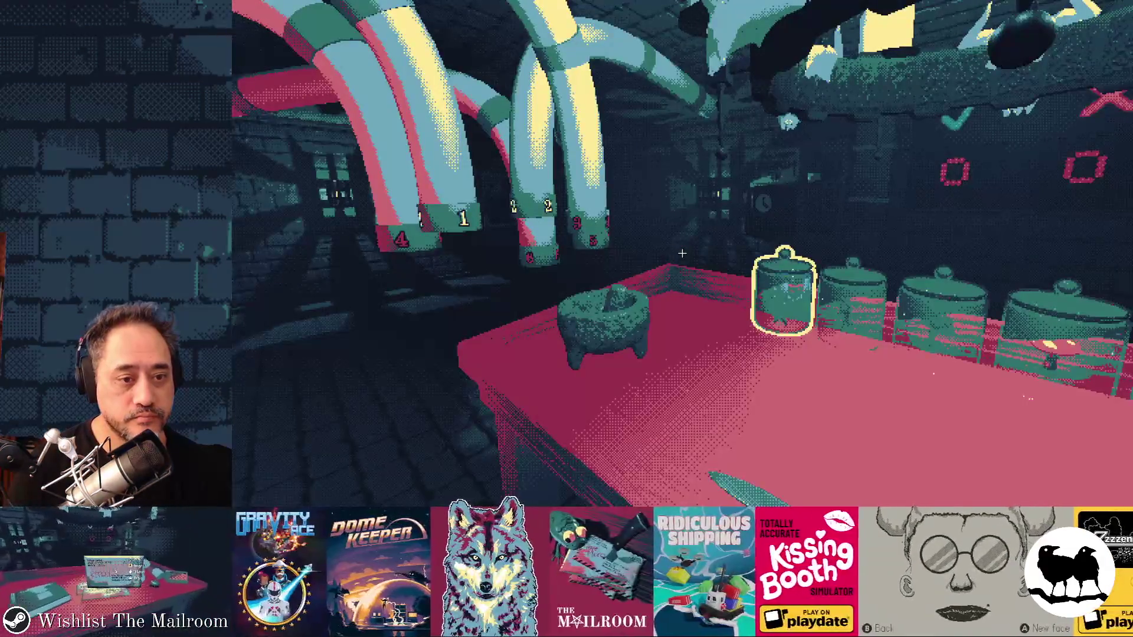
key(w)
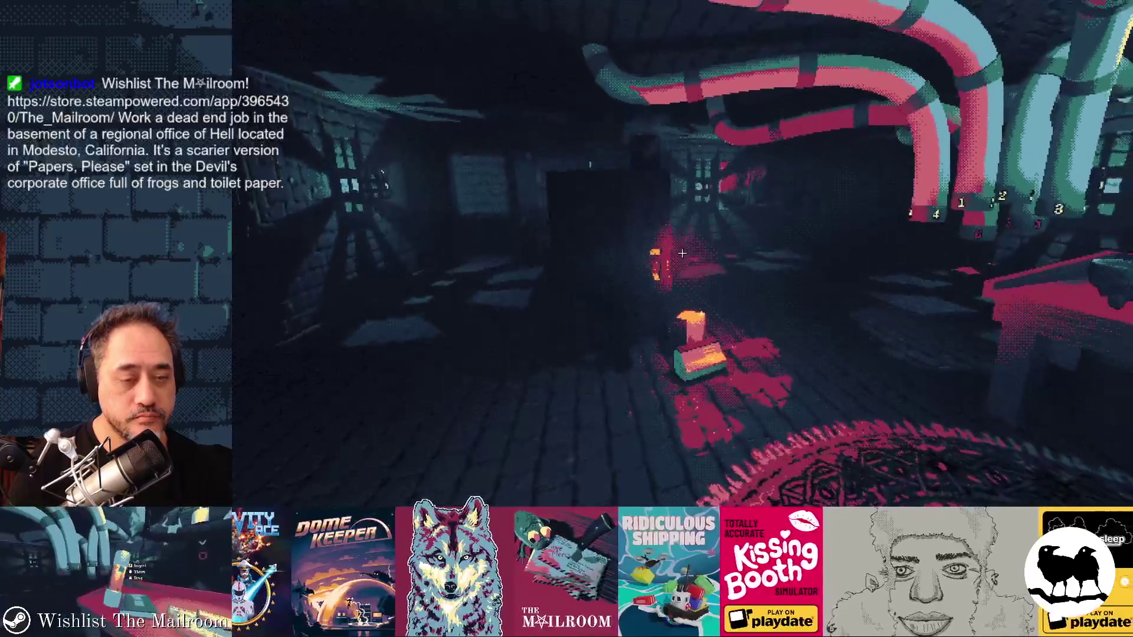
key(w)
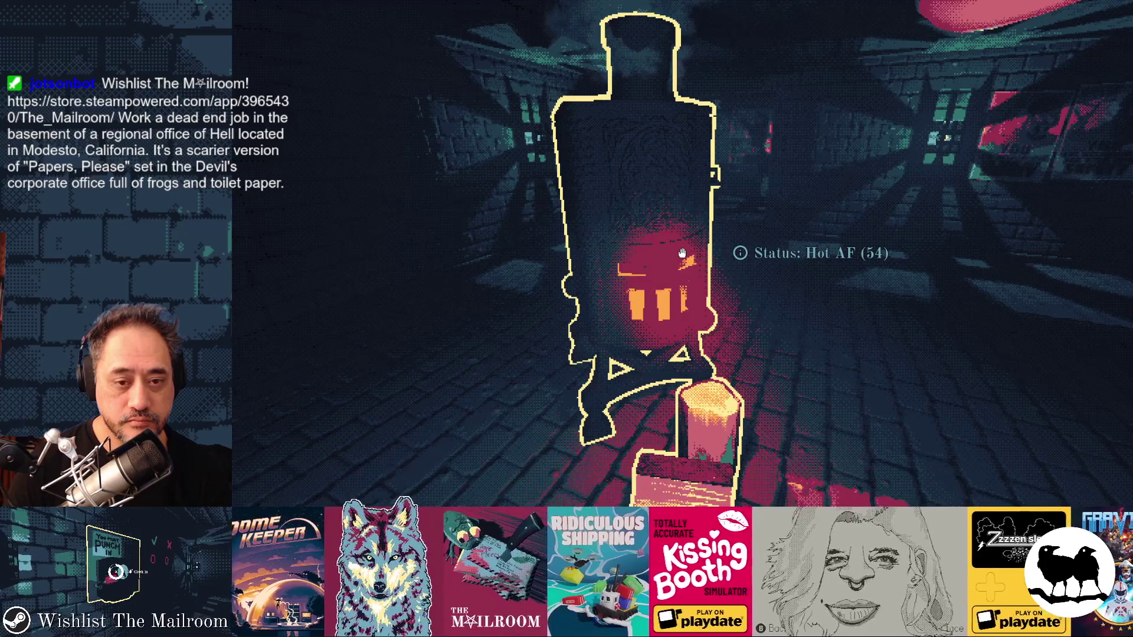
key(a)
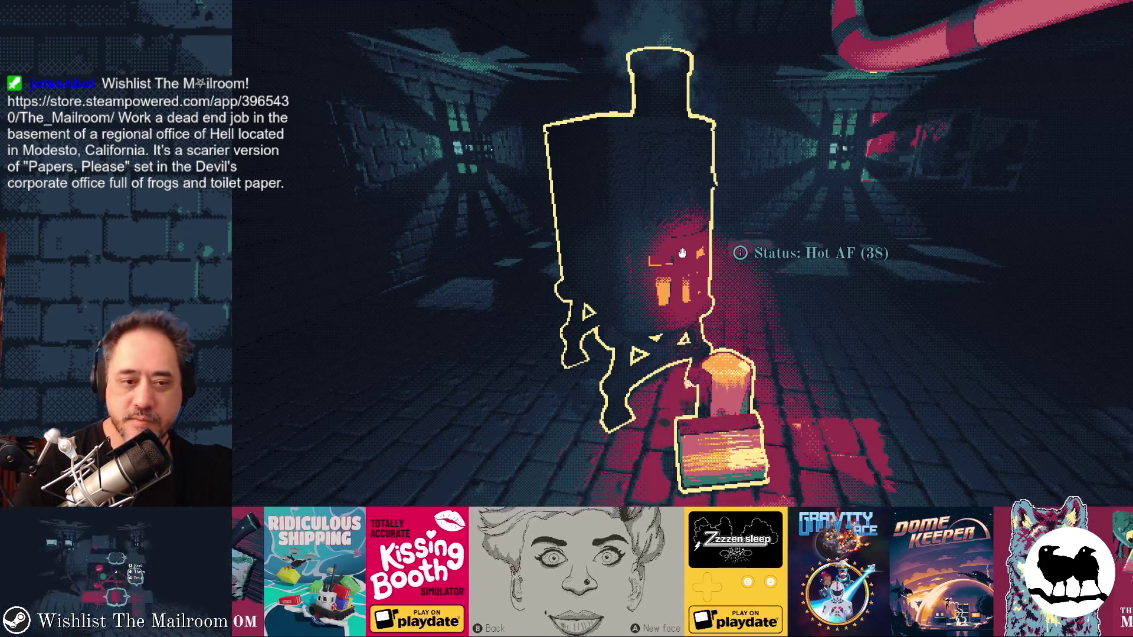
key(F8)
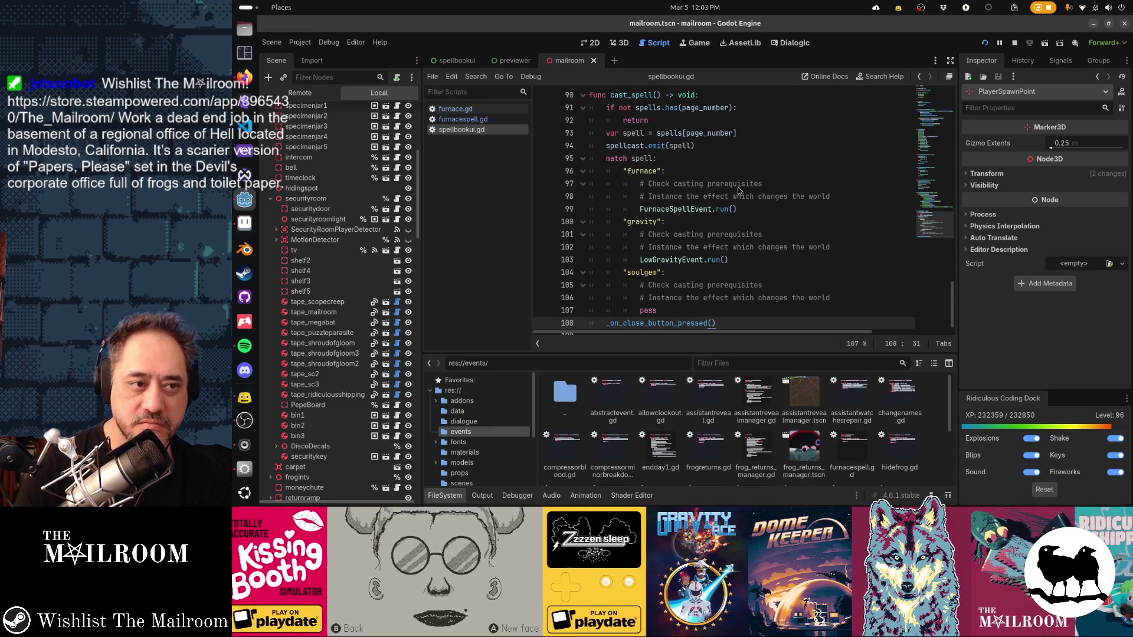
Step: Review light_fire_with_spellbook's burn-timer line in furnace.gd unchanged, then return to the game
key(alt+Left)
key(alt+Left)
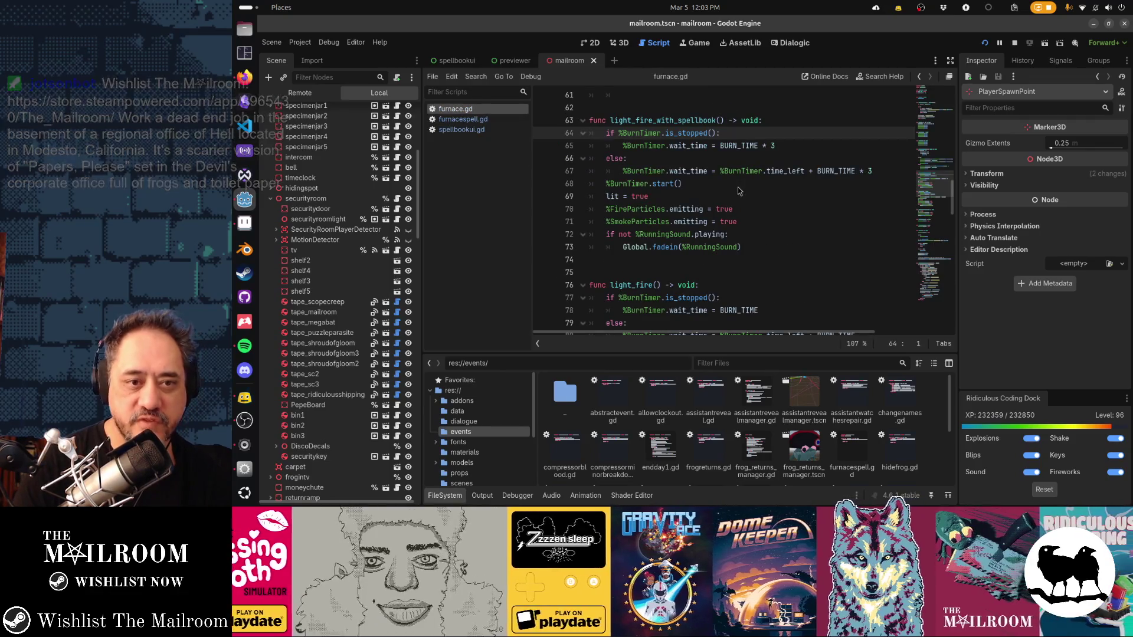
scroll(737, 187, up, 1)
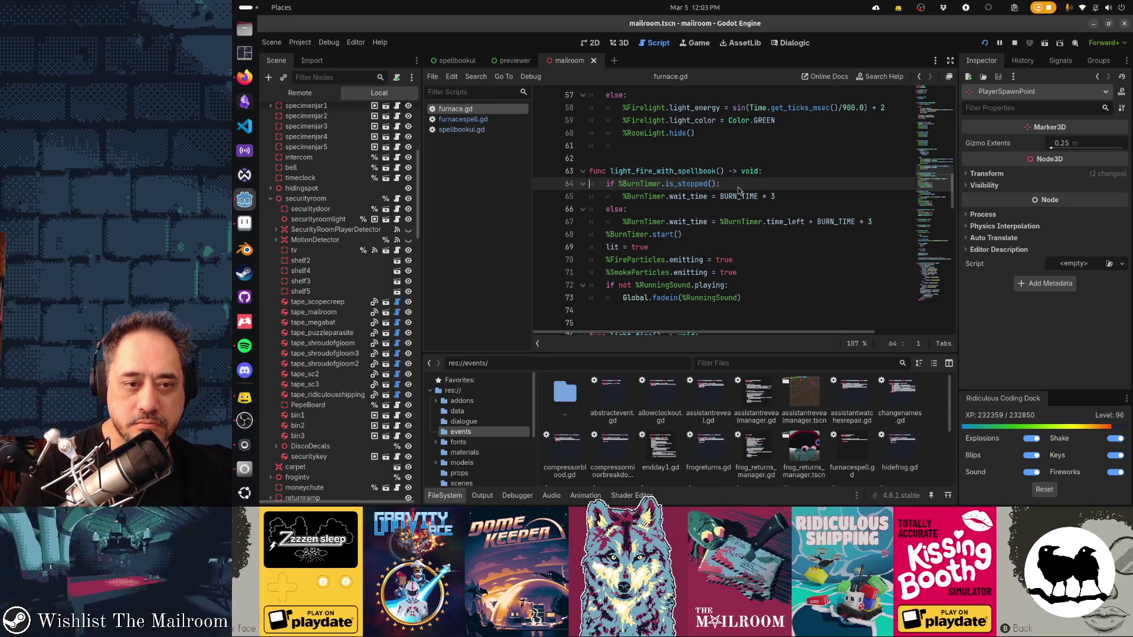
key(Down)
key(Down)
key(Down)
key(End)
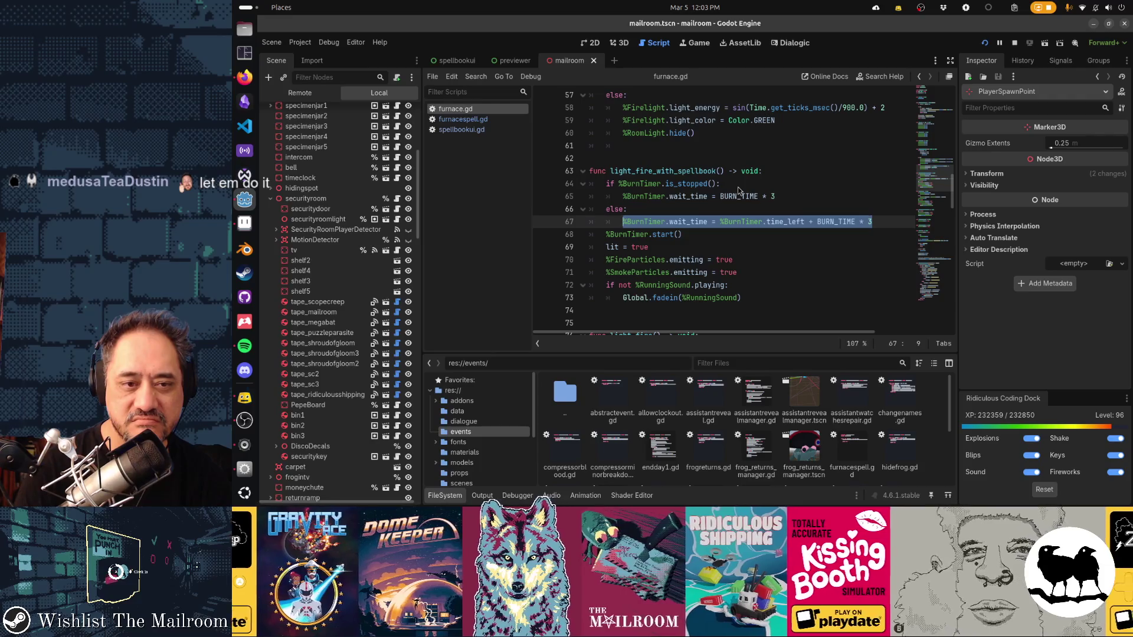
key(alt+Tab)
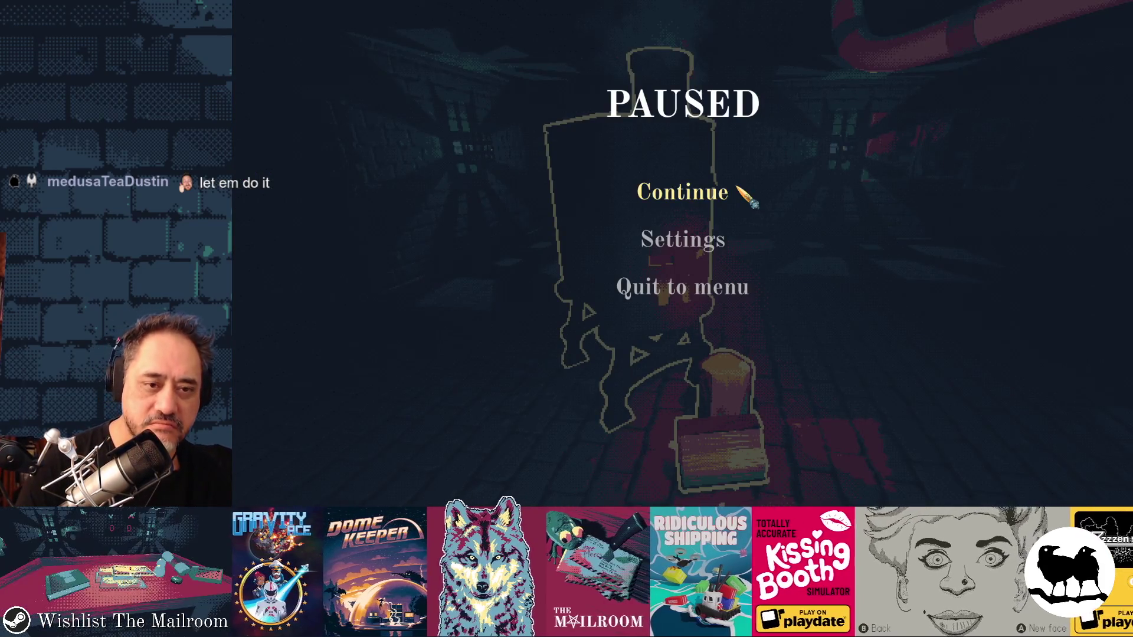
Step: Unpause, run the console command fetching the spellbook, and read its Modern Necromancy title page
key(Escape)
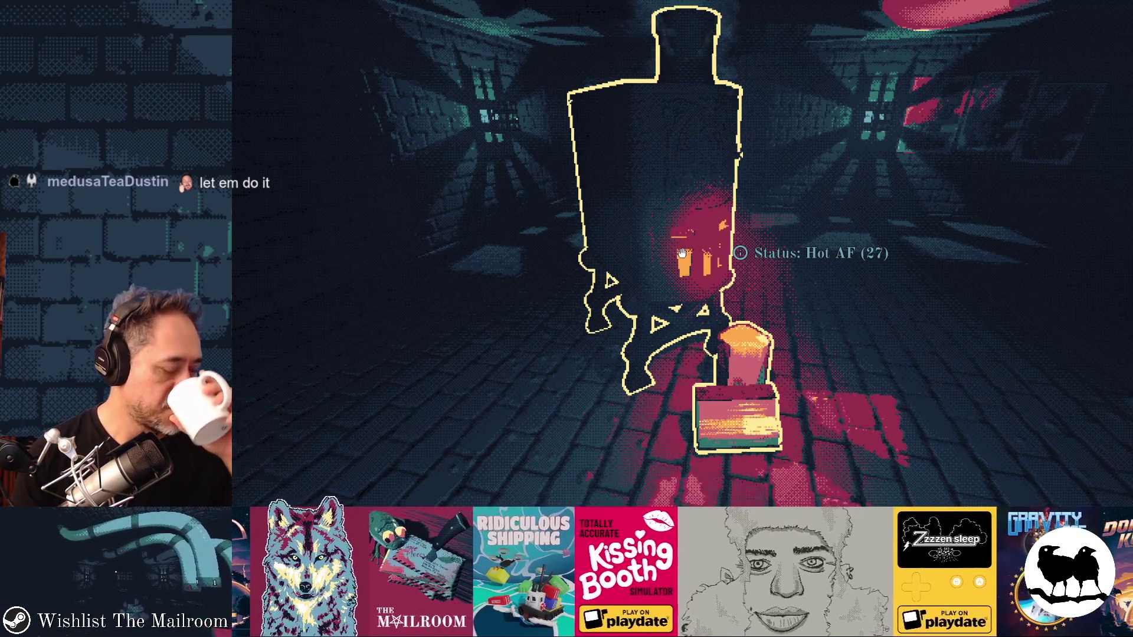
key(grave)
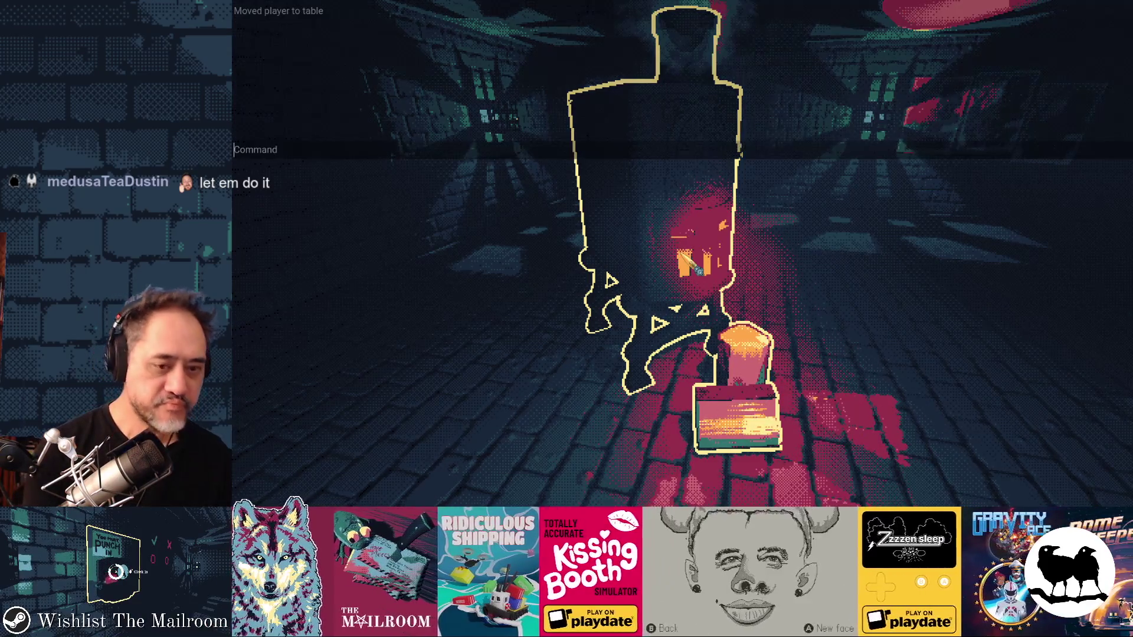
text(a spellb)
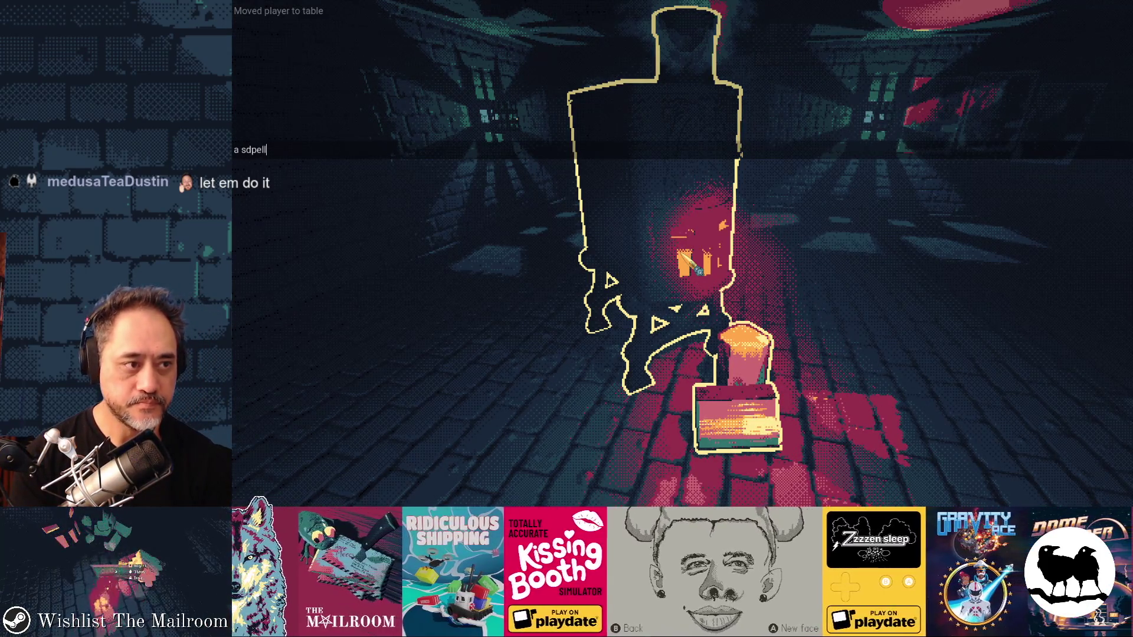
key(Return)
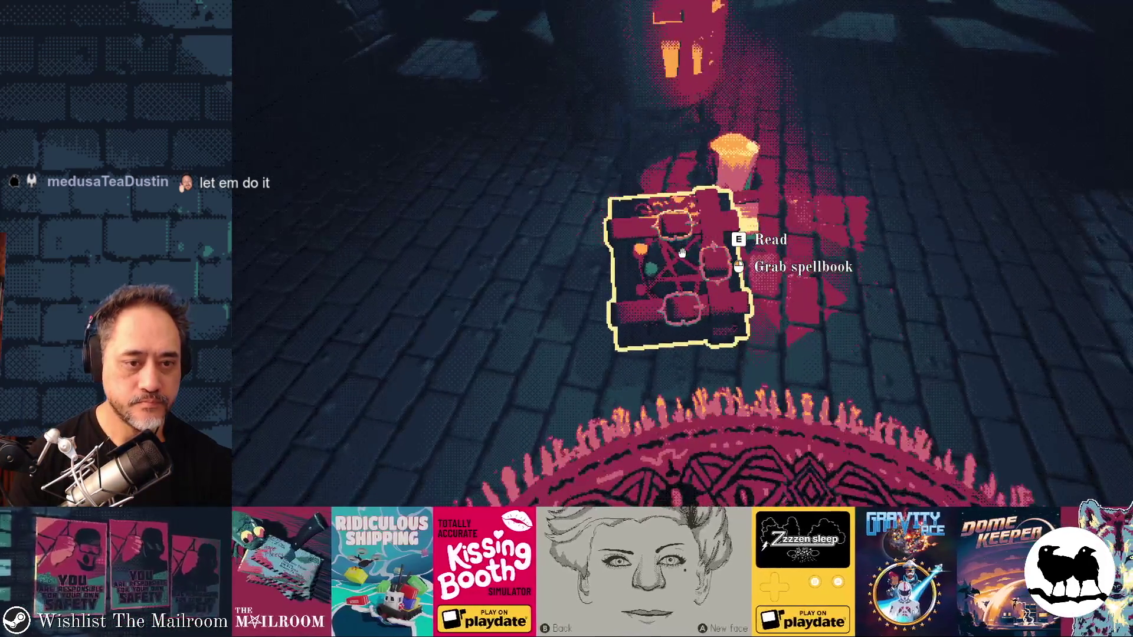
key(e)
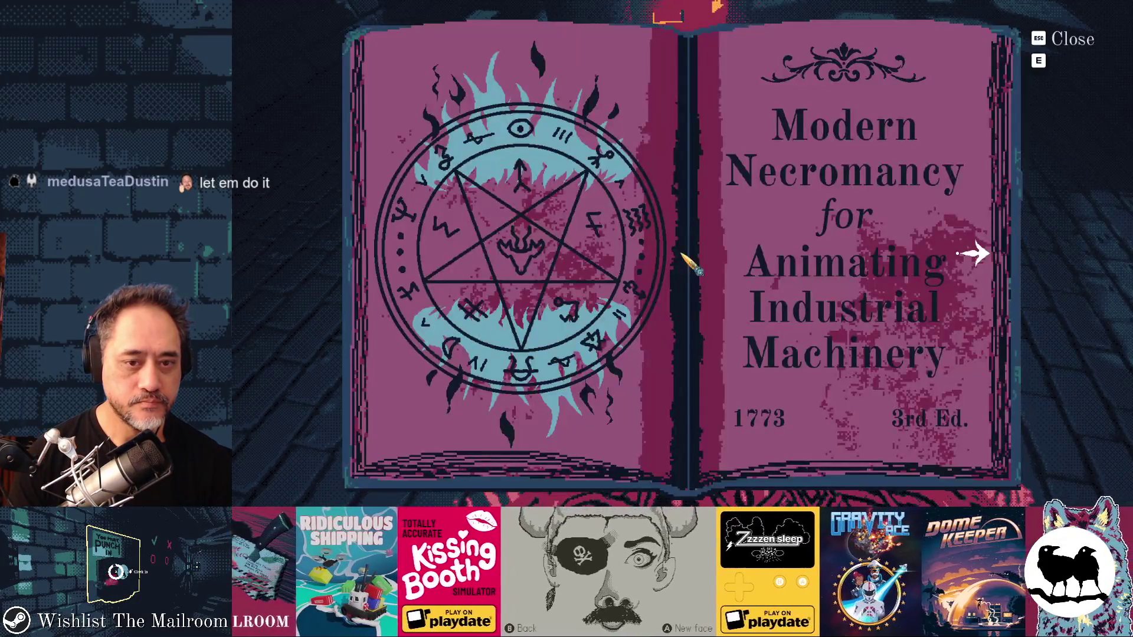
Step: Flip between the title, furnace and black-hole spell pages, then close the spellbook
click(974, 255)
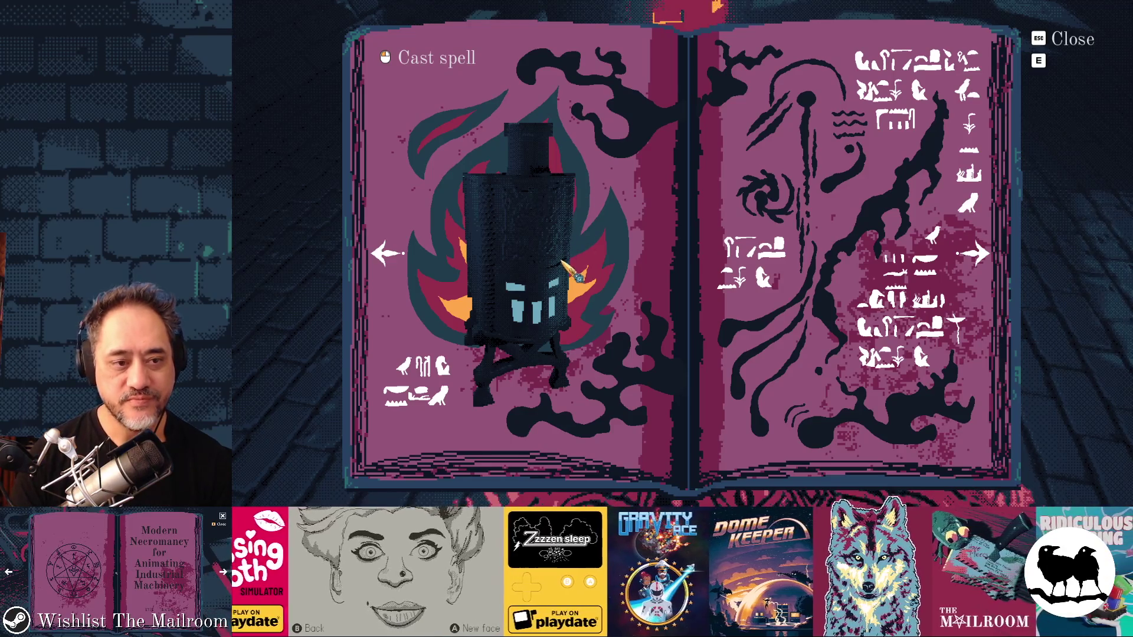
click(387, 254)
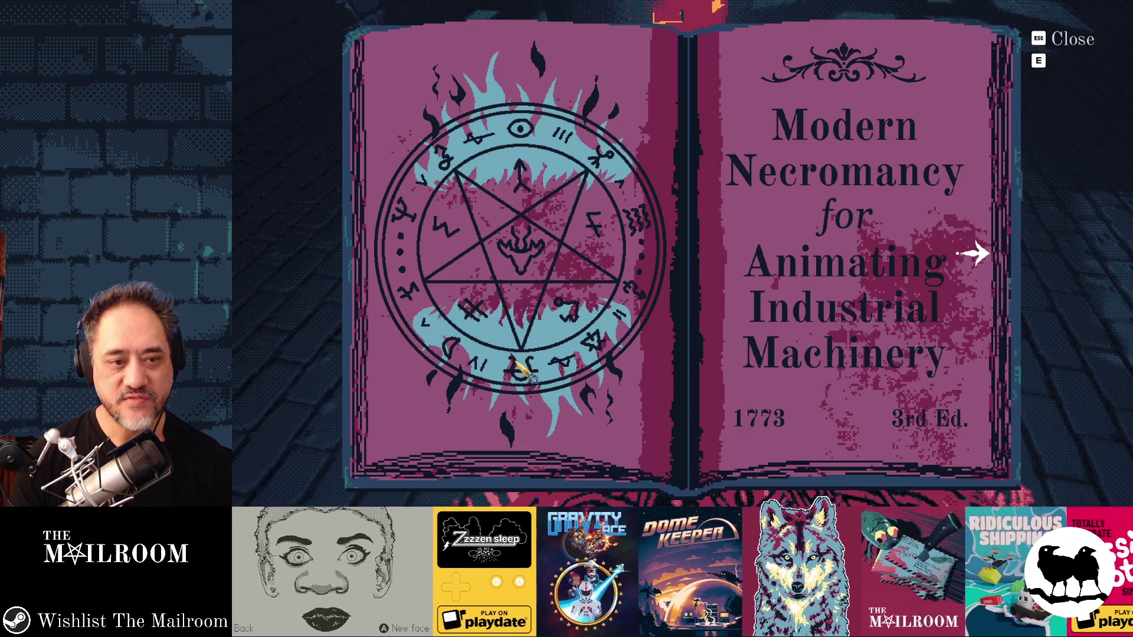
click(975, 255)
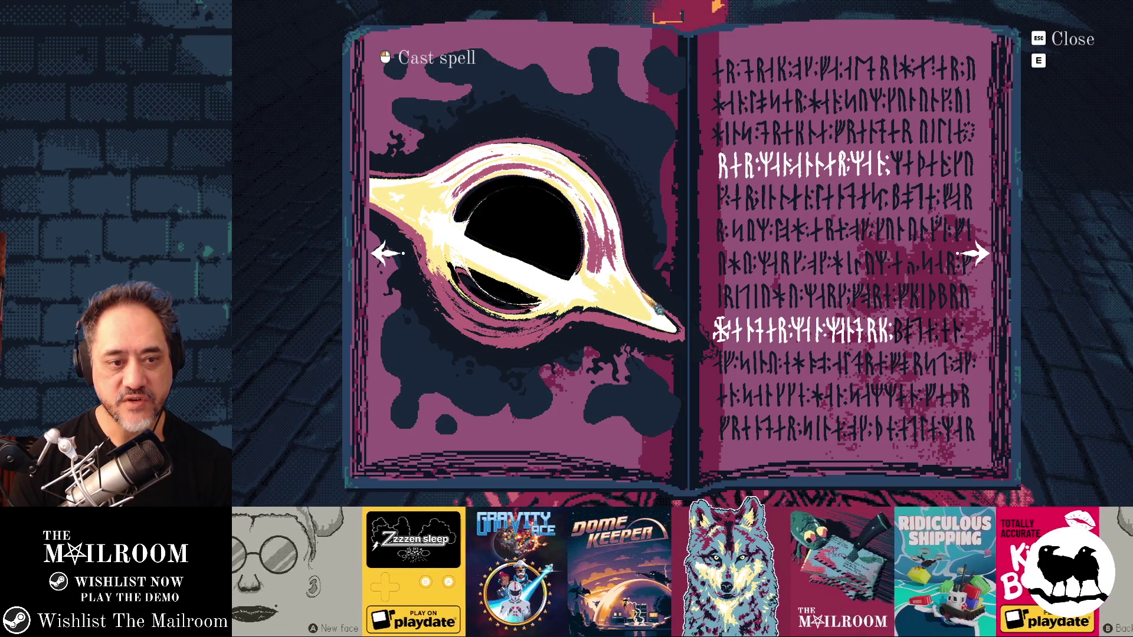
click(387, 255)
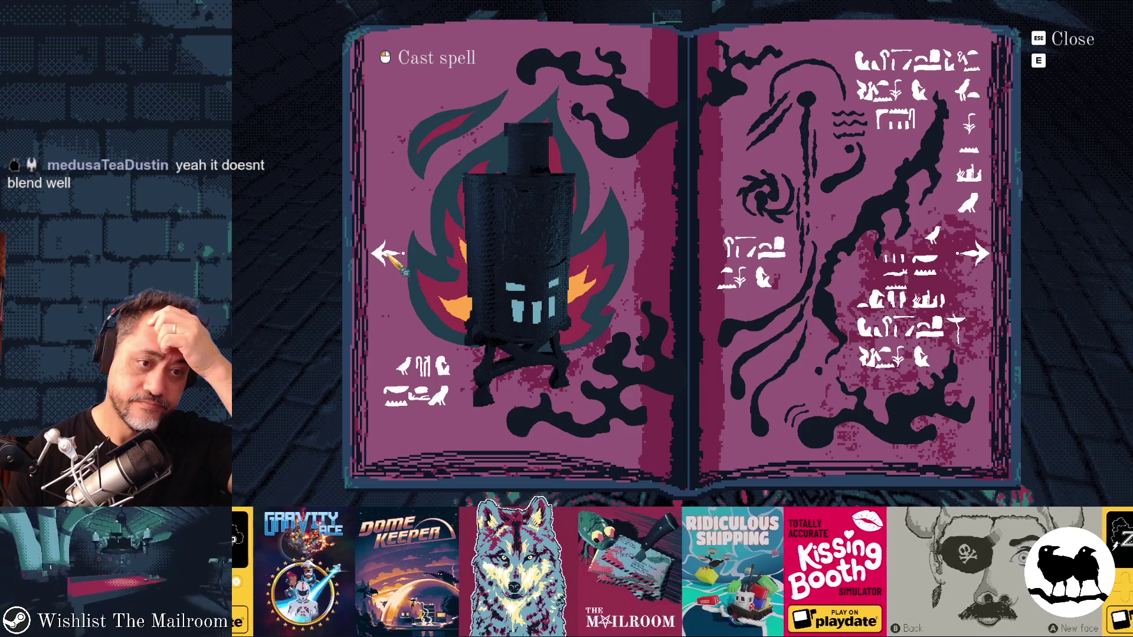
click(979, 255)
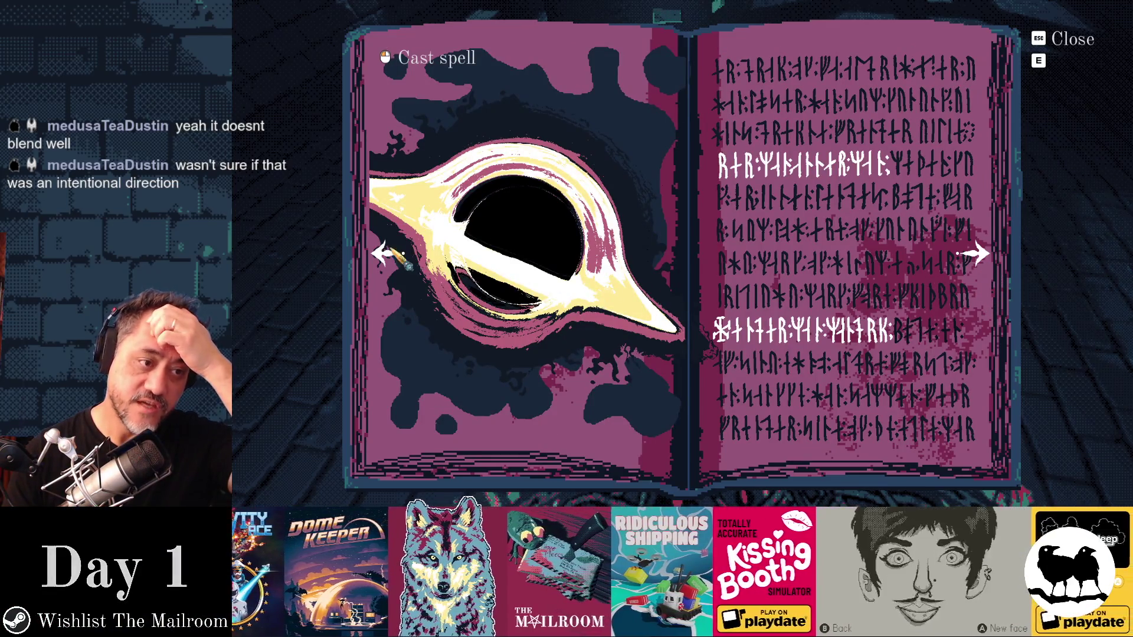
click(390, 253)
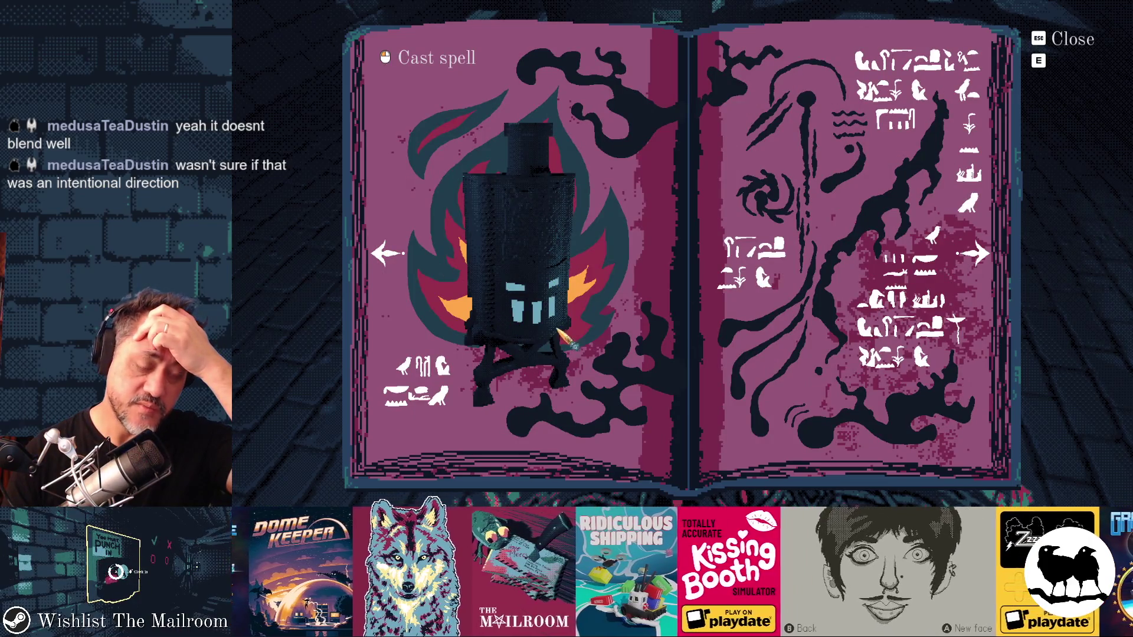
key(e)
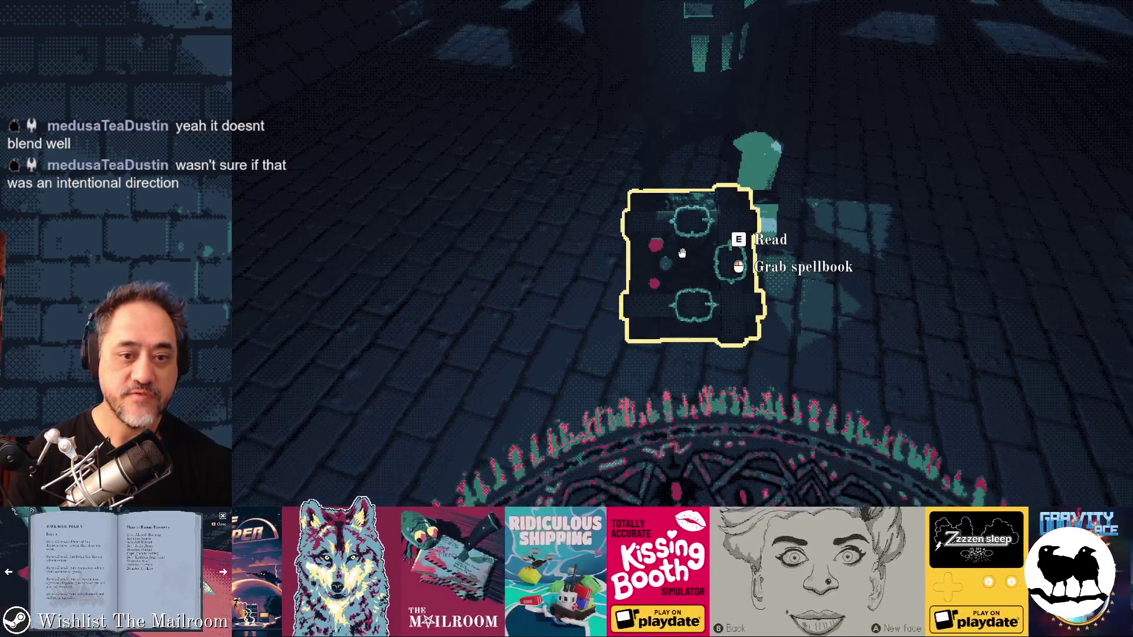
Step: Cast the furnace spell, then fix furnacespell.gd line 6 to Global.Stage.room.get_node and save
click(683, 253)
key(e)
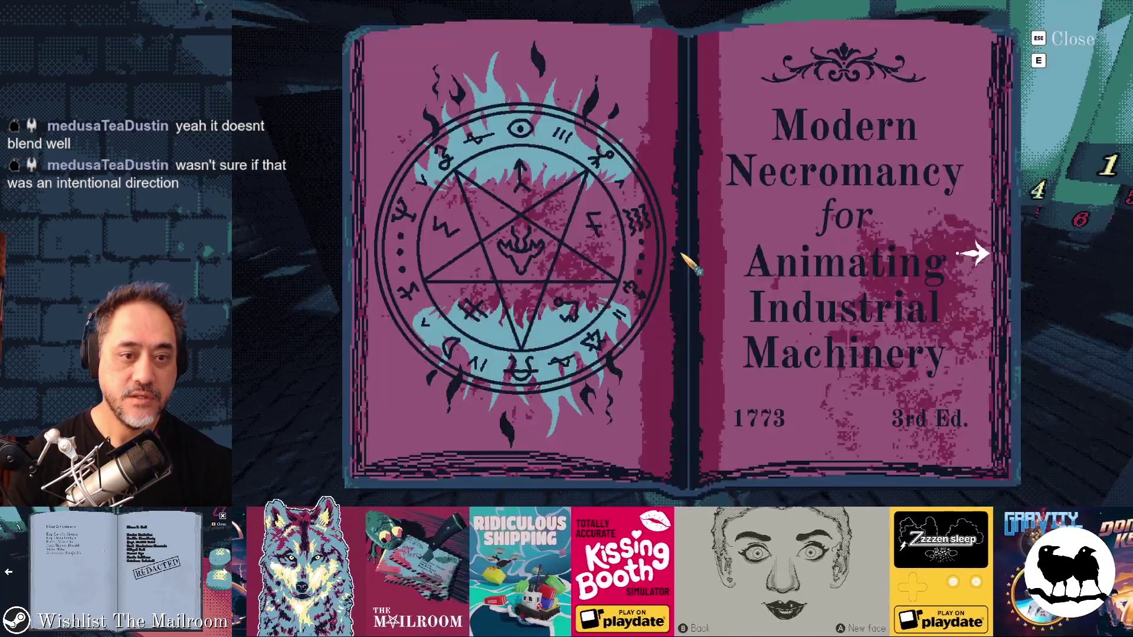
click(974, 255)
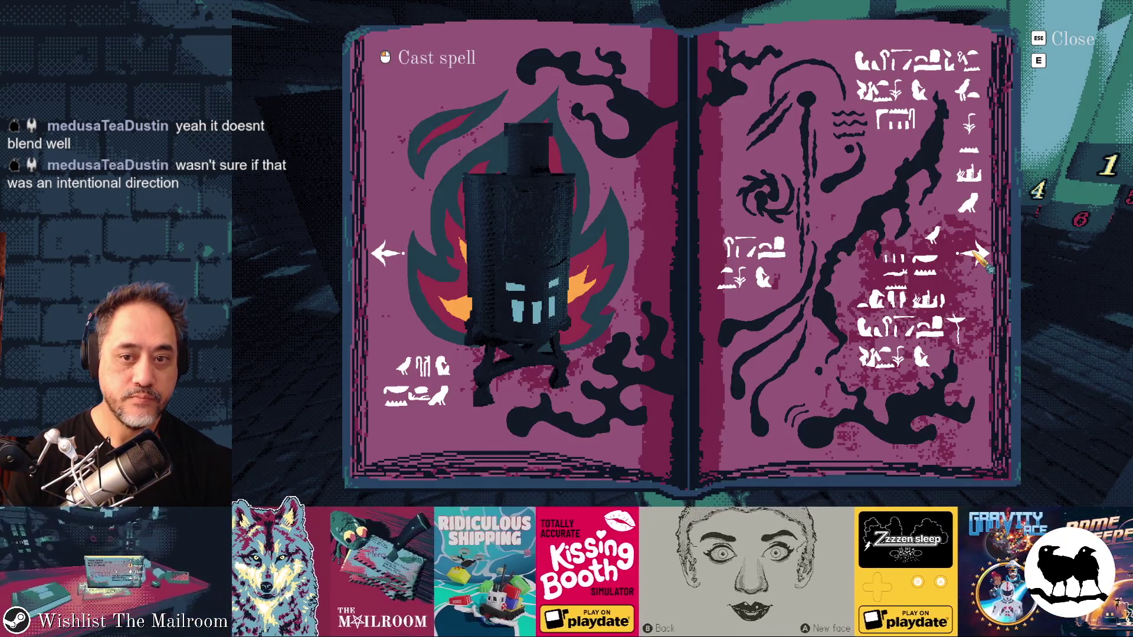
click(552, 181)
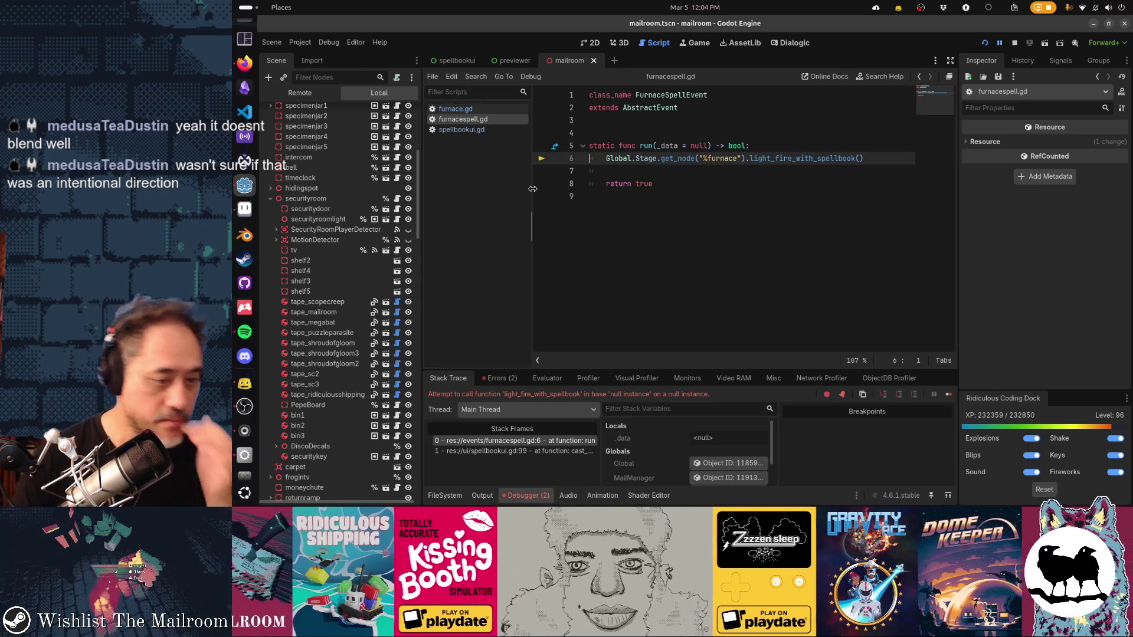
click(661, 157)
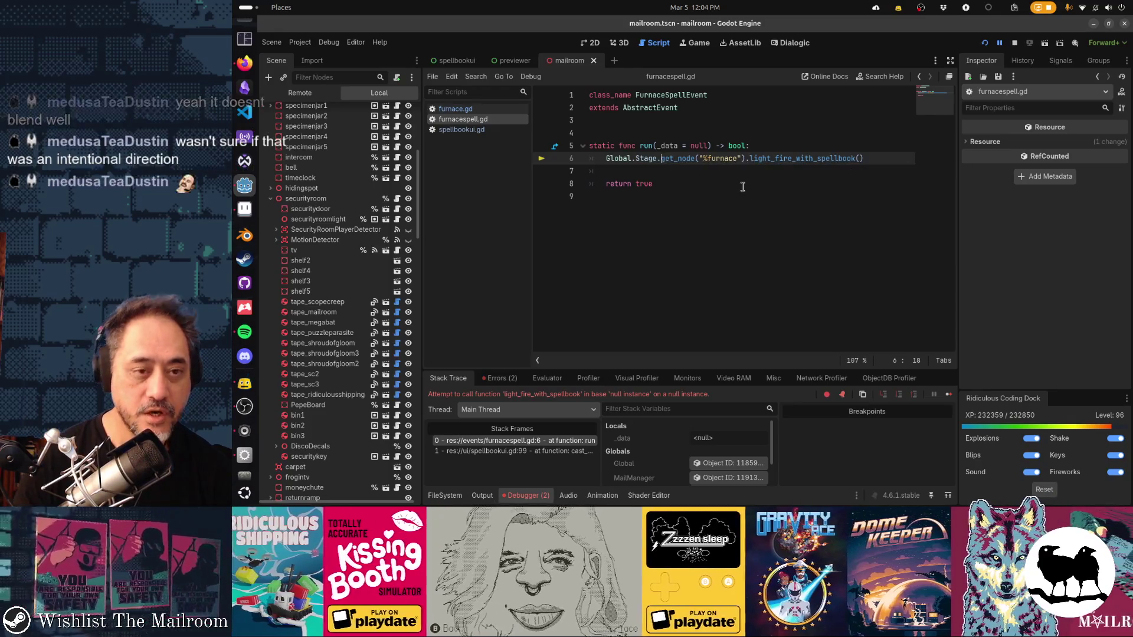
text(room.)
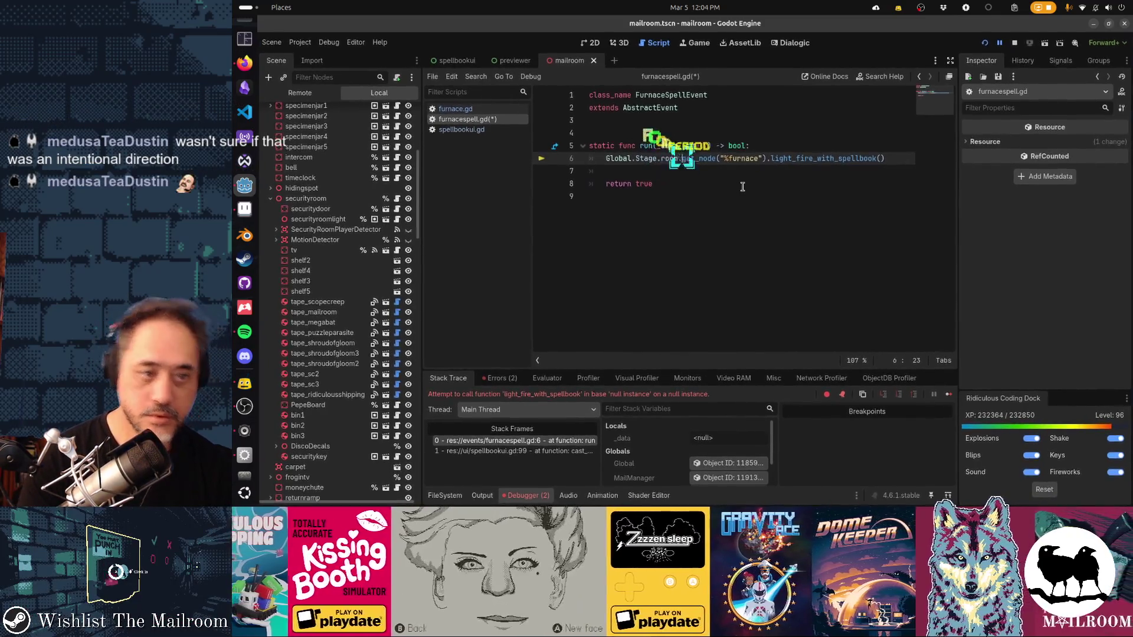
key(ctrl+s)
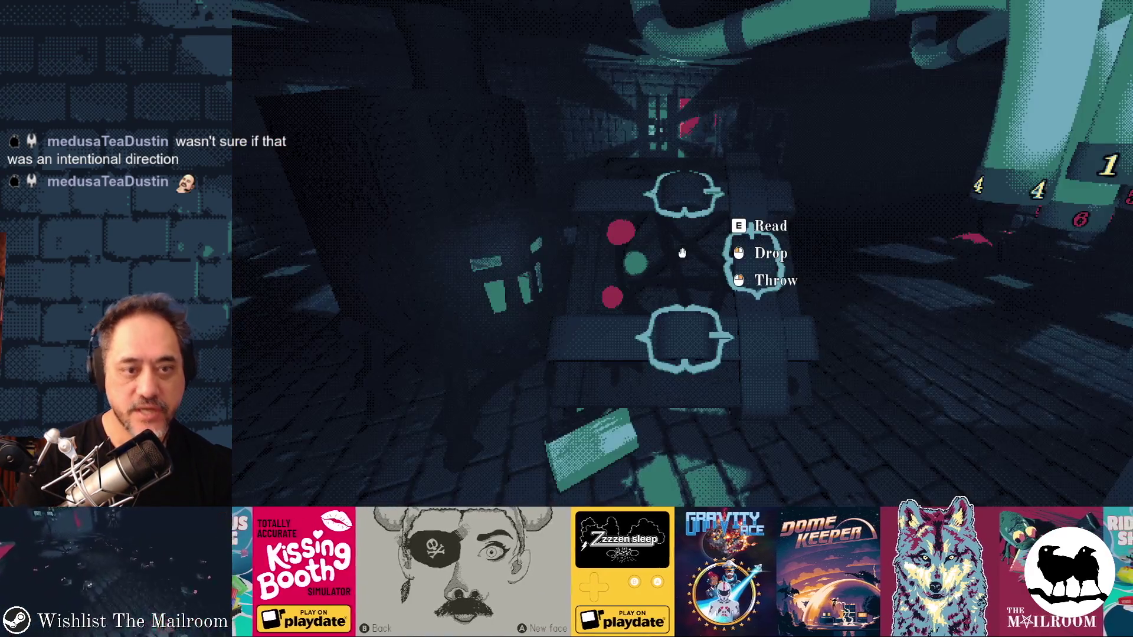
Step: Read the spellbook's furnace page again, drop the book on the floor and pick it back up
key(e)
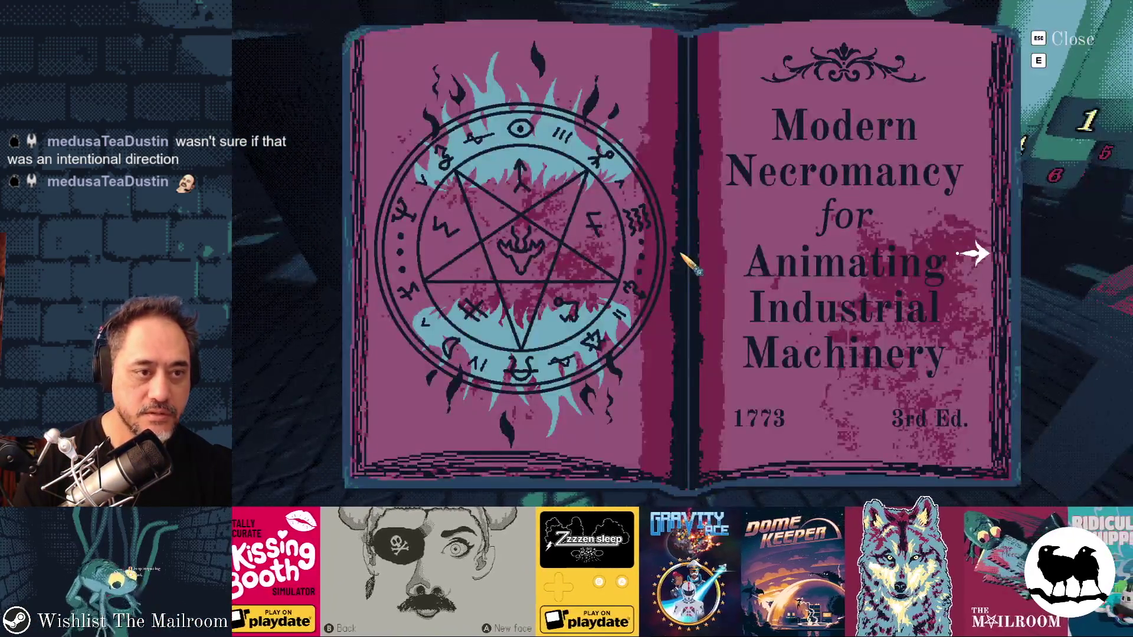
click(974, 254)
click(974, 254)
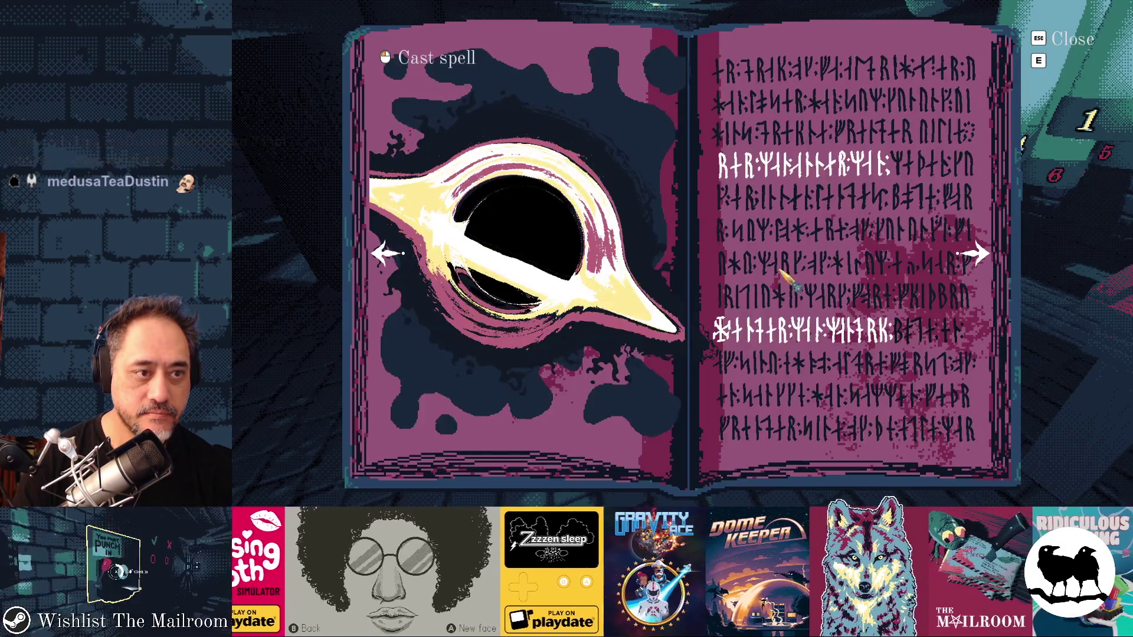
click(396, 264)
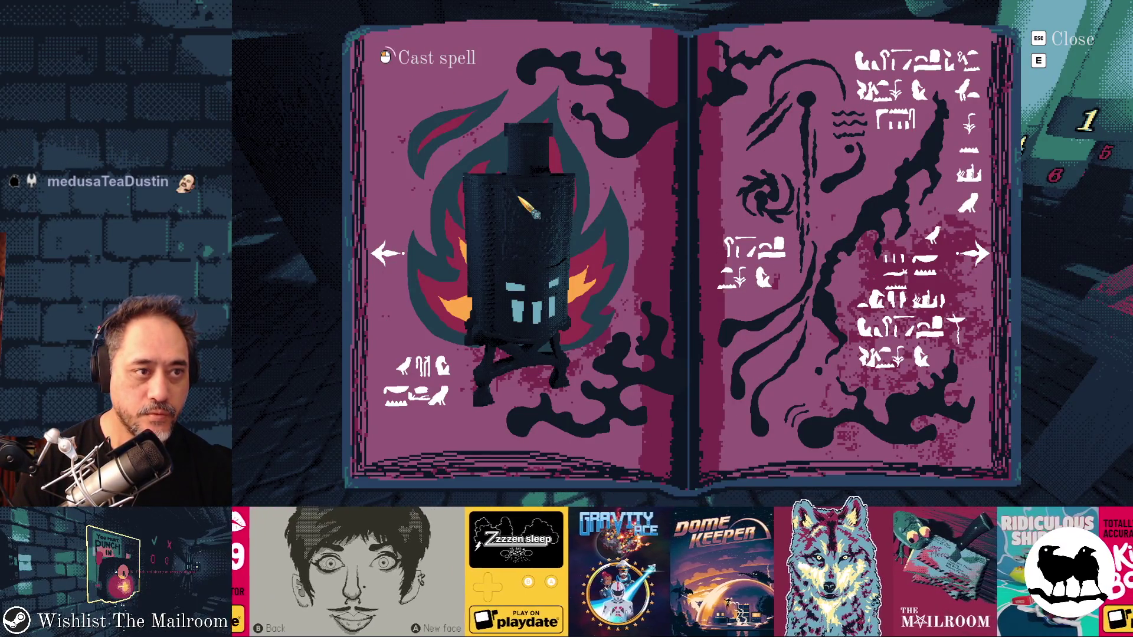
key(e)
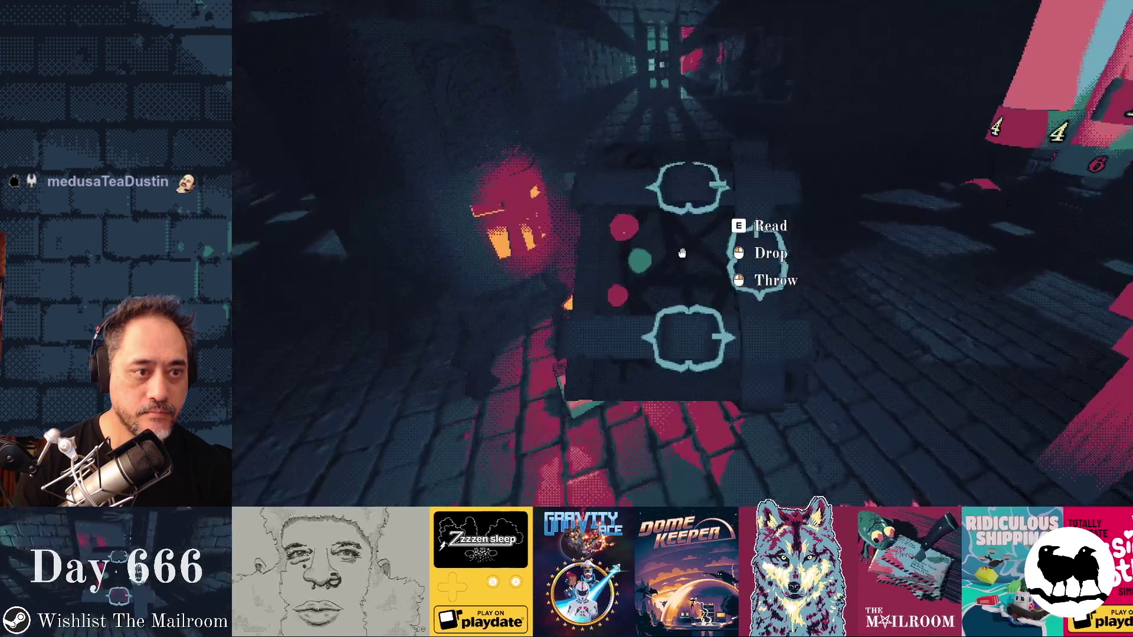
key(e)
key(e)
click(682, 254)
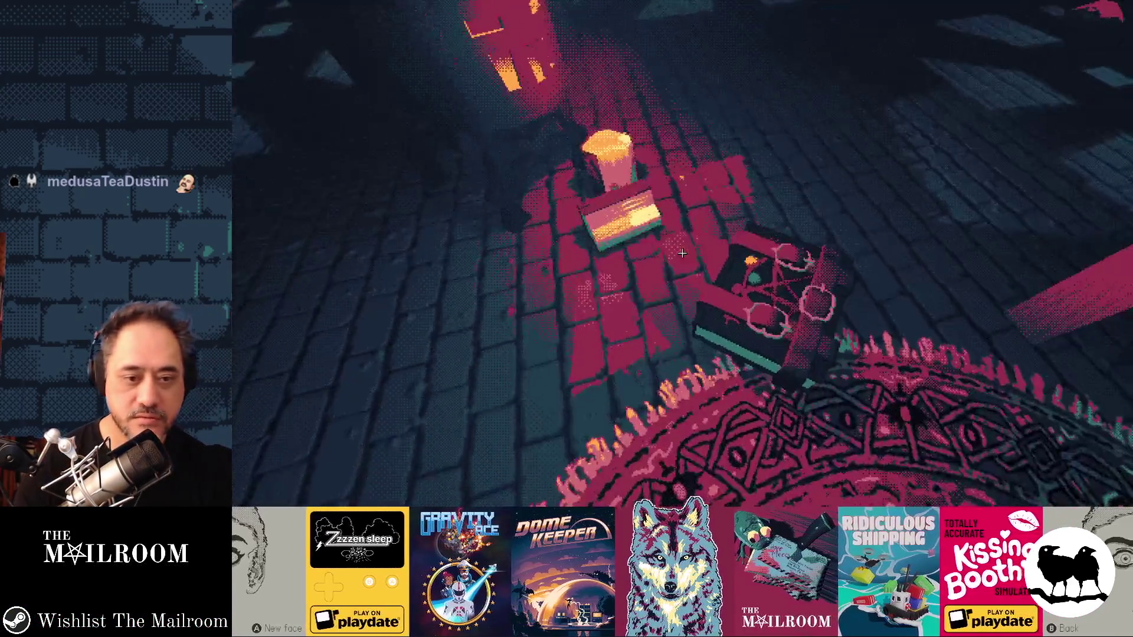
click(682, 254)
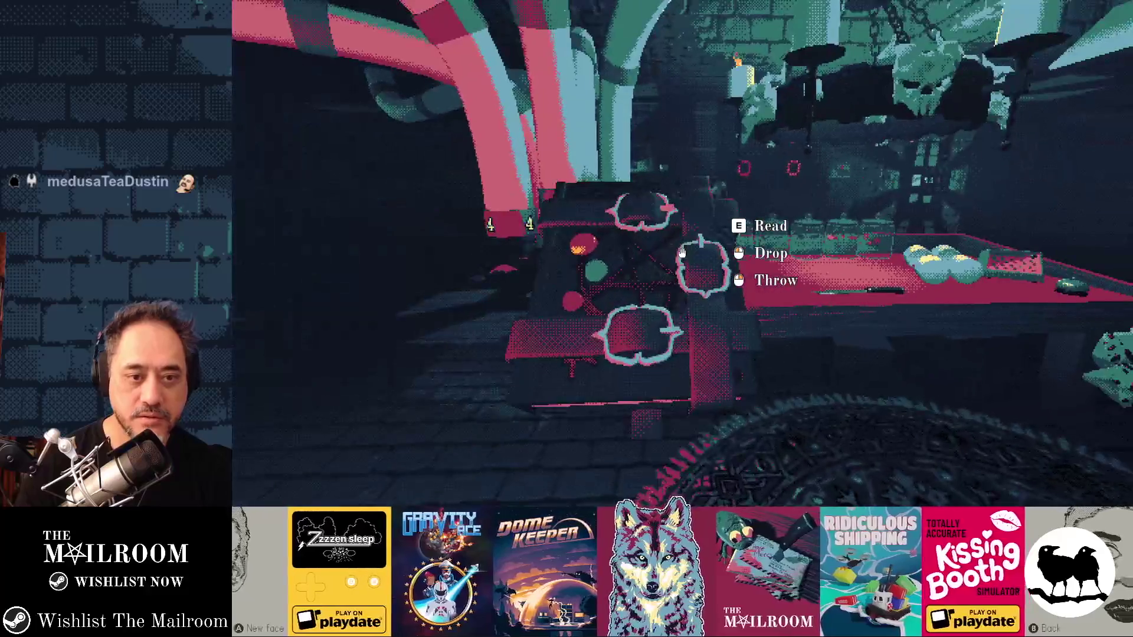
Step: Reopen the book at the furnace spell page several times, then close it with Escape
key(e)
key(e)
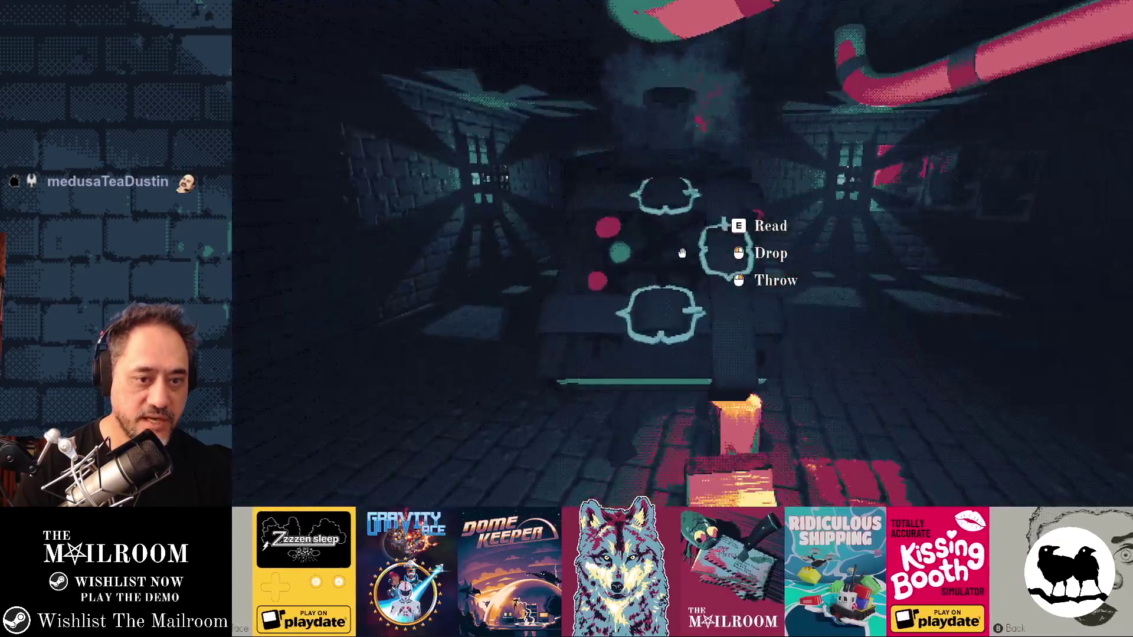
key(e)
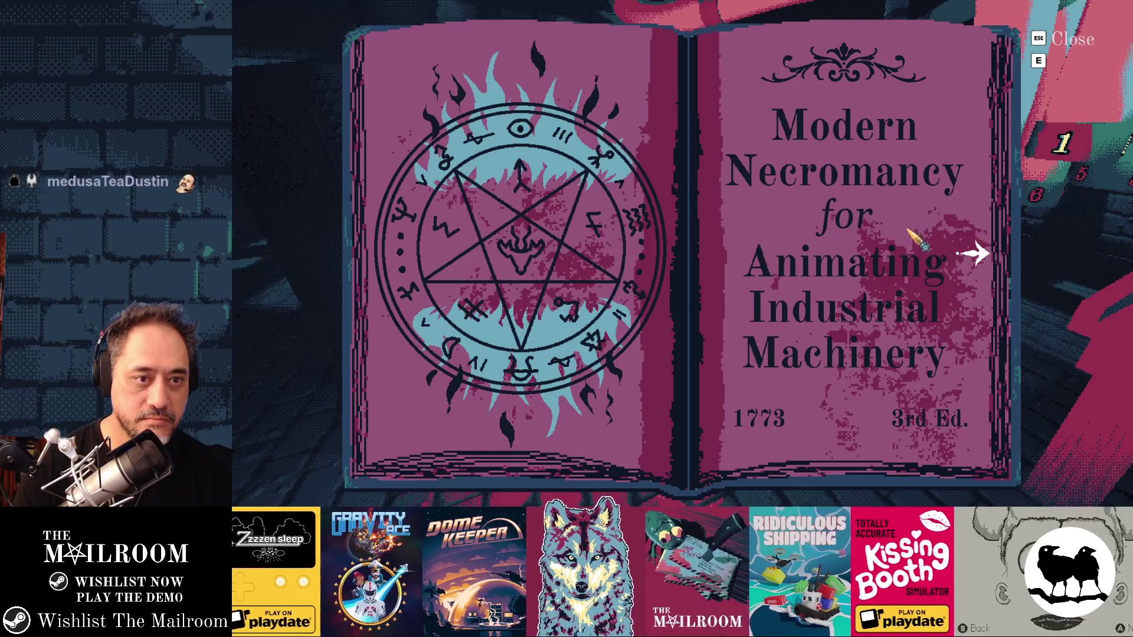
click(965, 257)
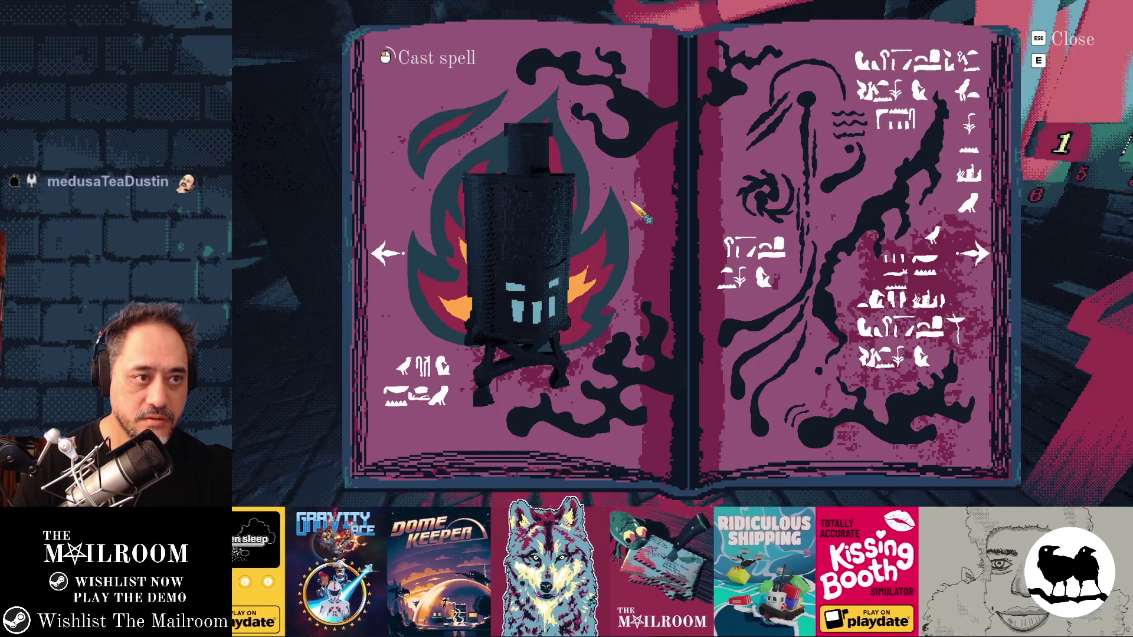
key(e)
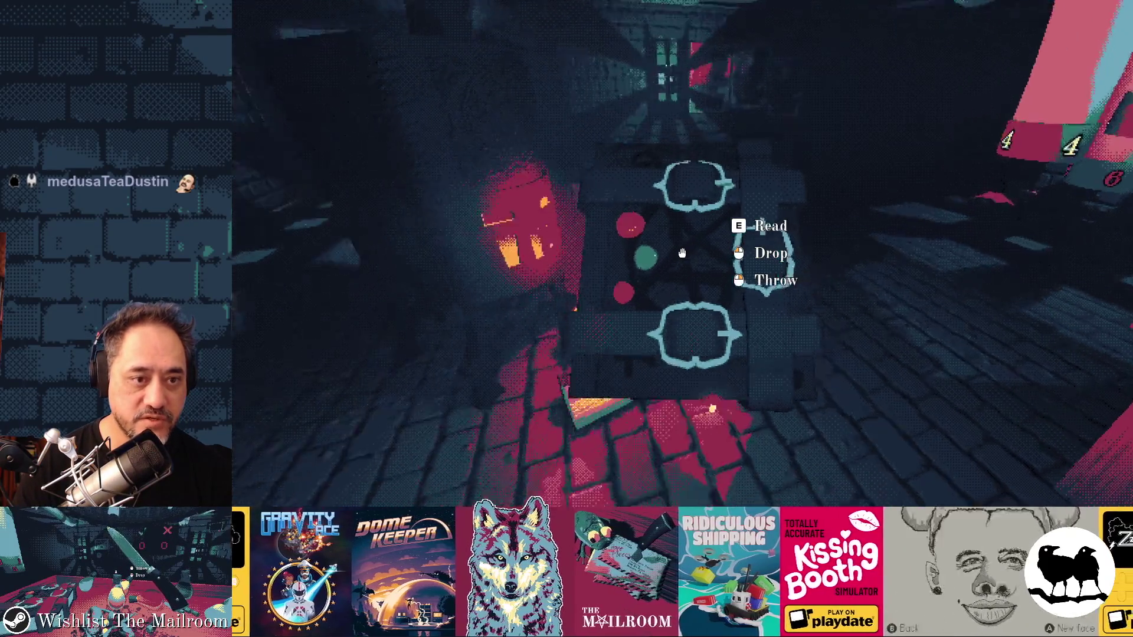
key(e)
key(e)
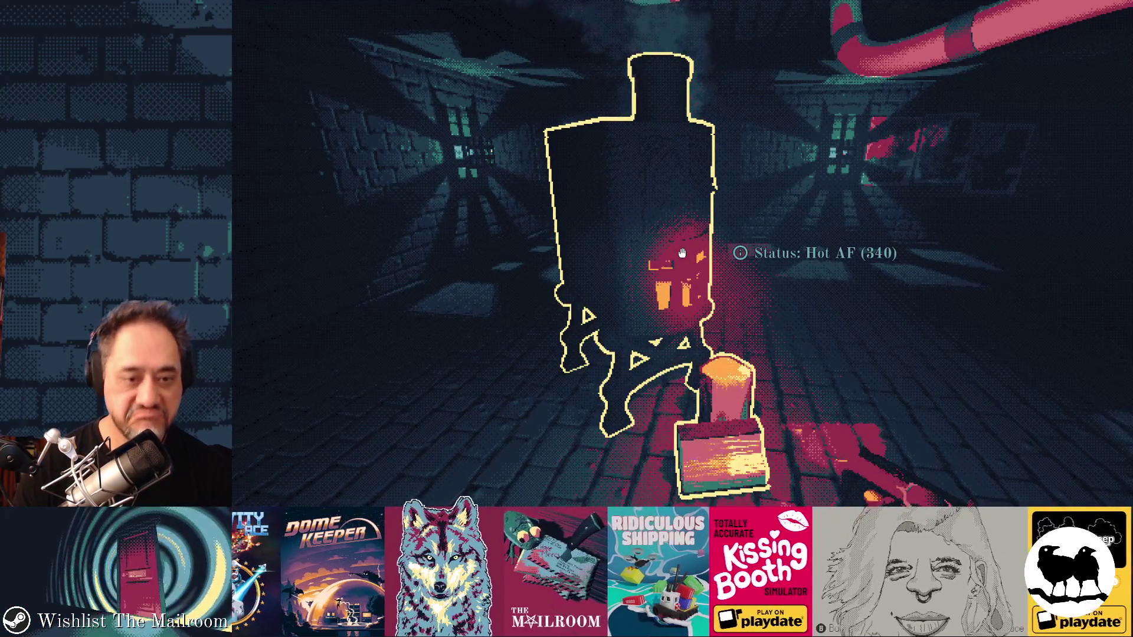
key(e)
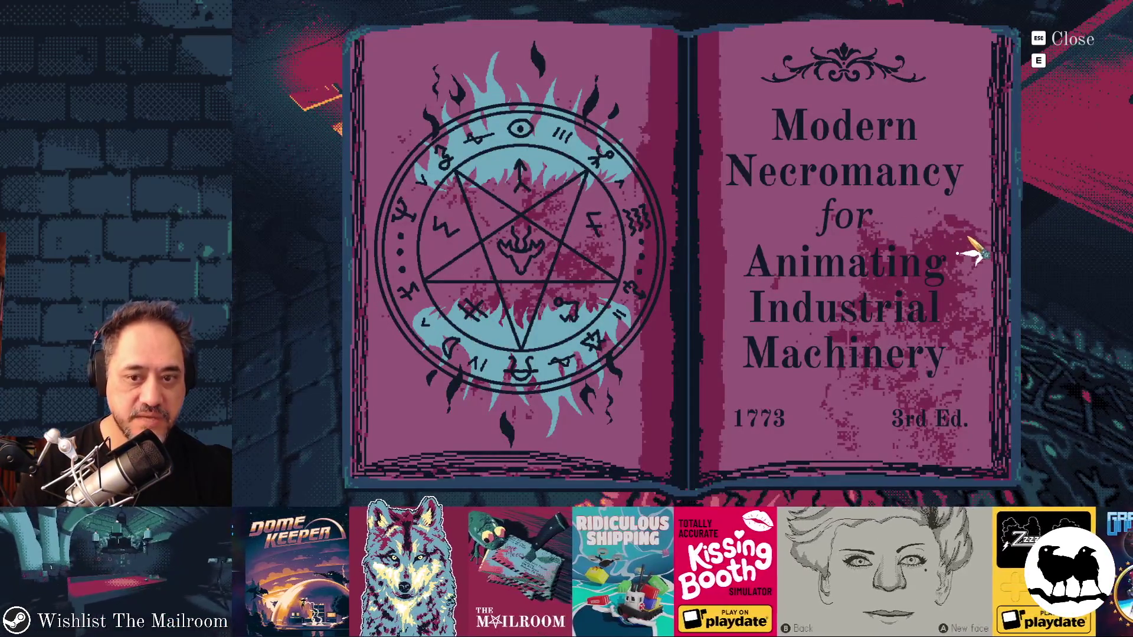
click(977, 254)
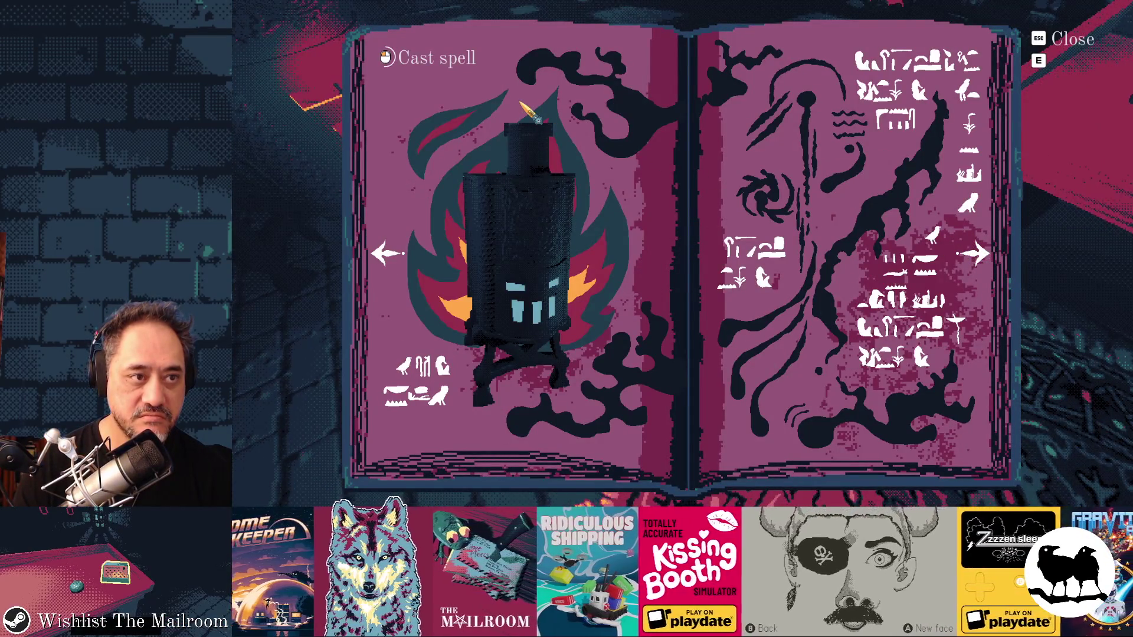
key(Escape)
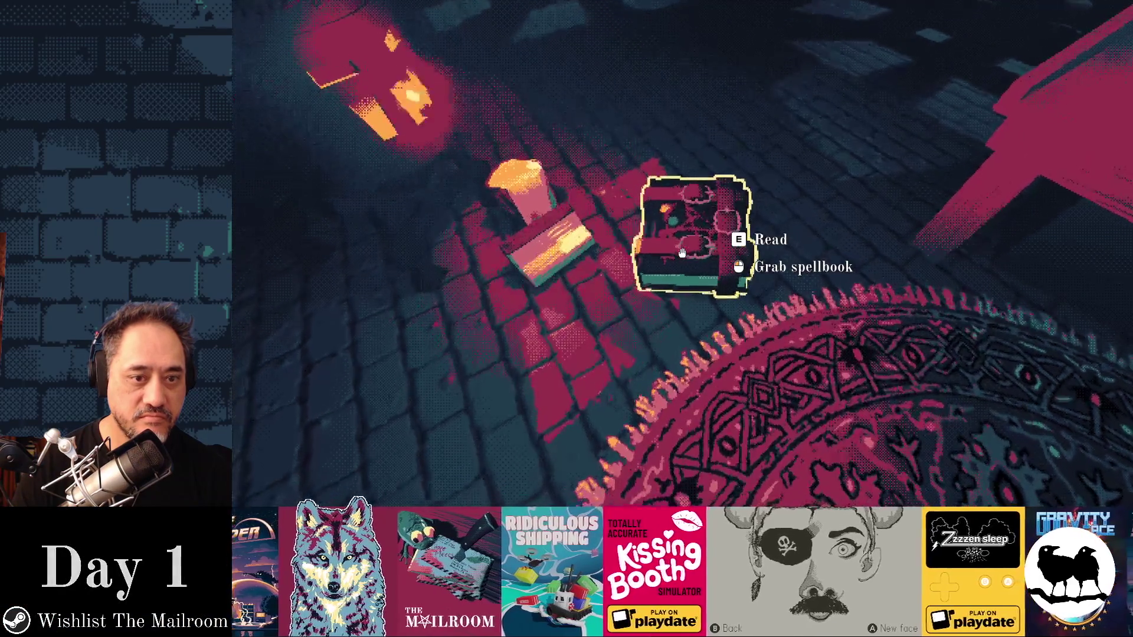
Step: Circle the heating furnace with WASD to inspect it, then open the debug console
key(s)
key(d)
key(s)
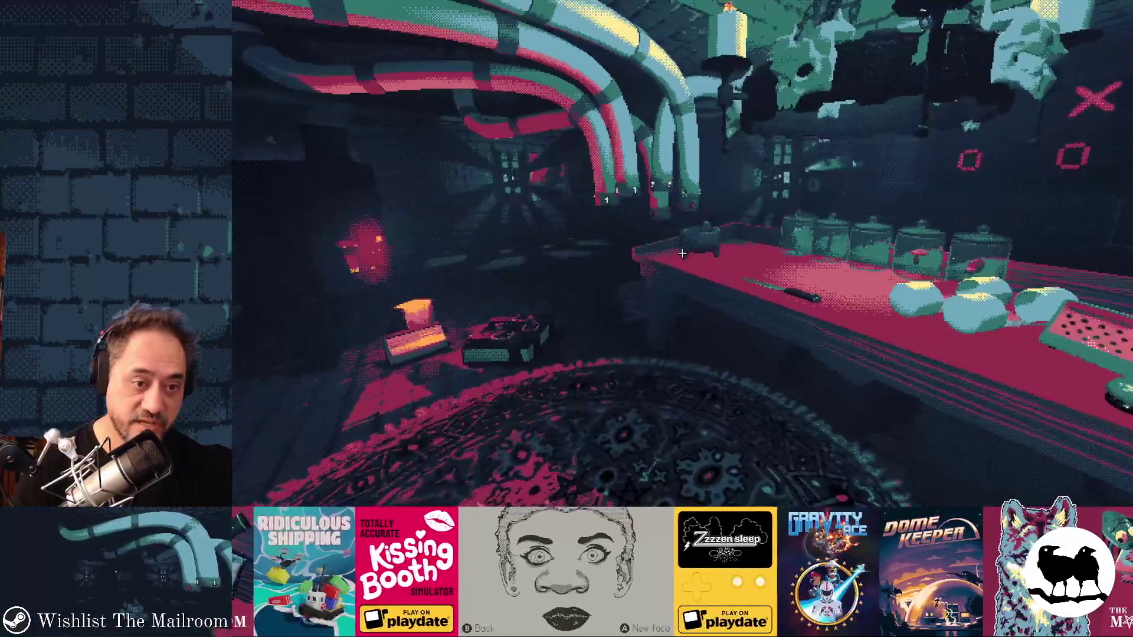
key(w)
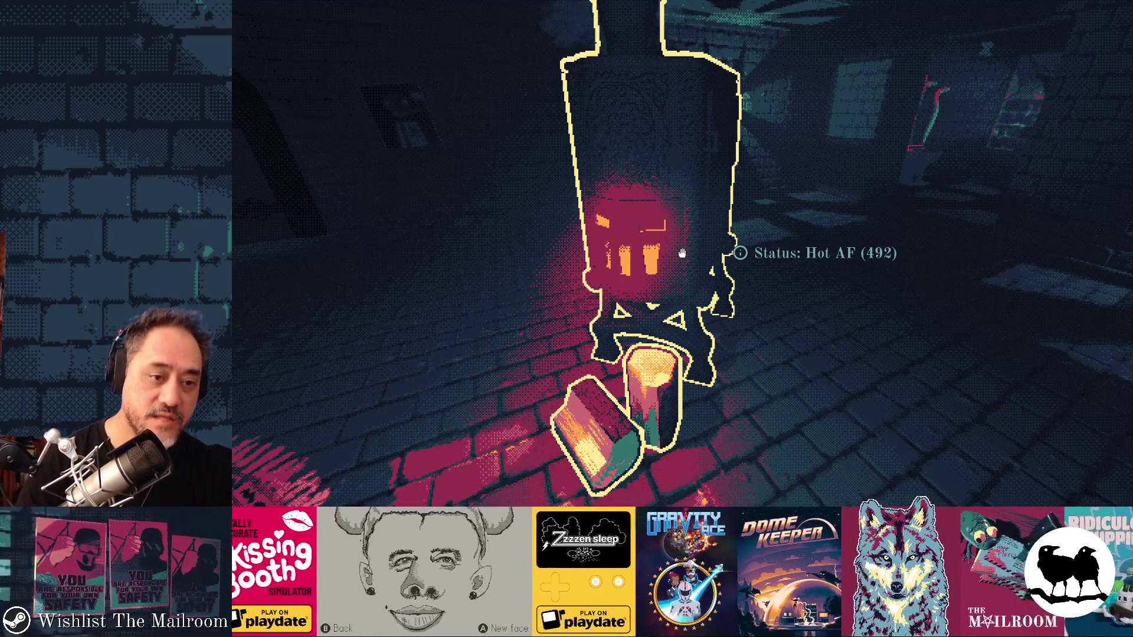
key(a)
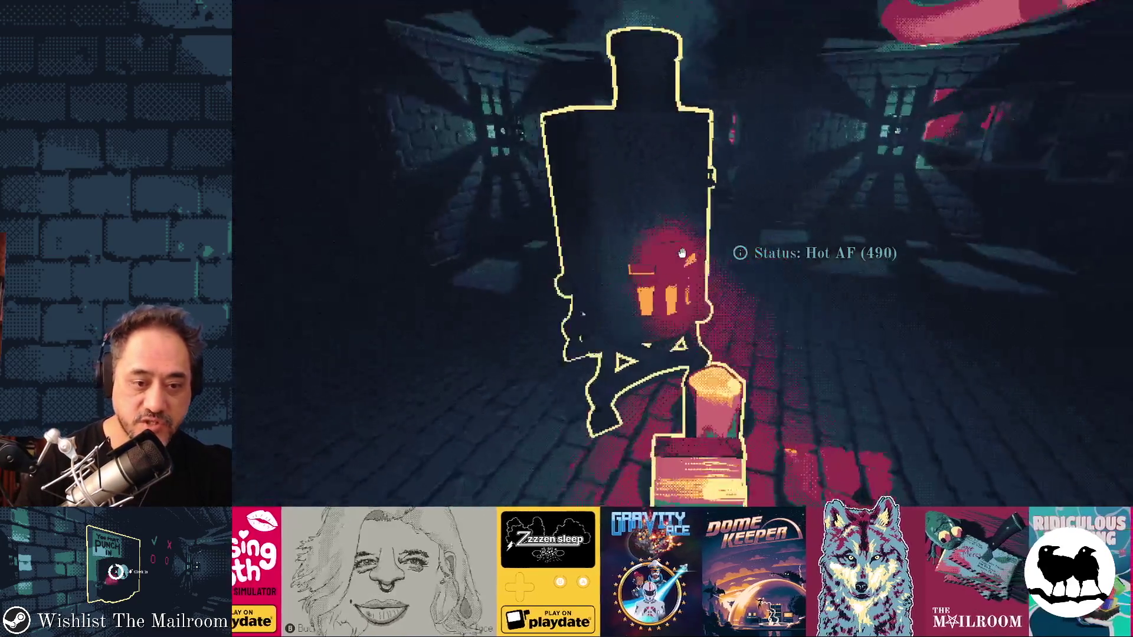
key(d)
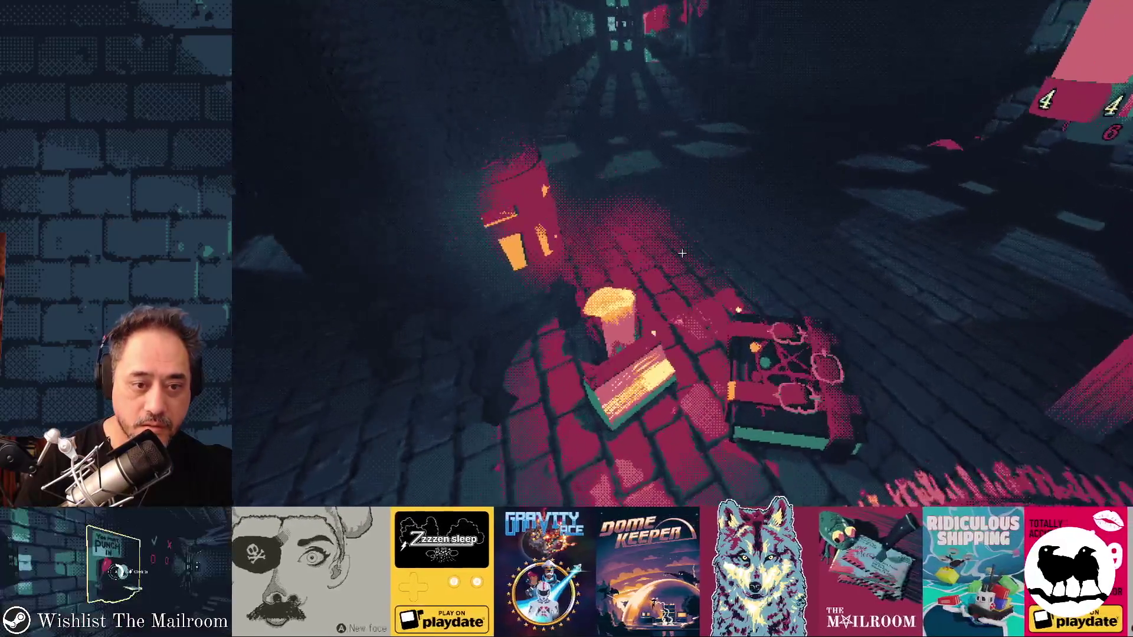
key(grave)
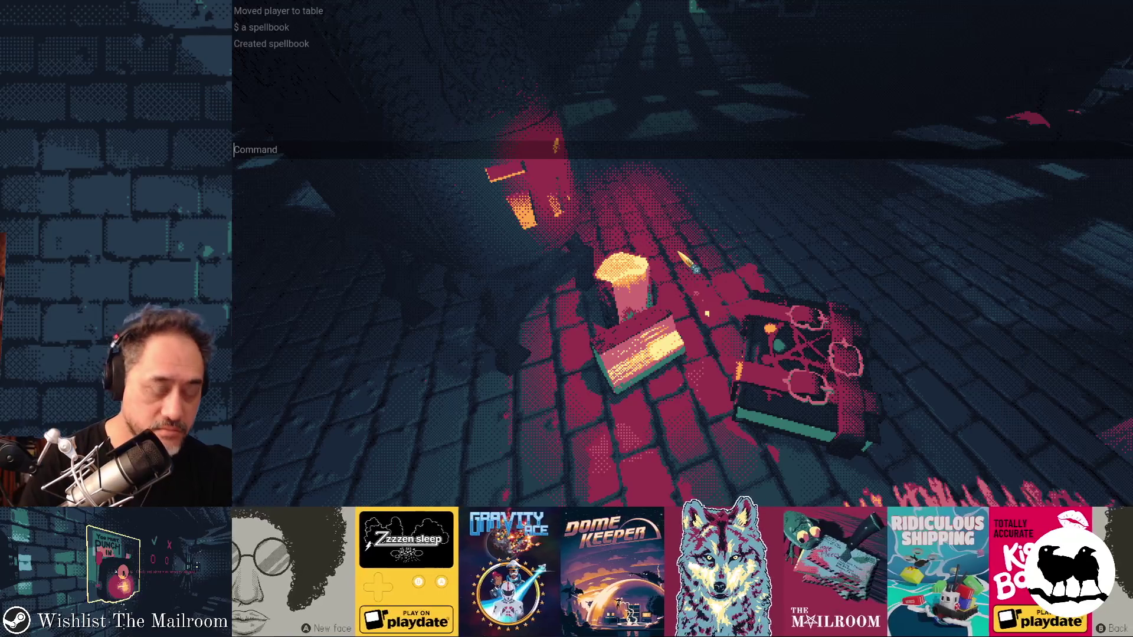
text(crossh)
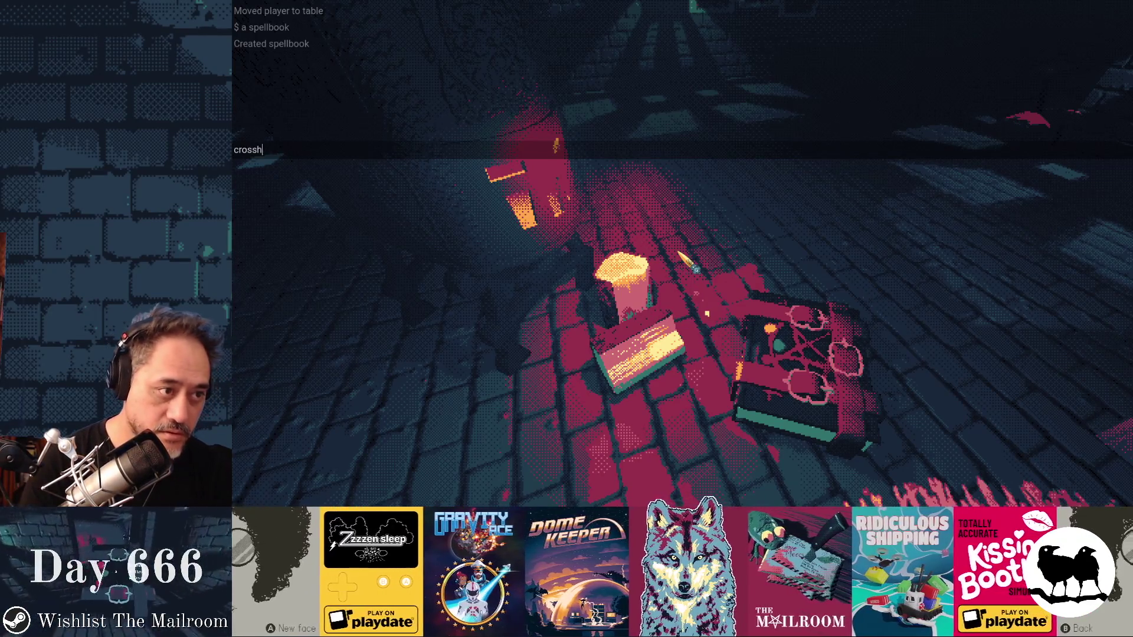
text(air)
Step: Run 'crosshair' then 'crosshair off' in the console, close it, and switch to Godot
key(Return)
key(grave)
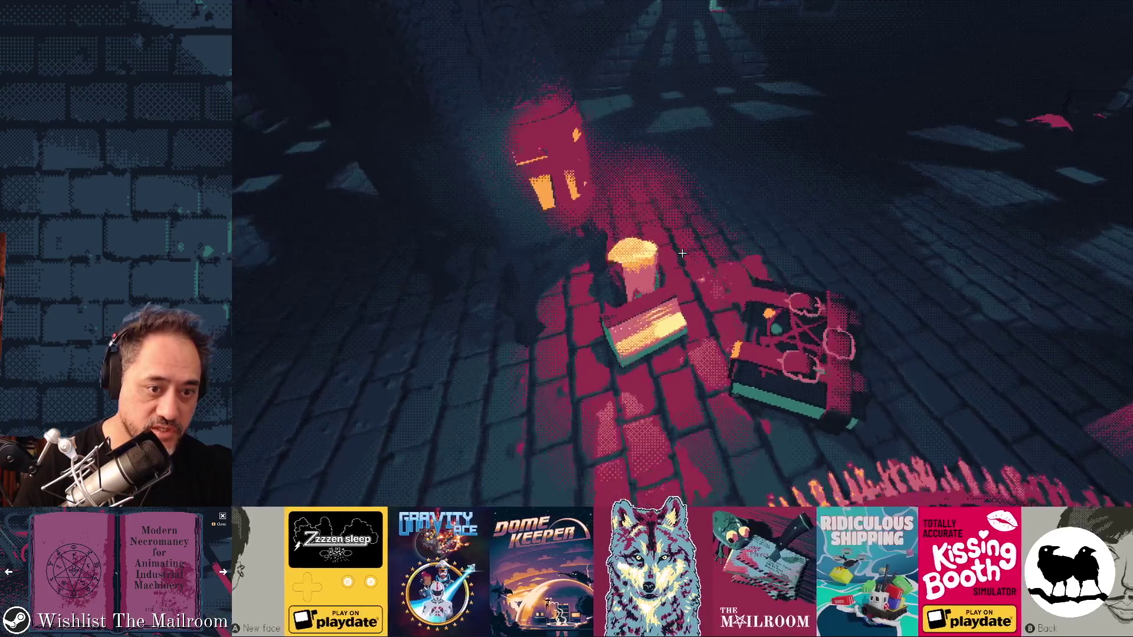
key(grave)
text(crosshair off)
key(Return)
key(grave)
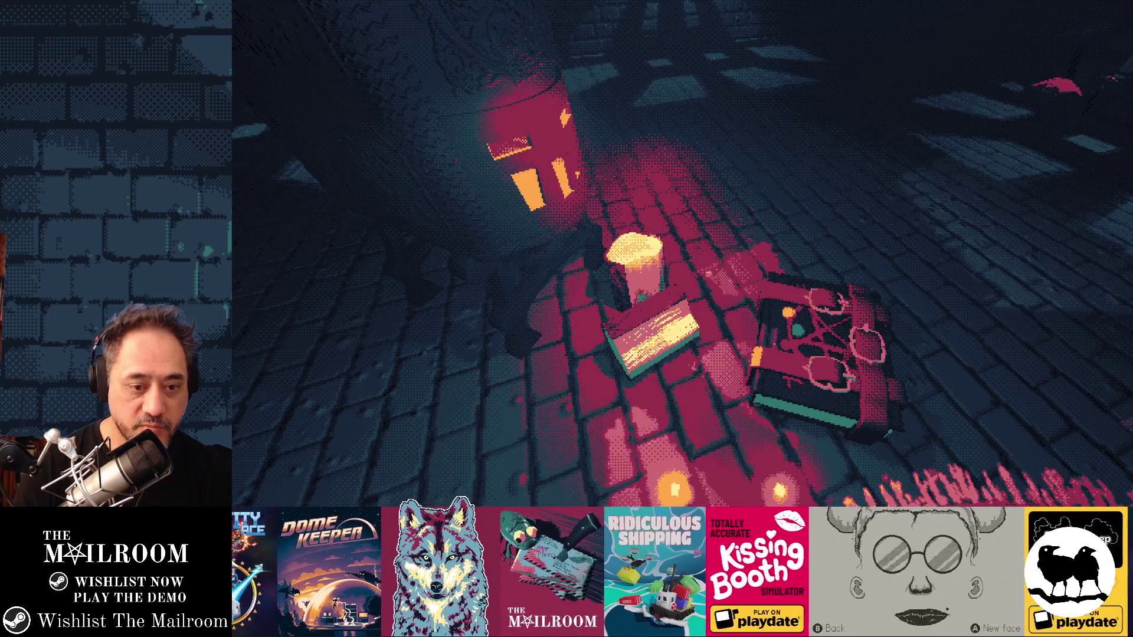
key(F8)
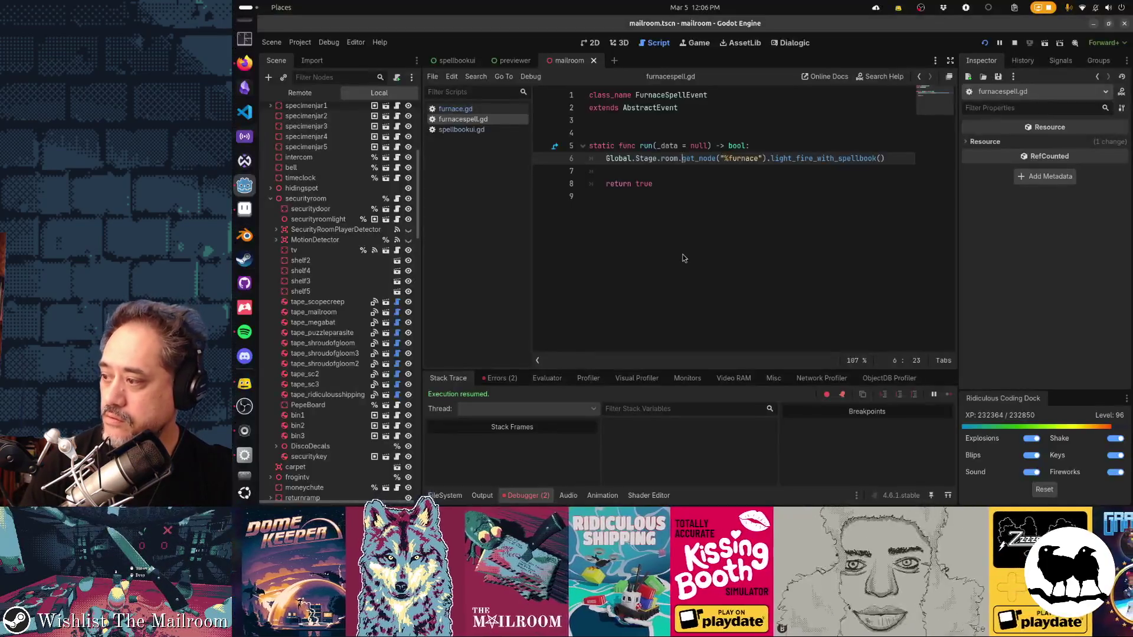
Step: Alt-Tab back to the Mailroom game window, continue from the pause menu, then pause again
key(alt+Tab)
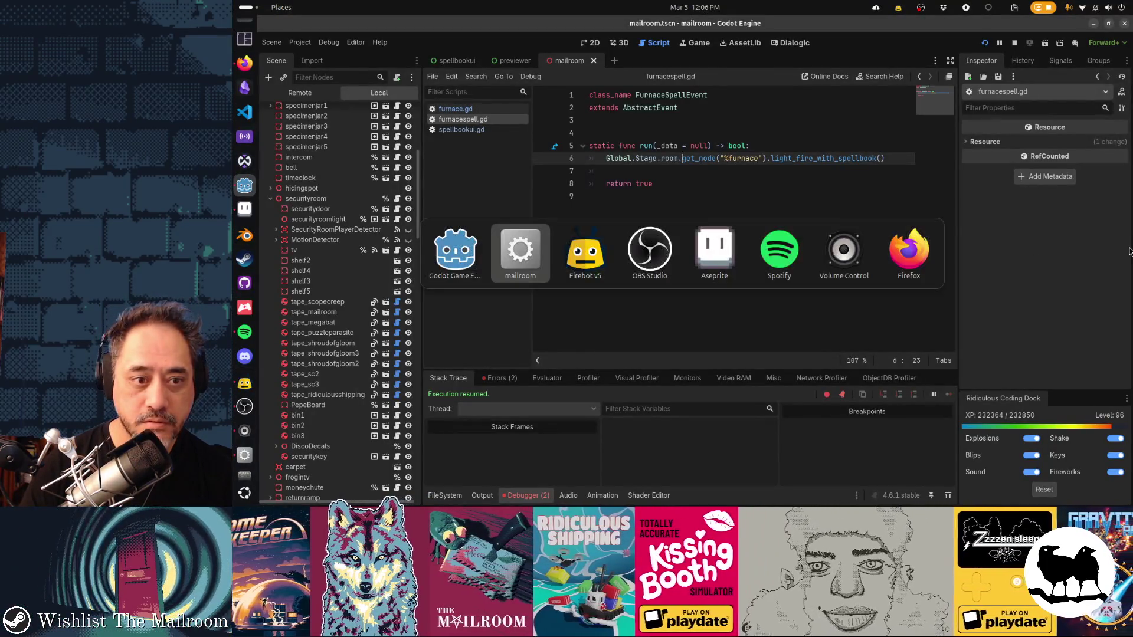
key(alt+Tab)
key(alt+Tab)
key(alt+Tab)
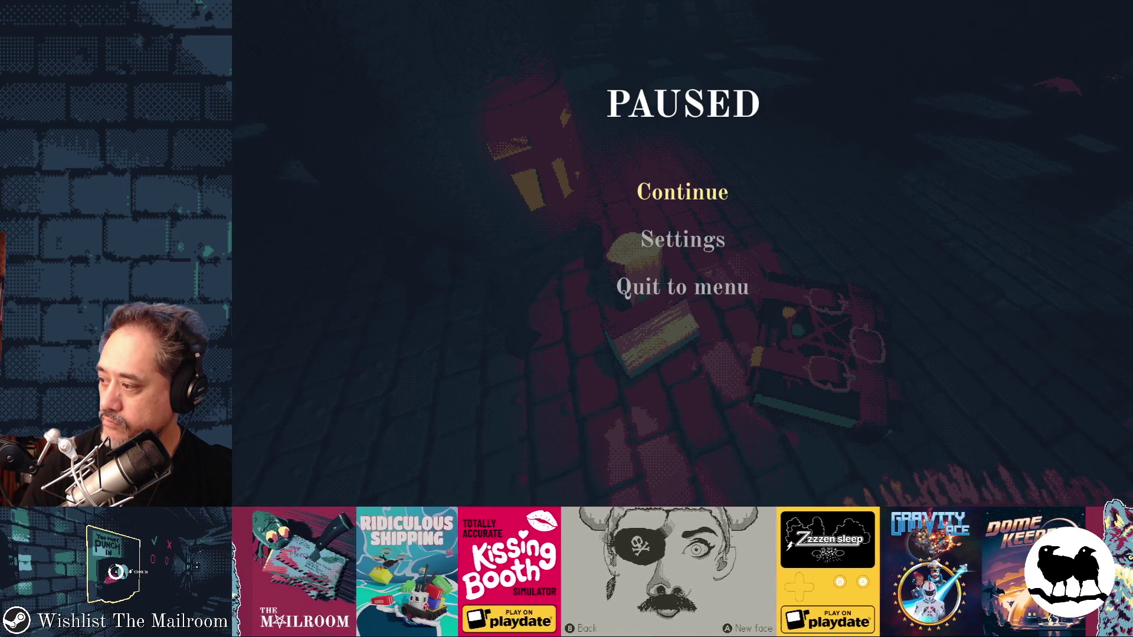
key(Escape)
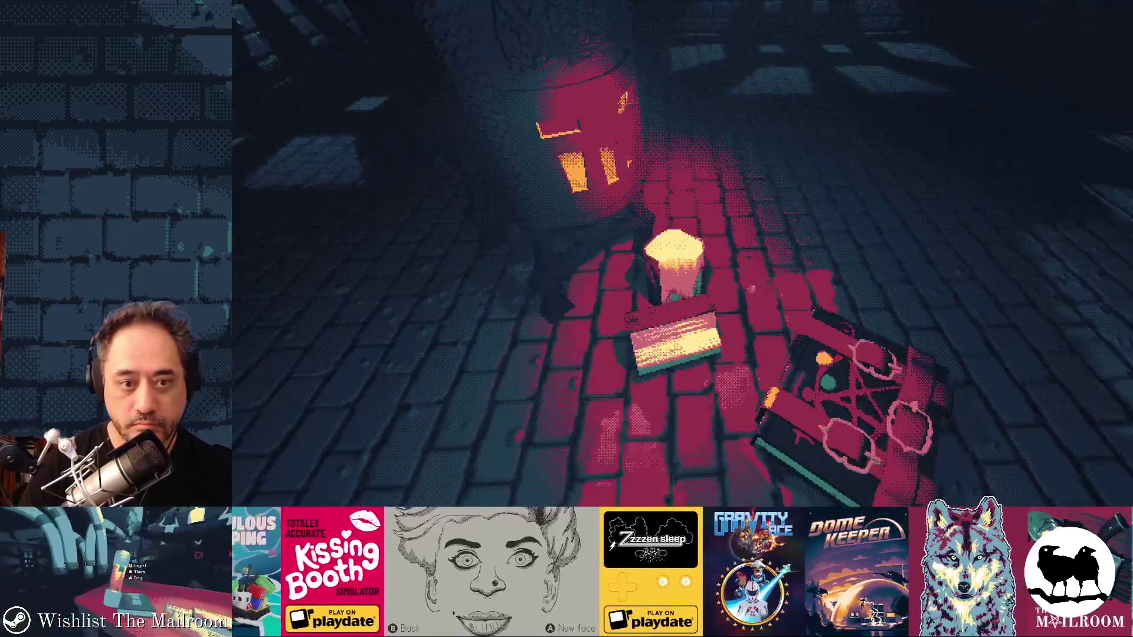
key(Escape)
key(Escape)
Step: Turn the crosshair back on via the console, then pick up and drop the spellbook
key(grave)
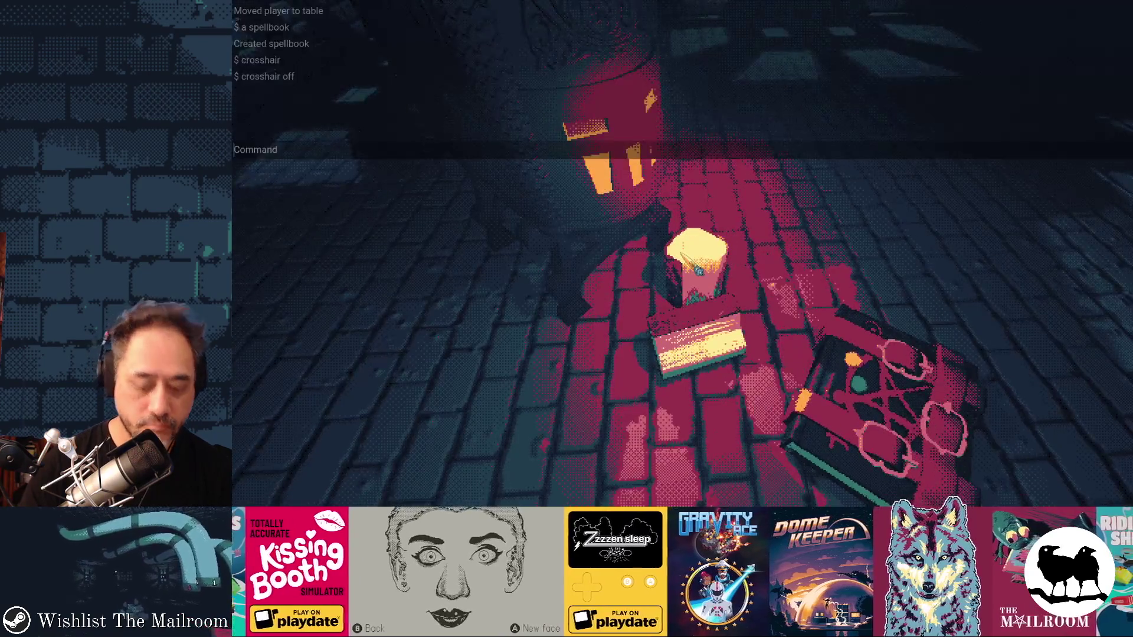
text(cro)
text(r)
key(Return)
key(grave)
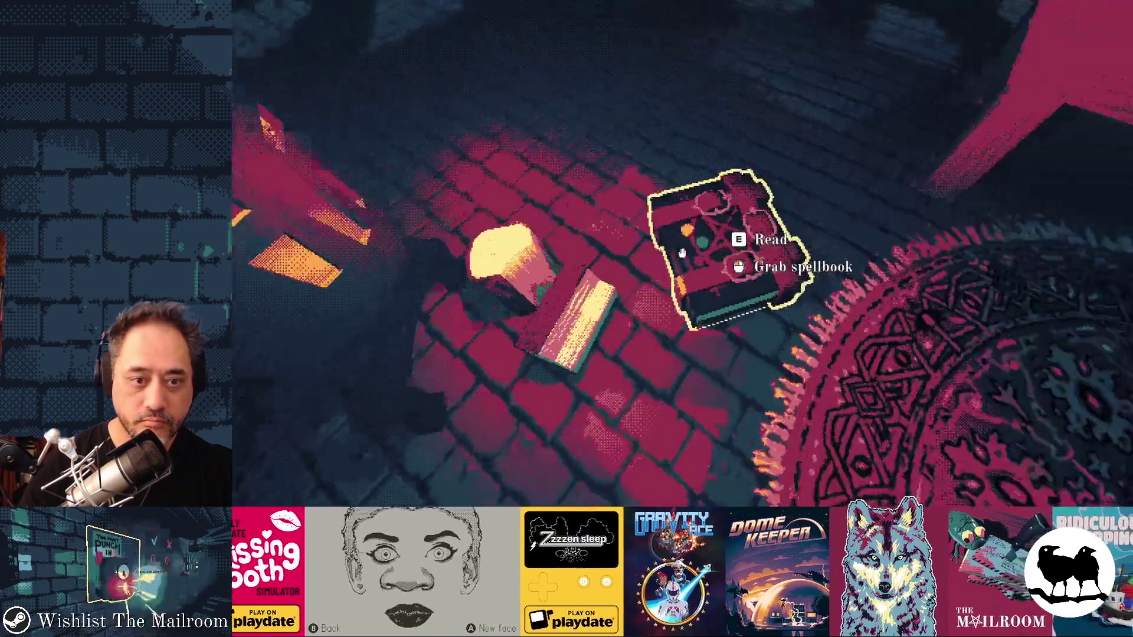
click(682, 253)
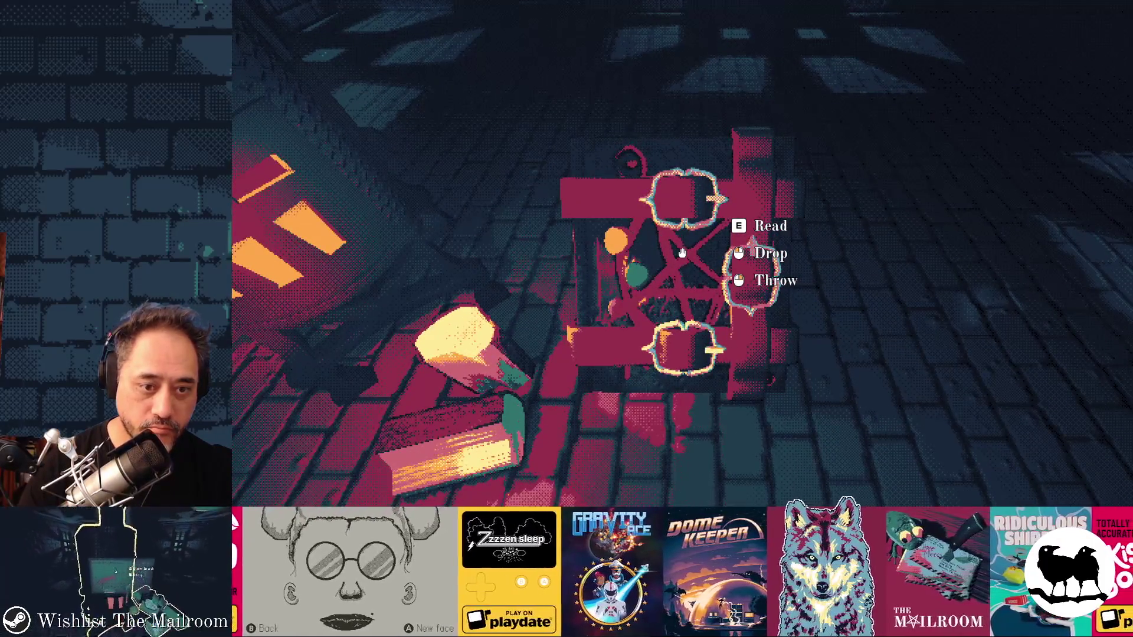
click(681, 253)
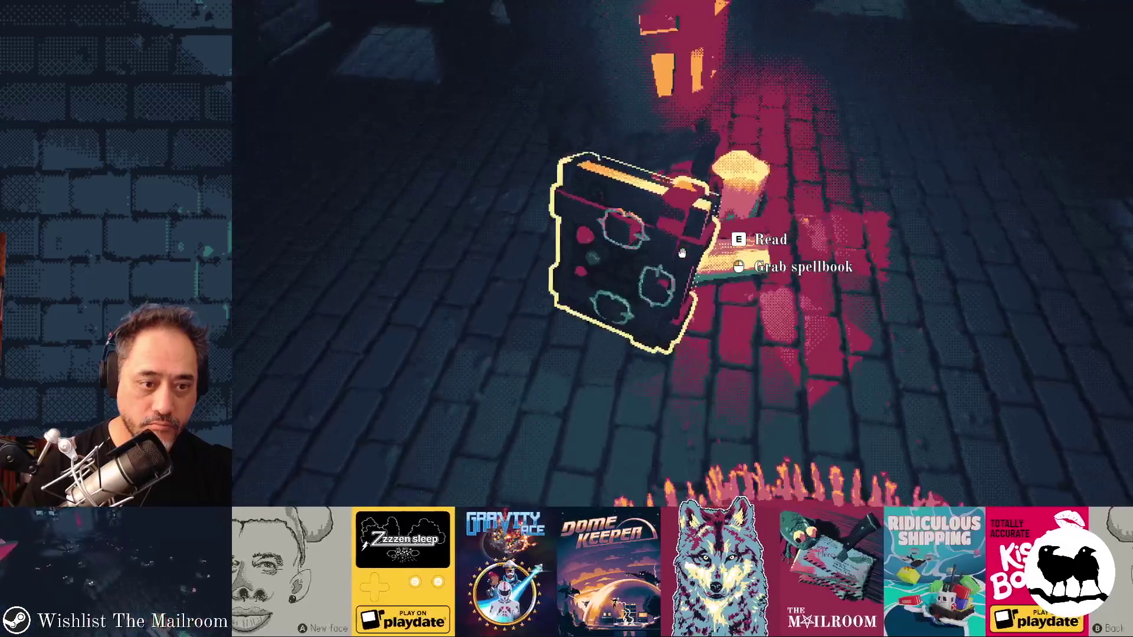
click(681, 254)
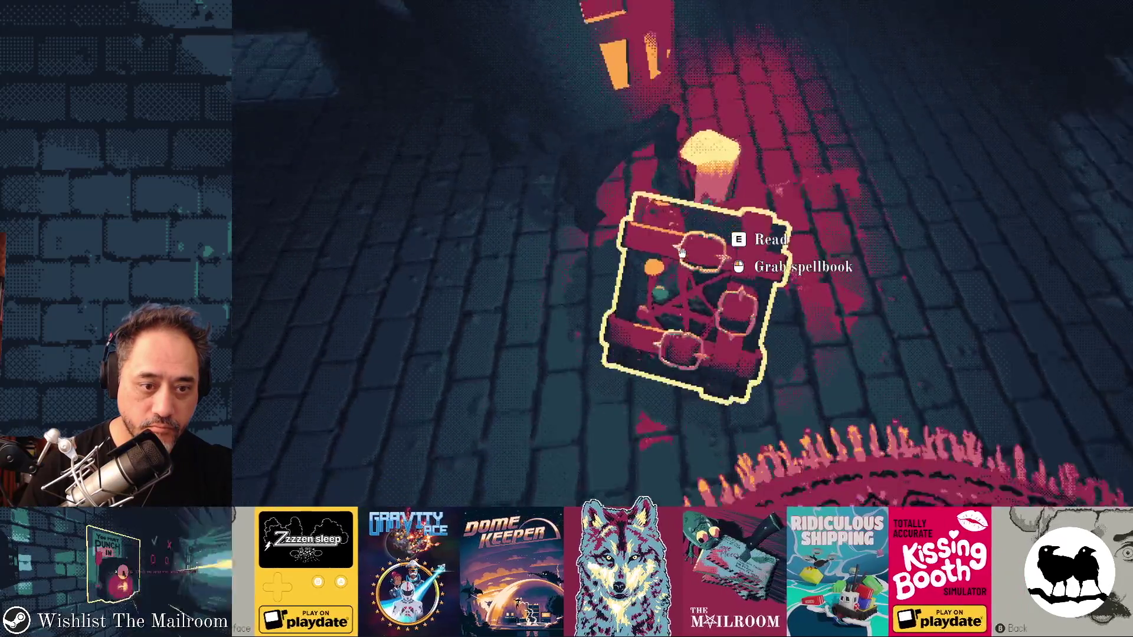
click(681, 253)
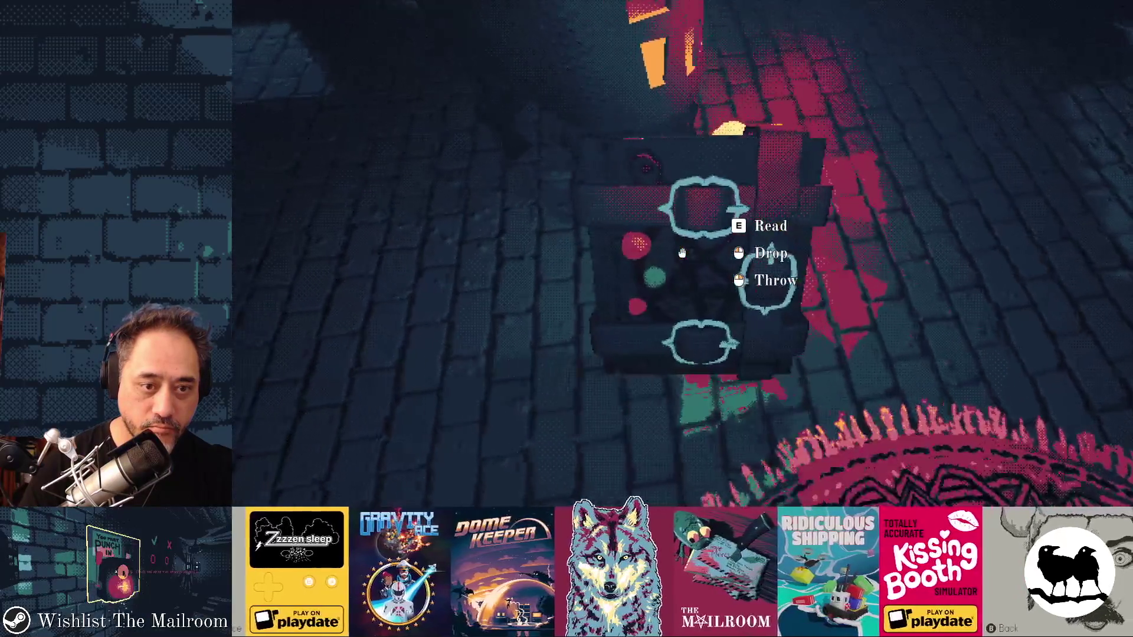
click(681, 253)
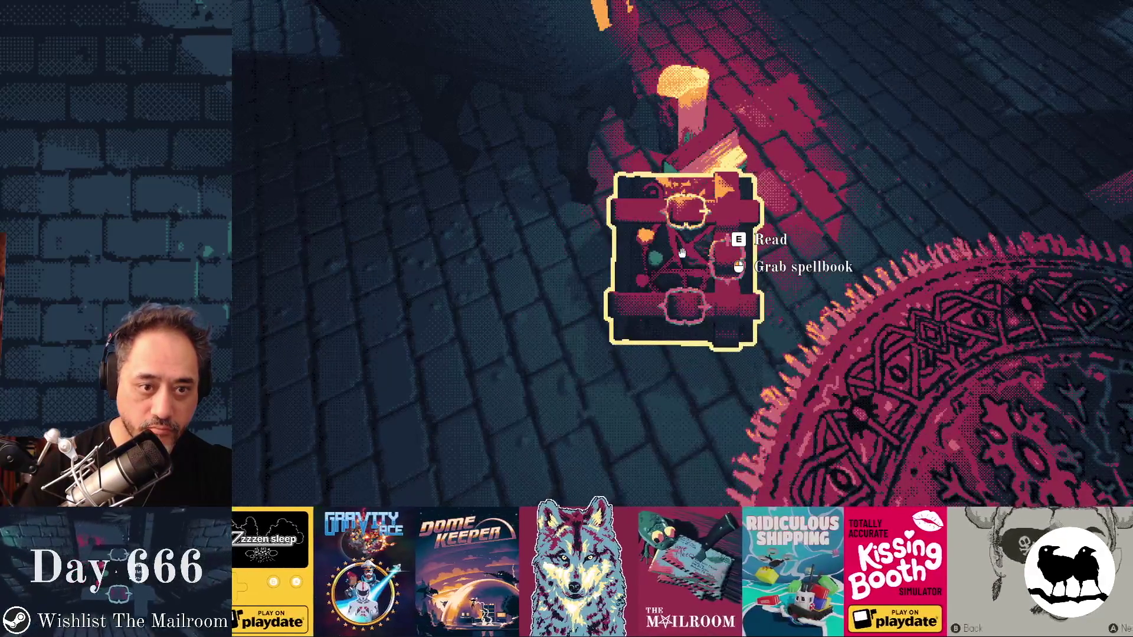
Step: Run another console command, close the console, and pause the game
key(grave)
text(crosshair o)
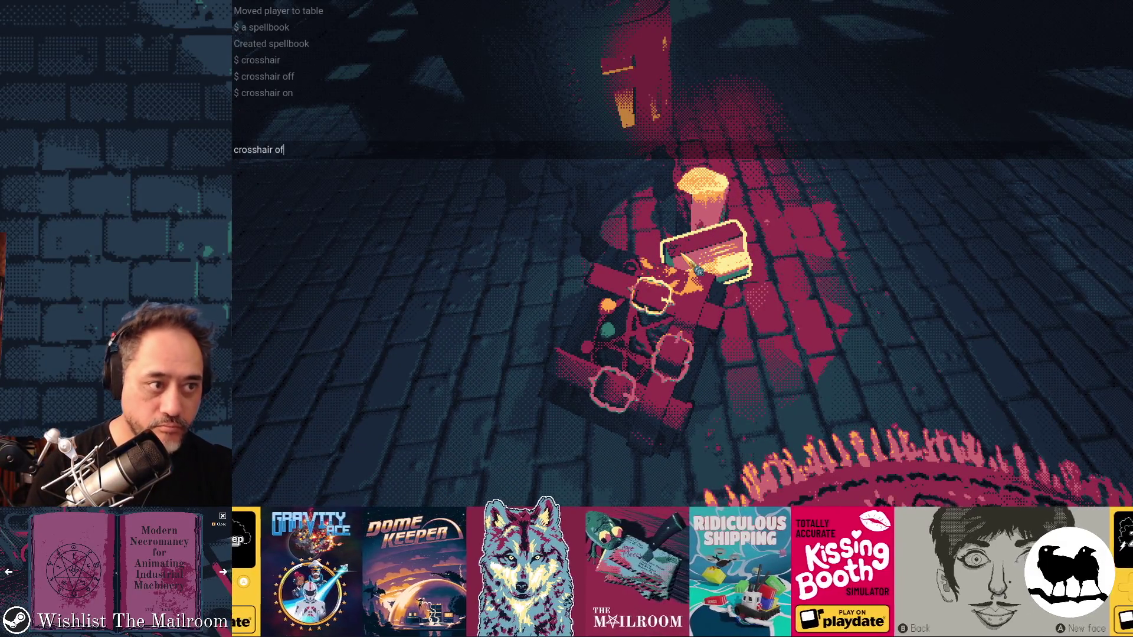
text(f)
key(Return)
key(grave)
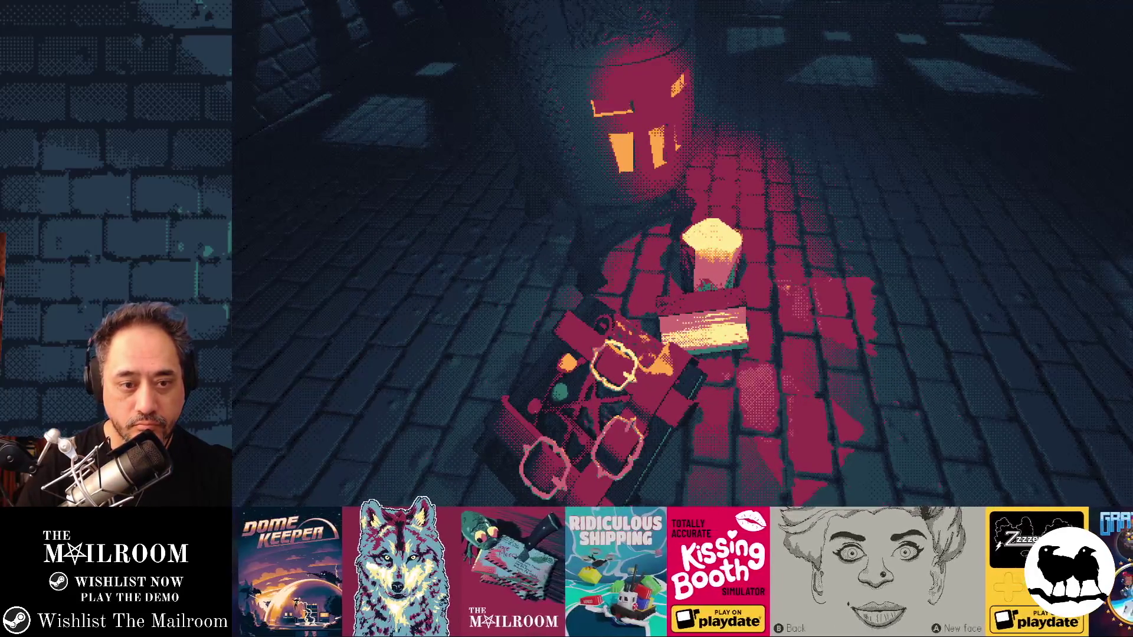
key(Escape)
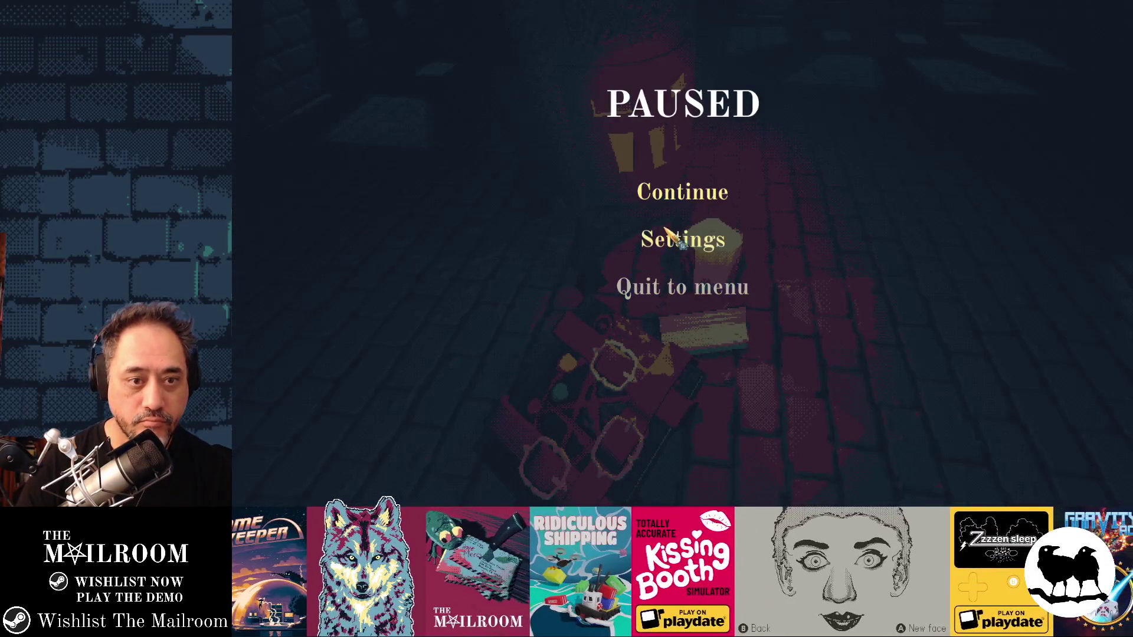
Step: Unpause, pick up and drop the spellbook, run 'crosshair off', and turn toward the lantern
key(Escape)
key(grave)
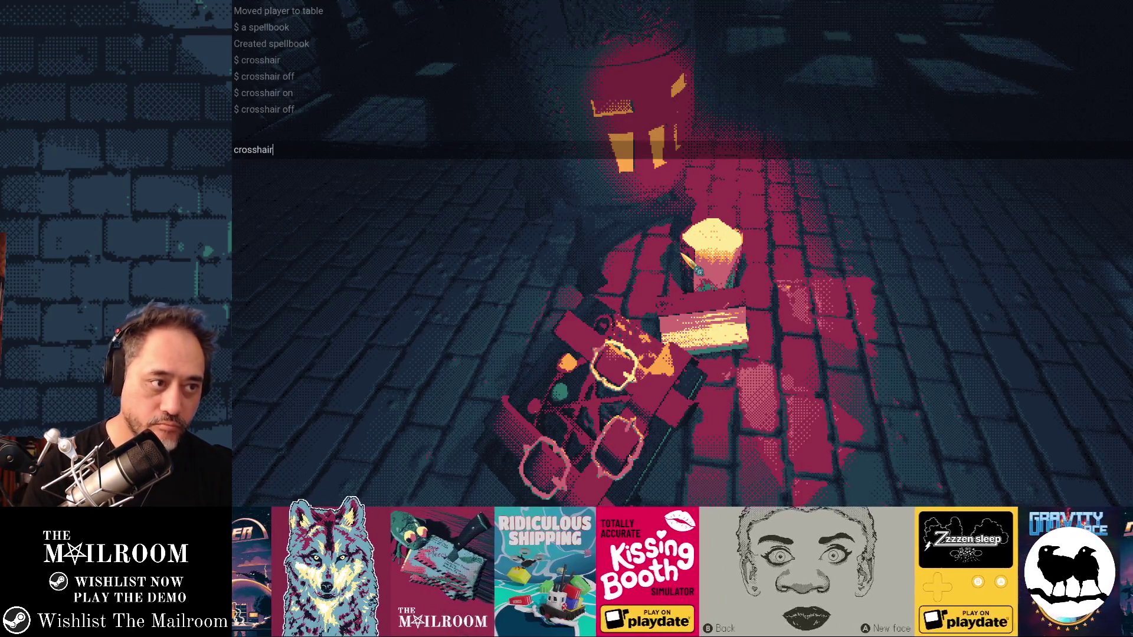
key(Return)
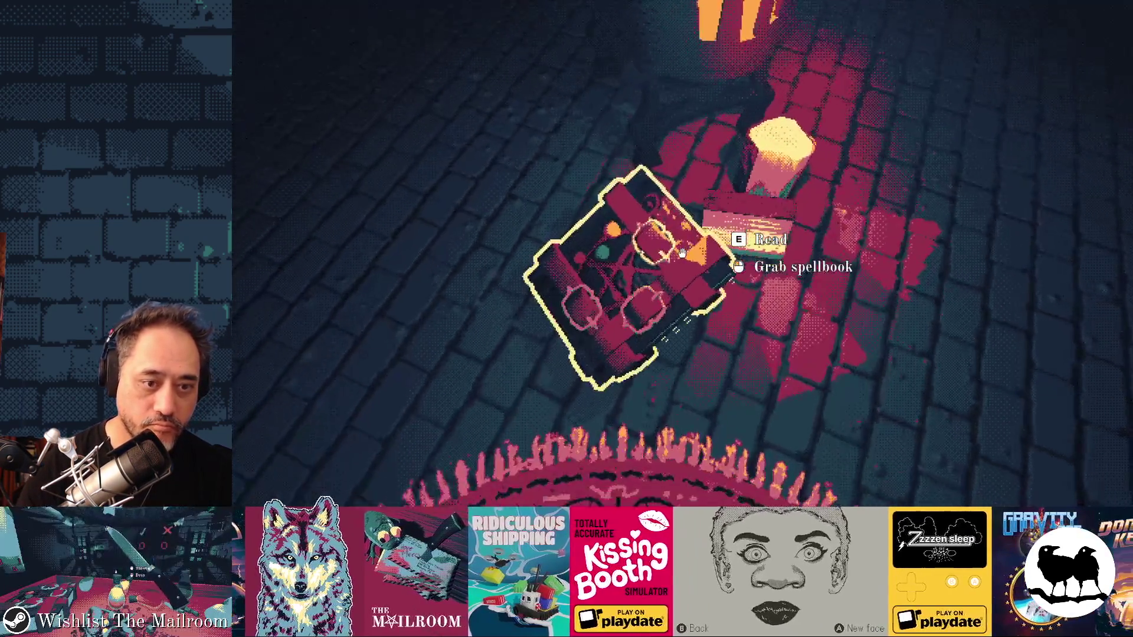
click(681, 253)
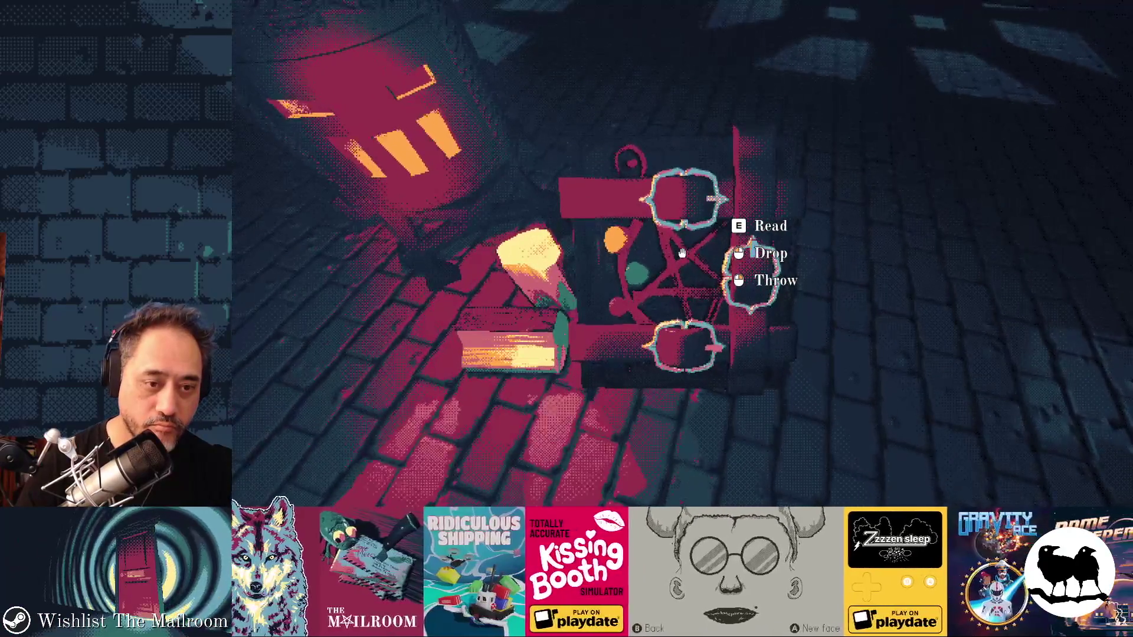
click(682, 254)
key(grave)
text(cr)
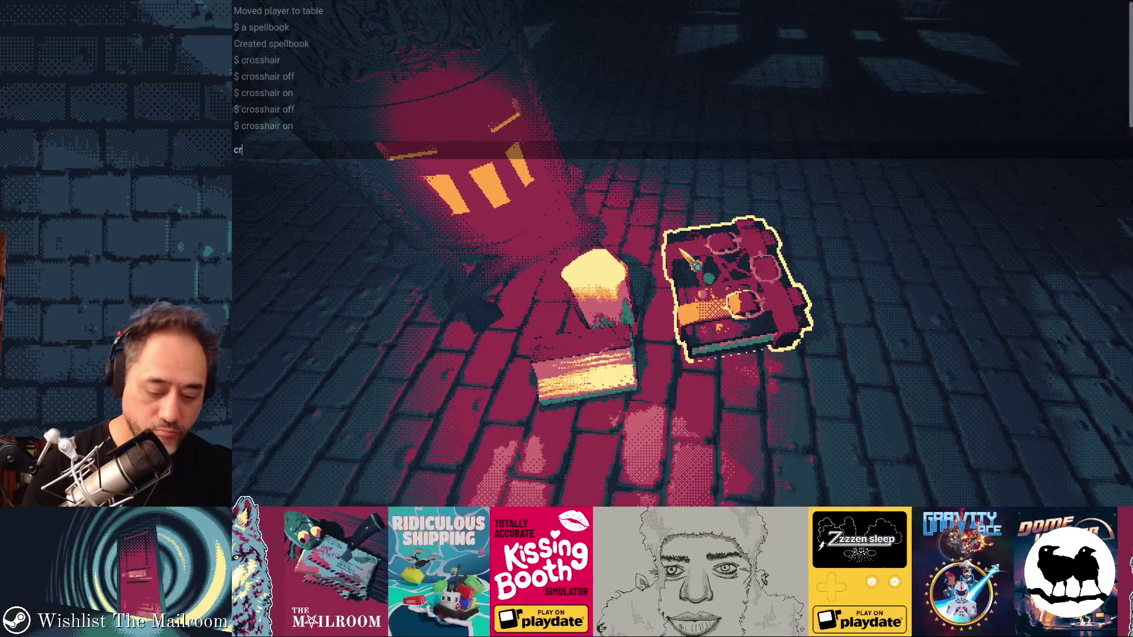
text(osshair off)
key(Return)
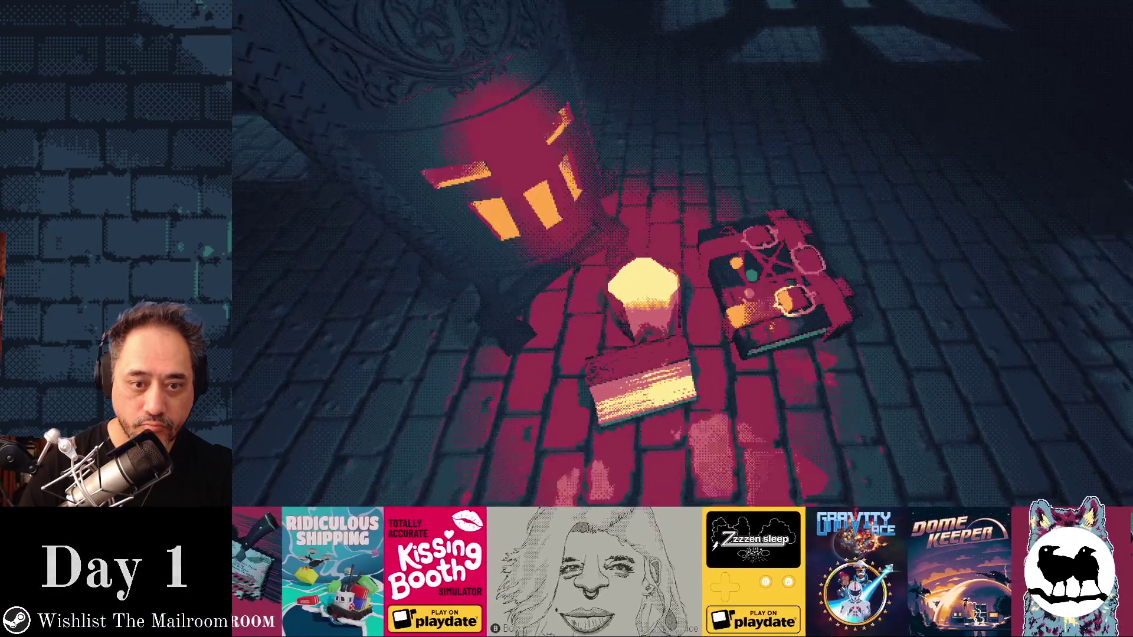
drag(566, 320, 531, 328)
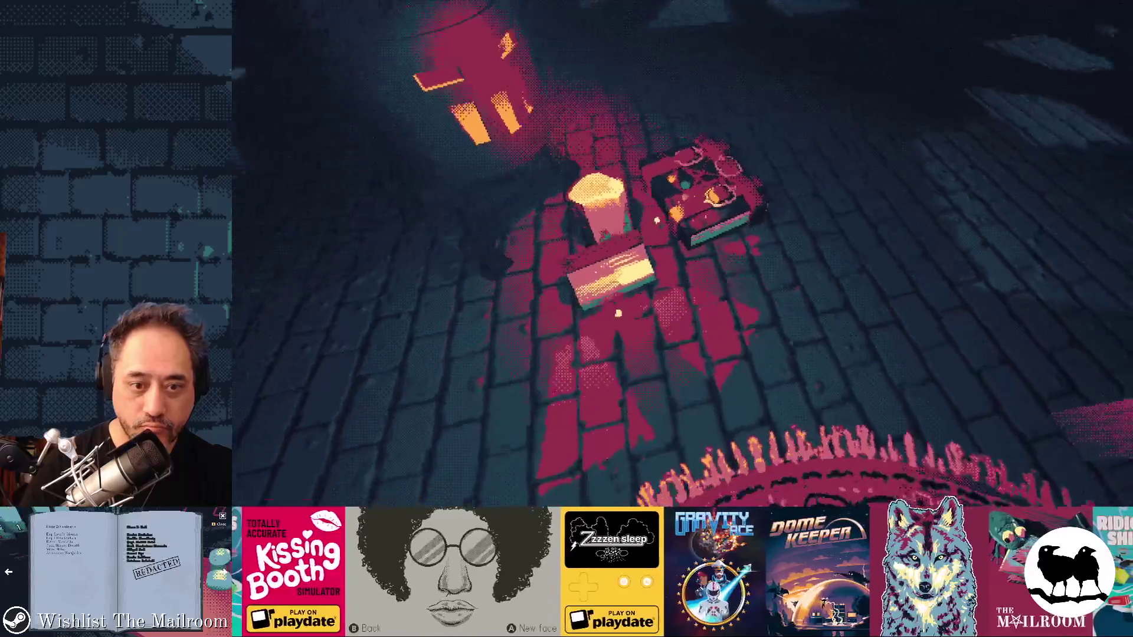
Step: Pick up and drop the spellbook beside the lantern twice, then run 'crosshair off' again
key(grave)
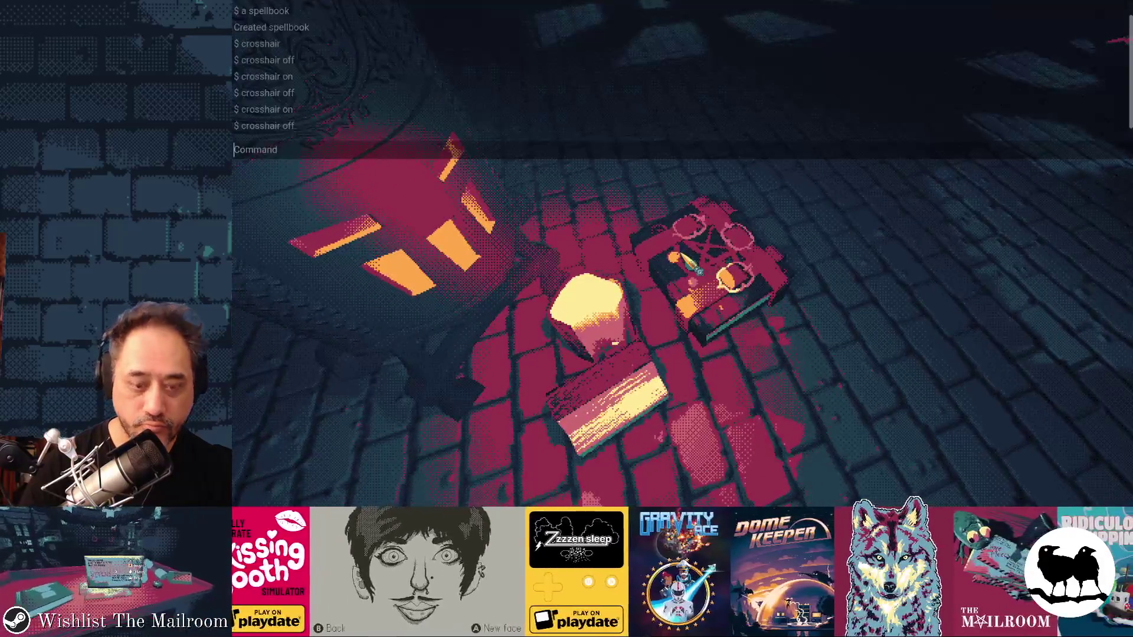
text(crosshair)
key(Return)
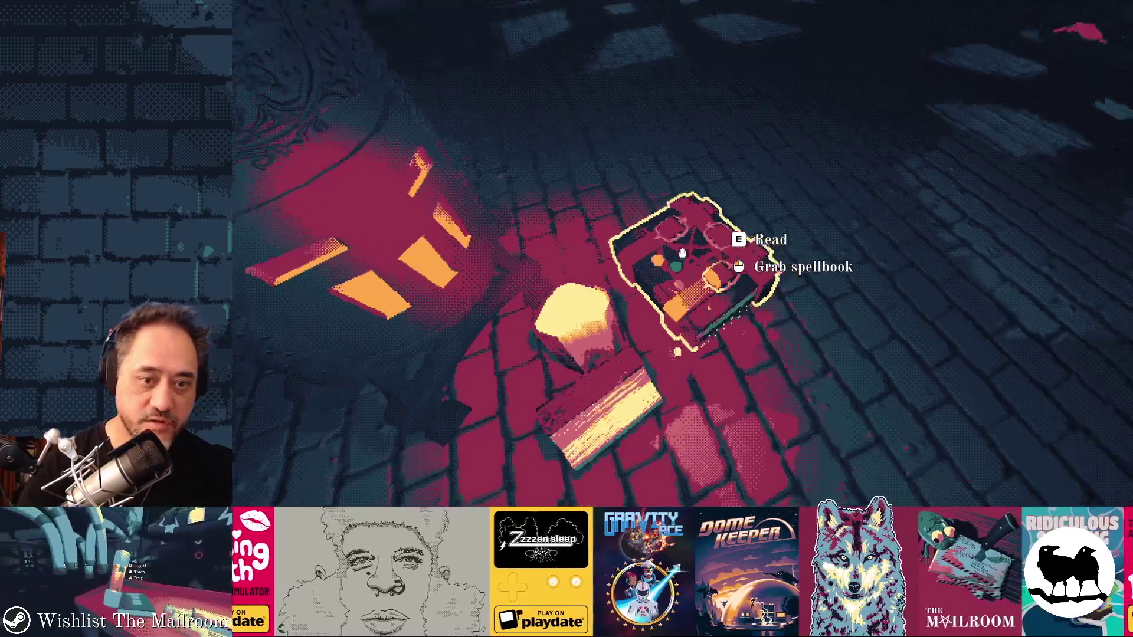
click(532, 339)
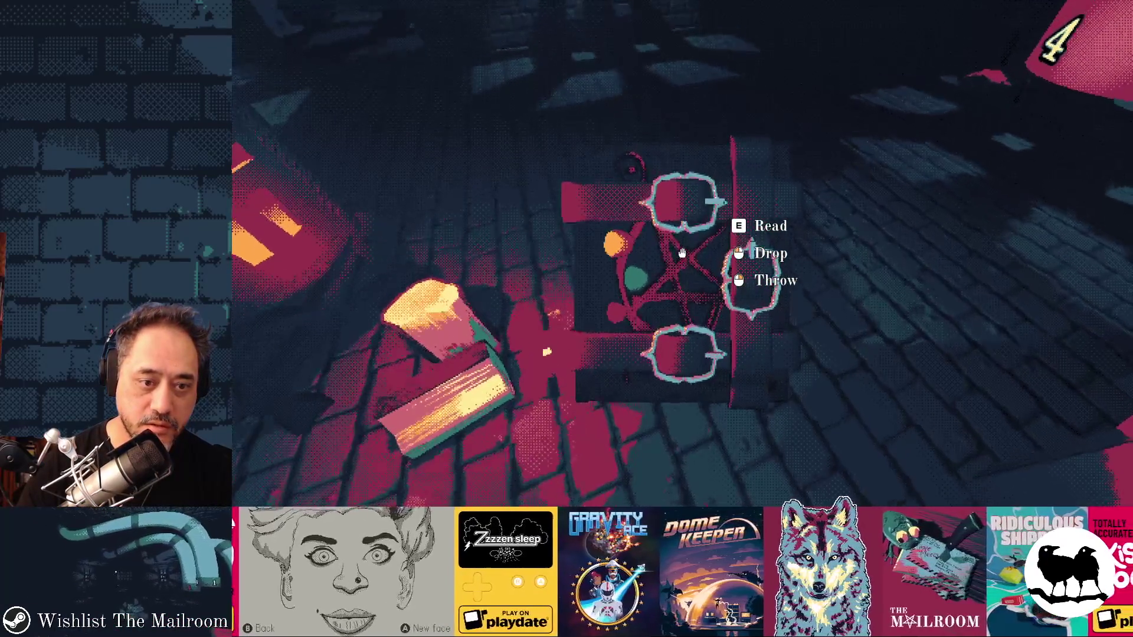
click(682, 254)
click(682, 254)
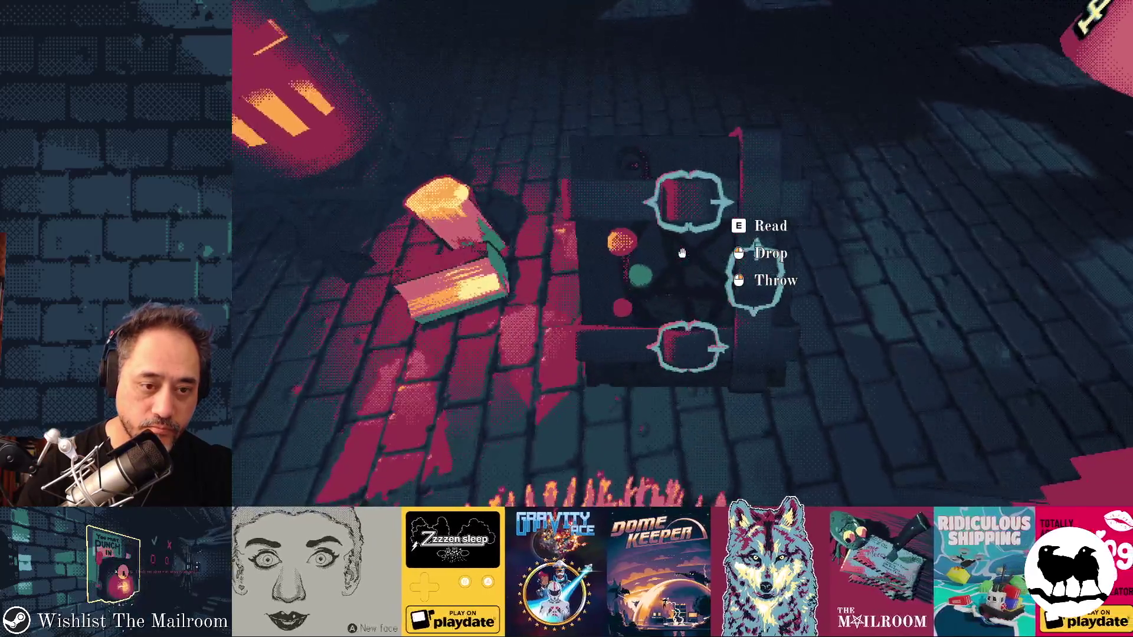
click(682, 254)
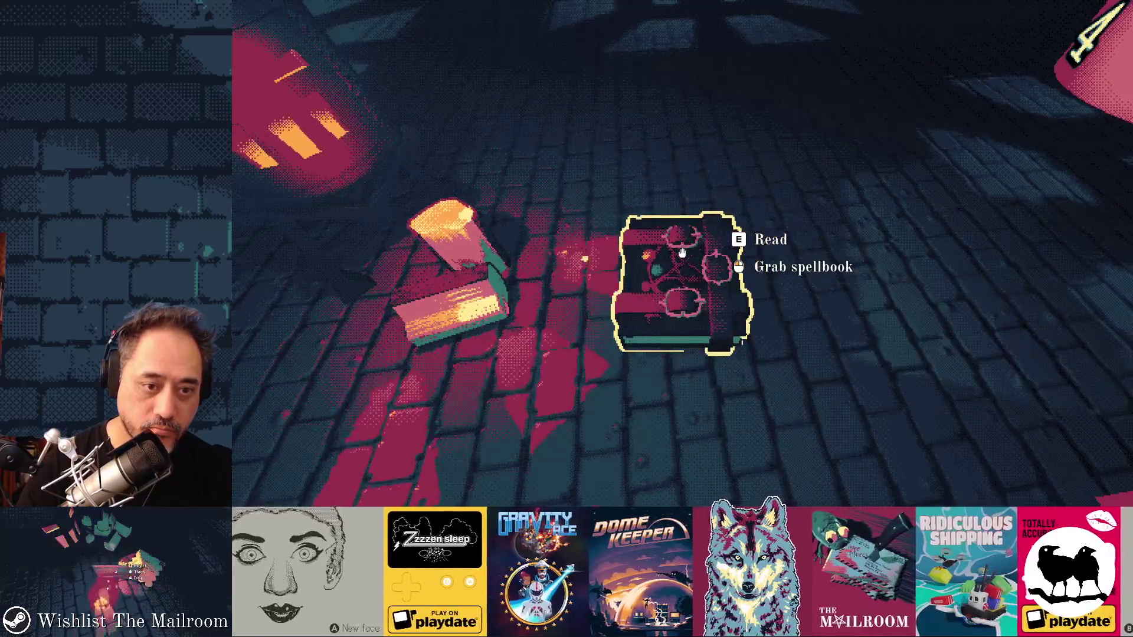
key(grave)
text(crosshair o)
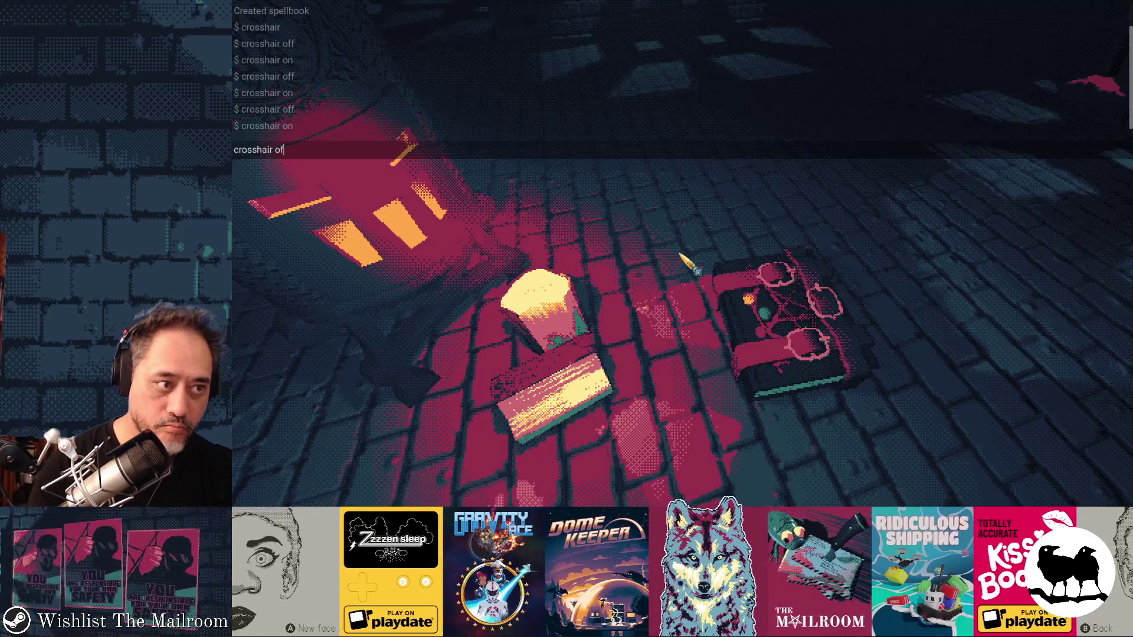
text(f)
key(Return)
key(grave)
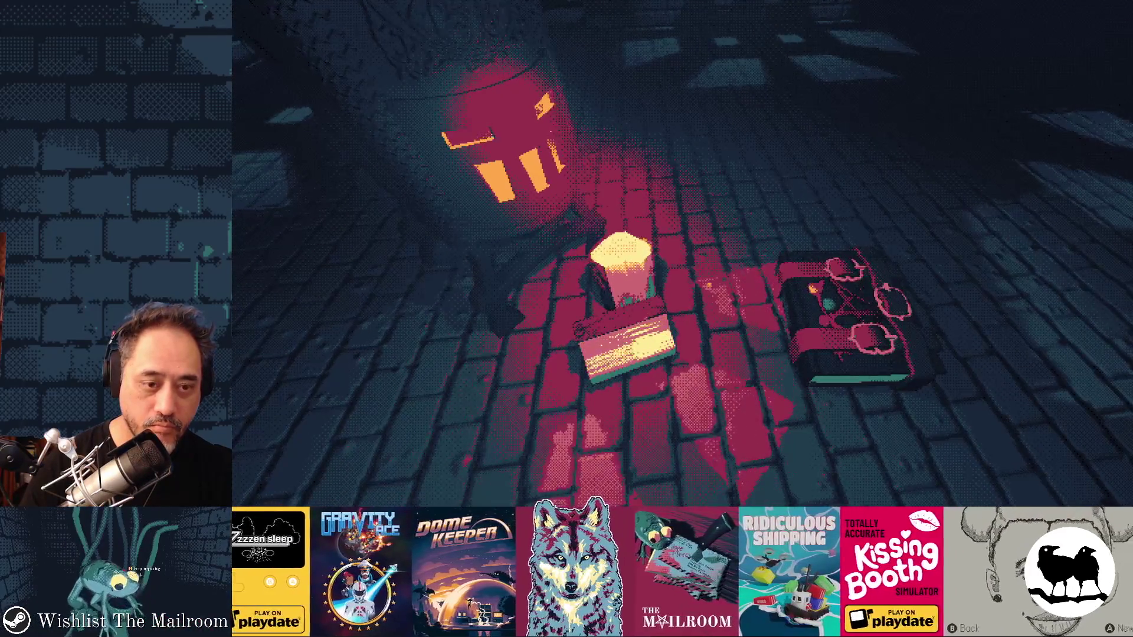
Step: Run the glide camera command in the console
key(grave)
text(glide)
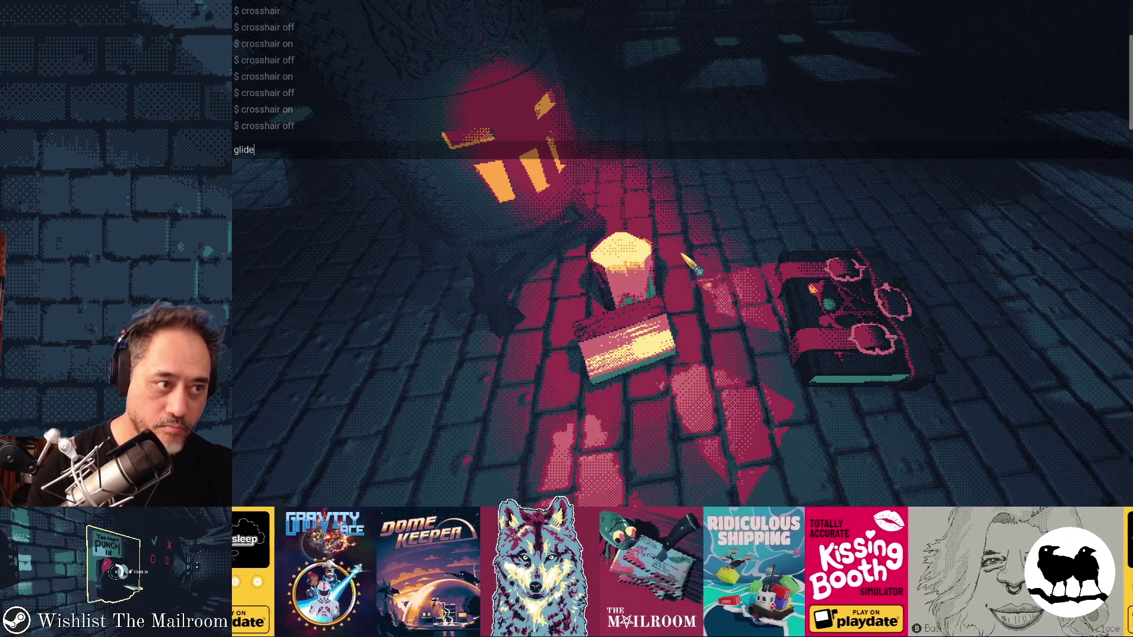
key(Return)
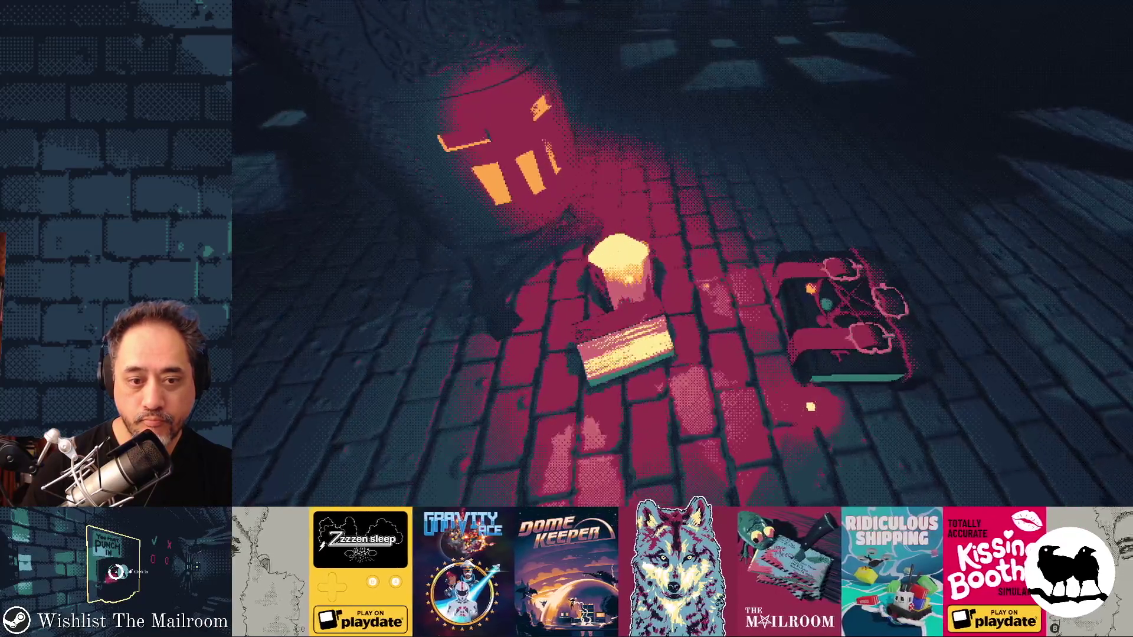
Step: Pause The Mailroom after the gliding camera pass around the lantern and spellbook
key(Escape)
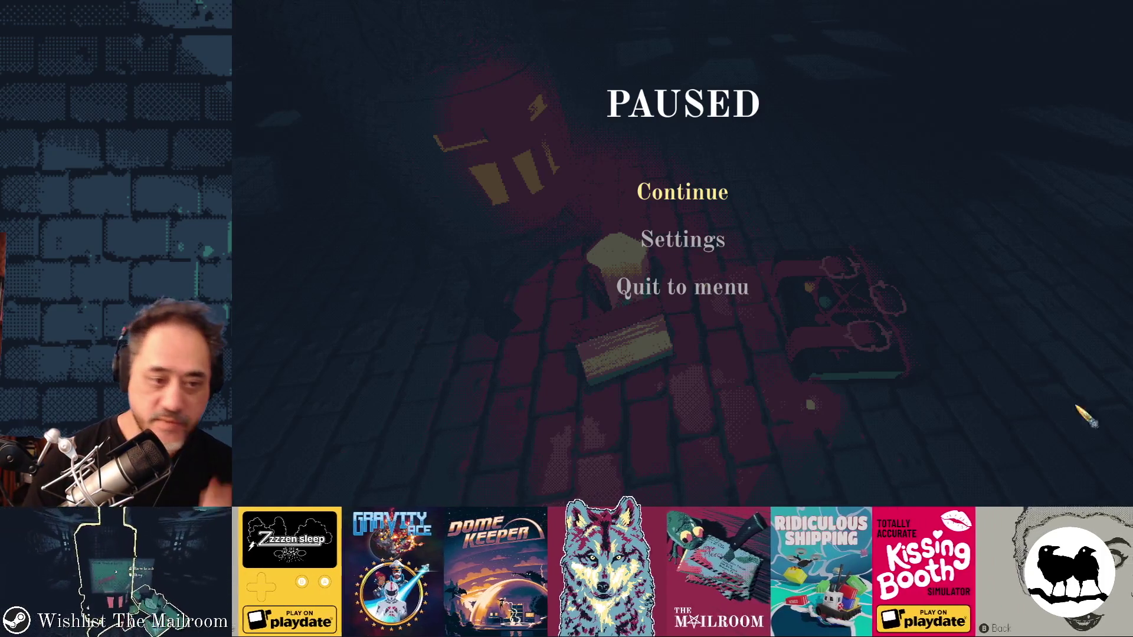
Step: Quit to the main menu, confirm, and quit the game entirely
click(738, 294)
click(741, 372)
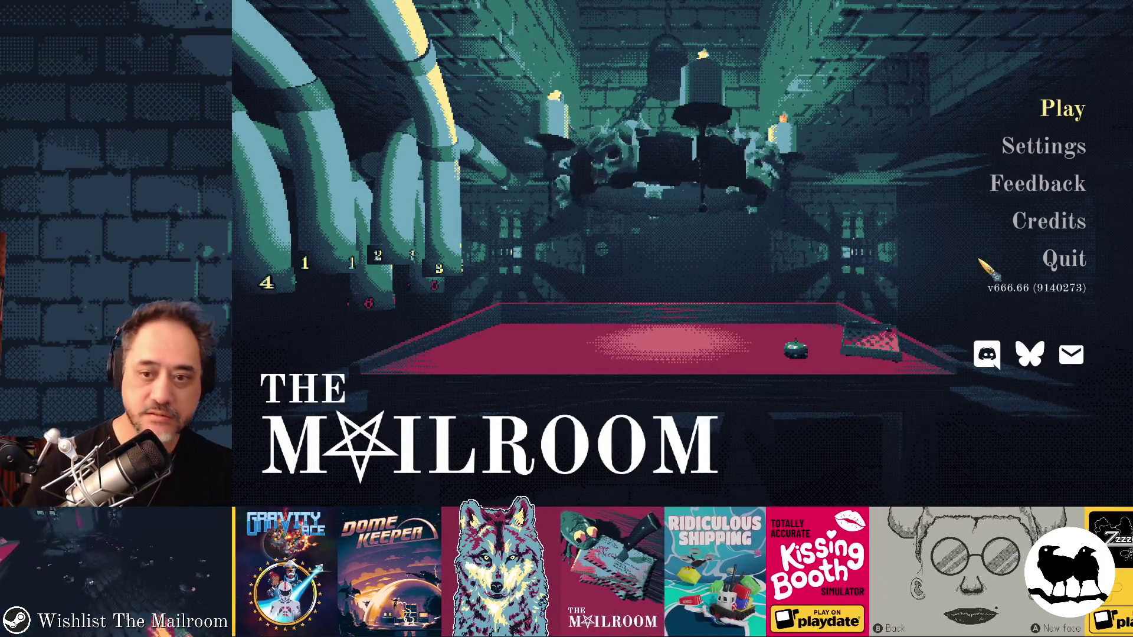
click(1067, 259)
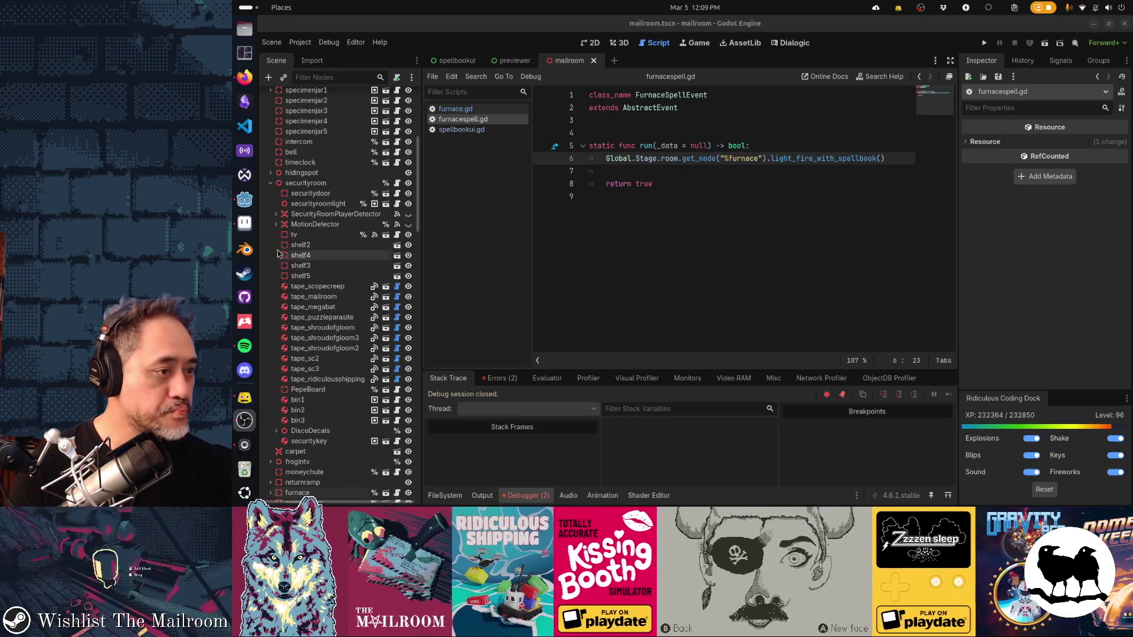
Step: Bring up spellbook_page2.png in Aseprite and hide the furnace layer artwork
click(245, 223)
scroll(605, 258, up, 3)
scroll(605, 257, down, 3)
click(481, 462)
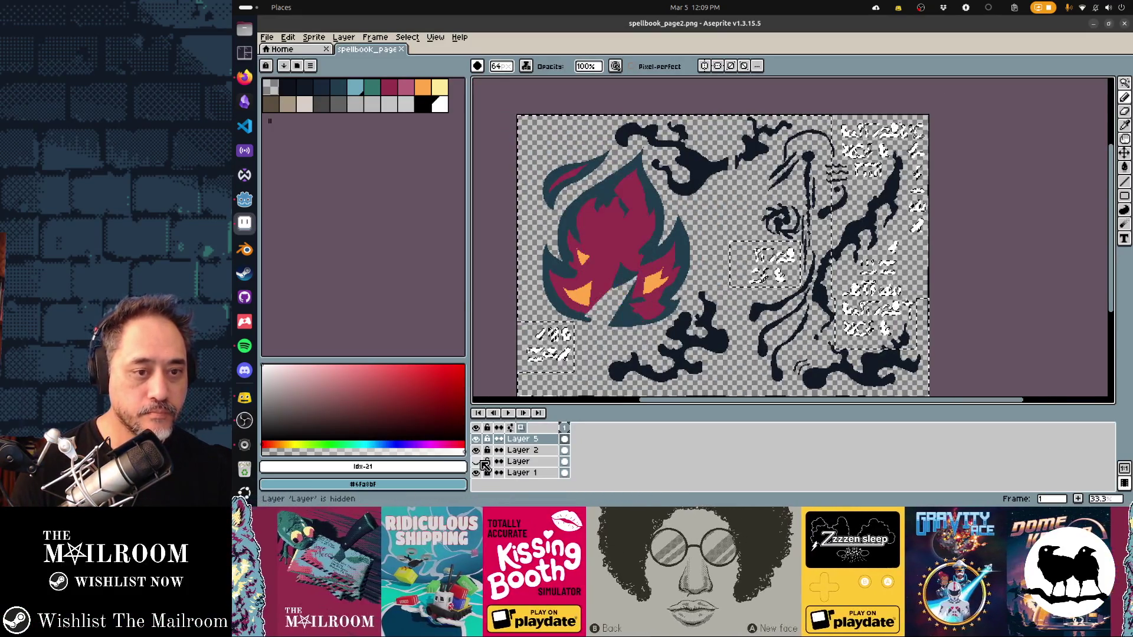
Step: Show the furnace layer again, clear the selection outlines, and bring Firefox with the shared clip in front
click(481, 462)
key(ctrl+d)
key(v)
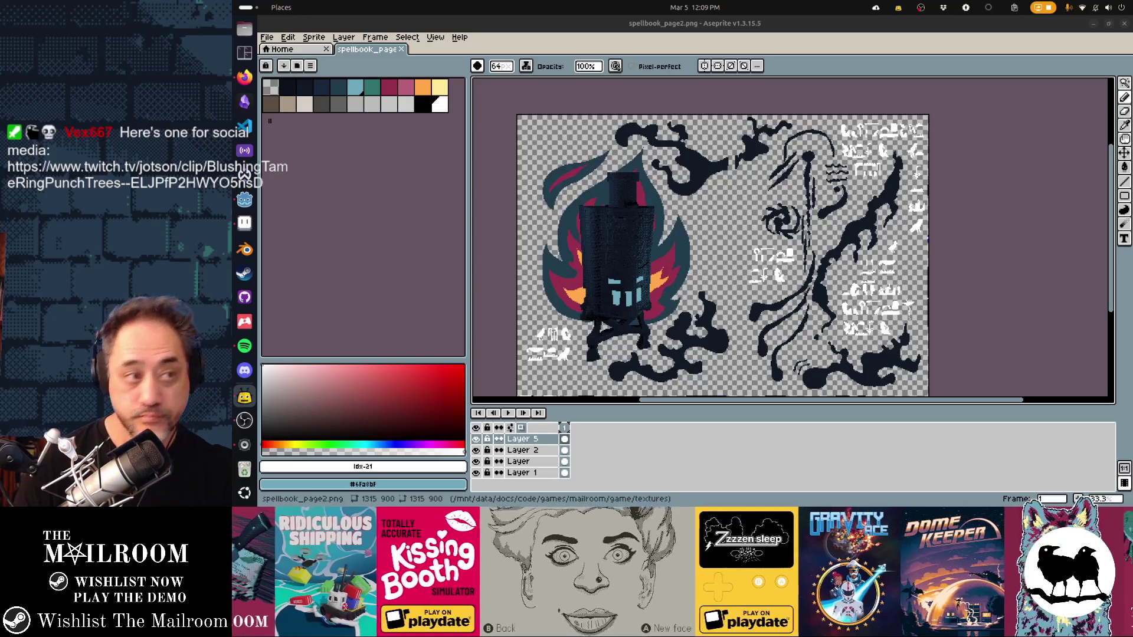
click(244, 77)
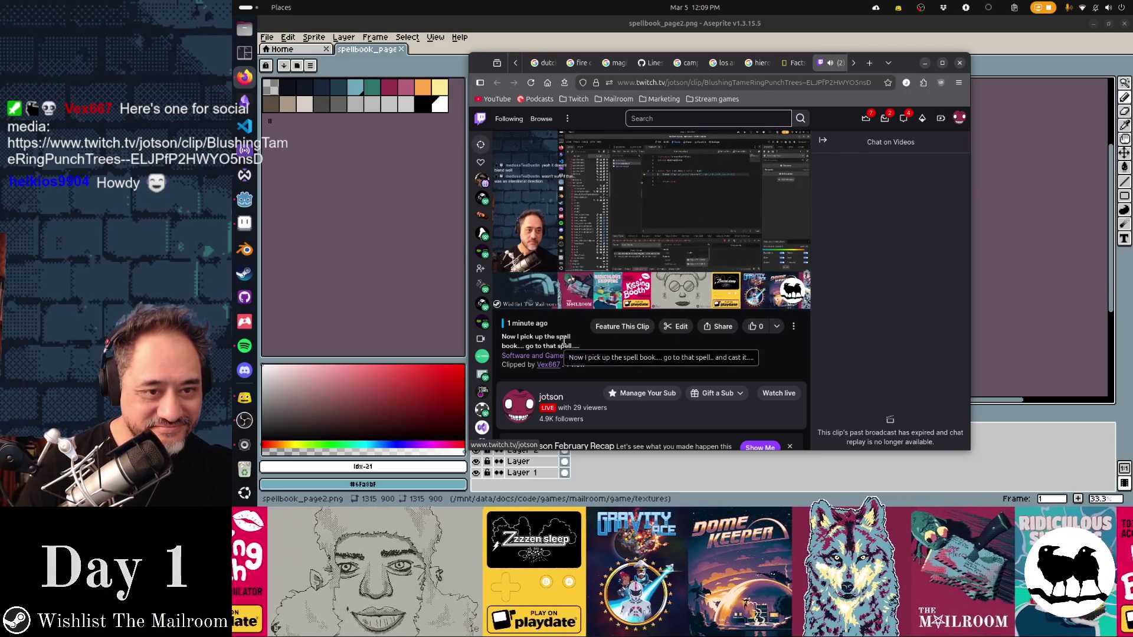
mouse_move(660, 221)
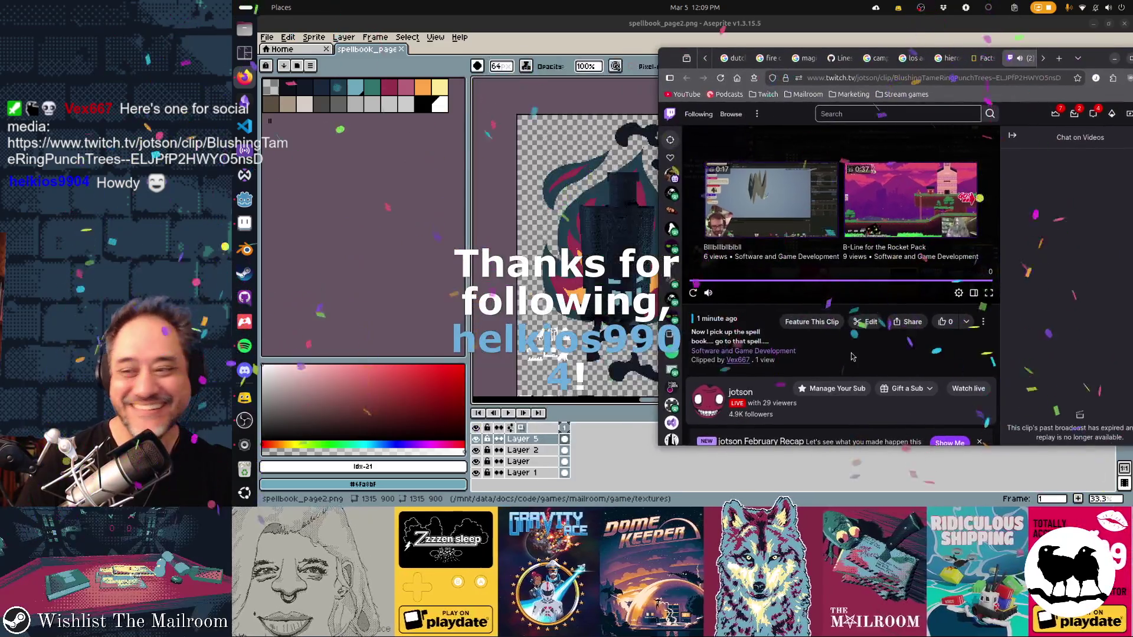
Step: Shift Firefox right, view the National Geographic Kids hieroglyphics tab, then return to the Aseprite artwork
drag(913, 63, 1042, 76)
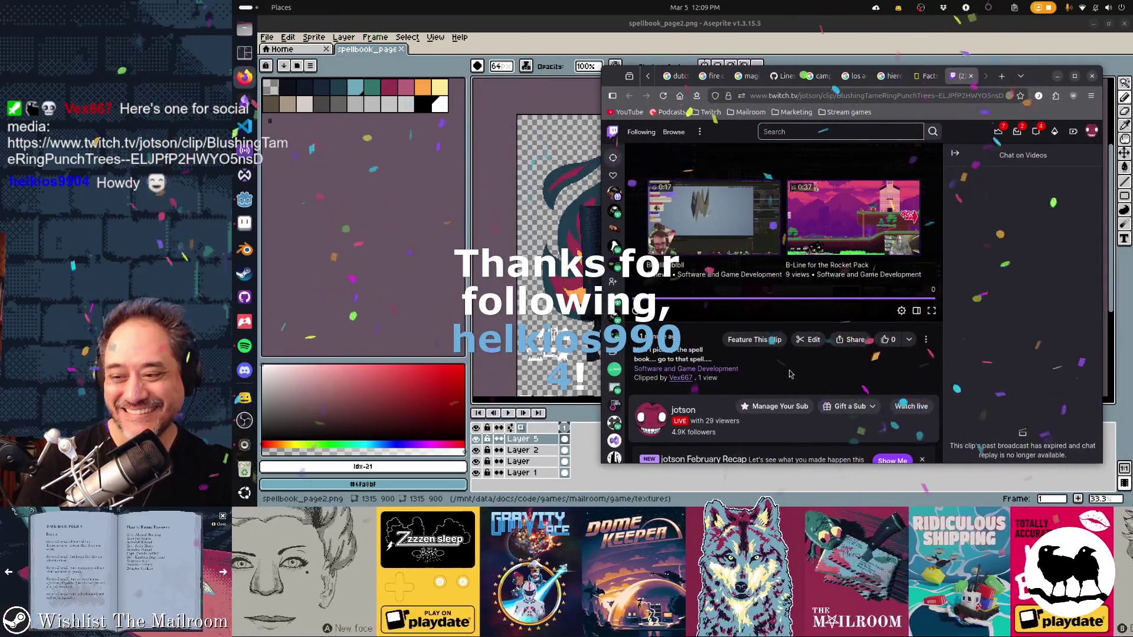
click(929, 77)
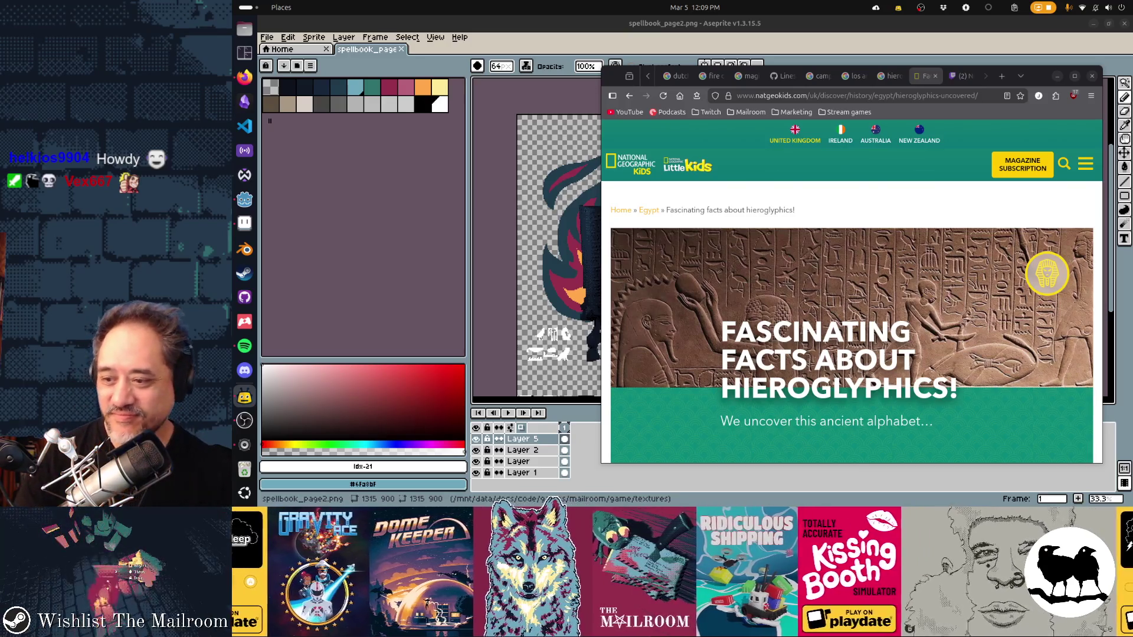
click(617, 37)
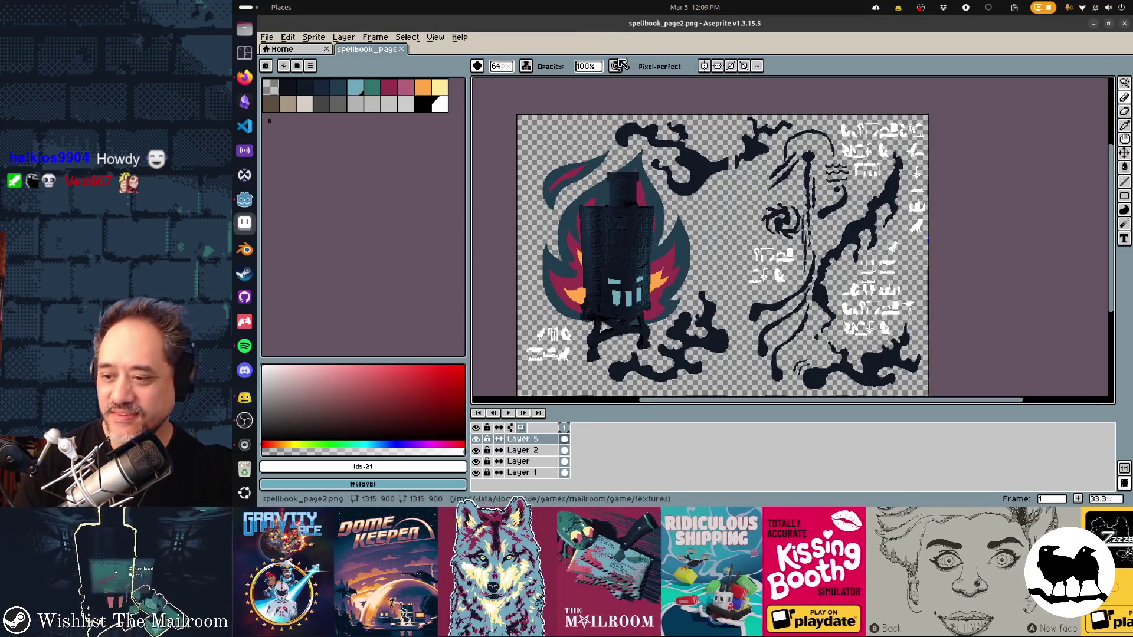
scroll(614, 288, up, 1)
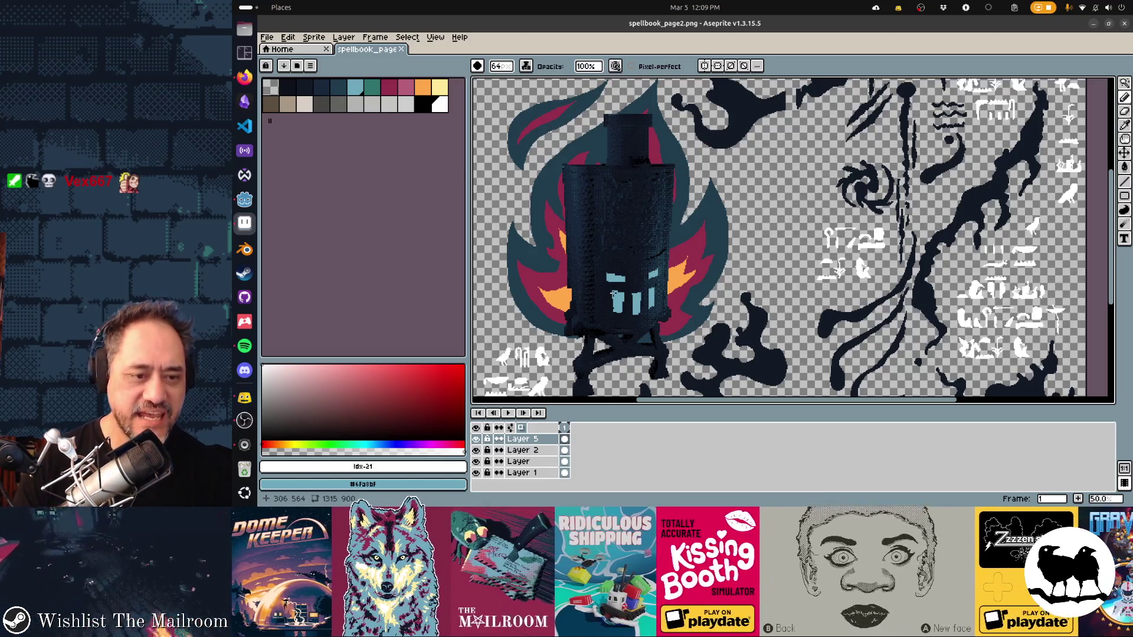
Step: Save the spellbook page as the layered file spellbook_page2.ase in the textures folder
drag(613, 293, 623, 257)
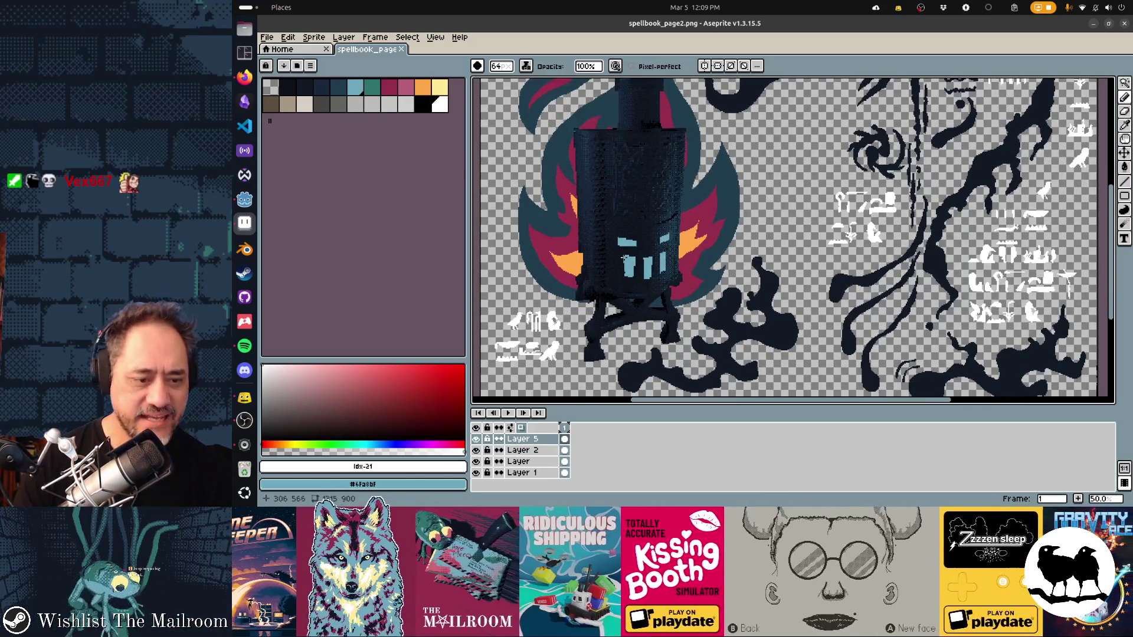
click(547, 462)
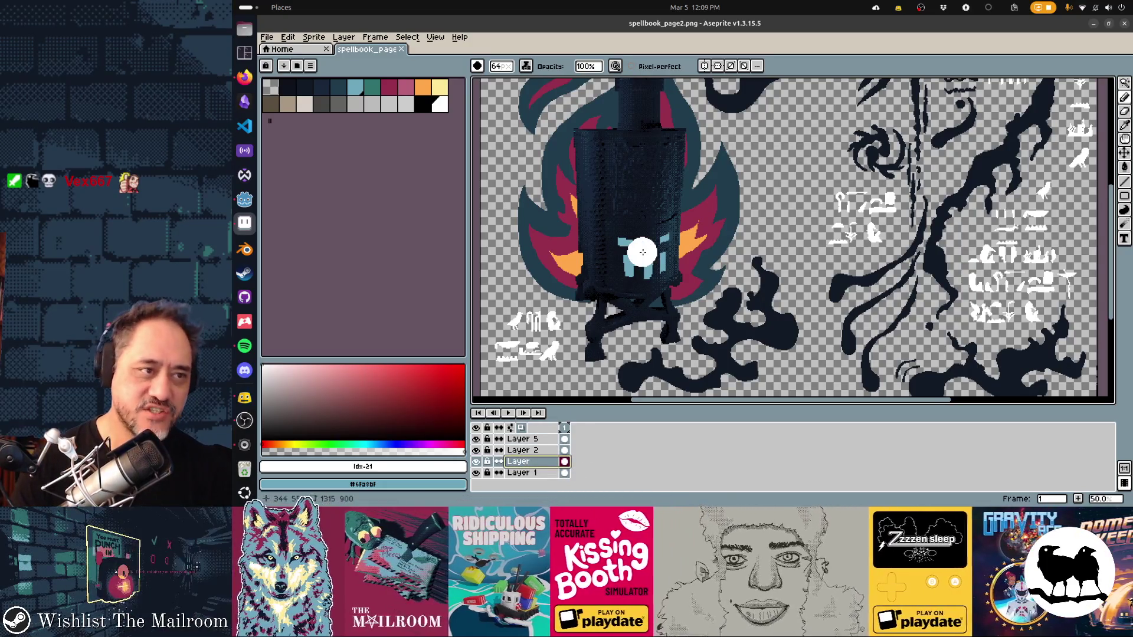
key(ctrl+shift+s)
key(End)
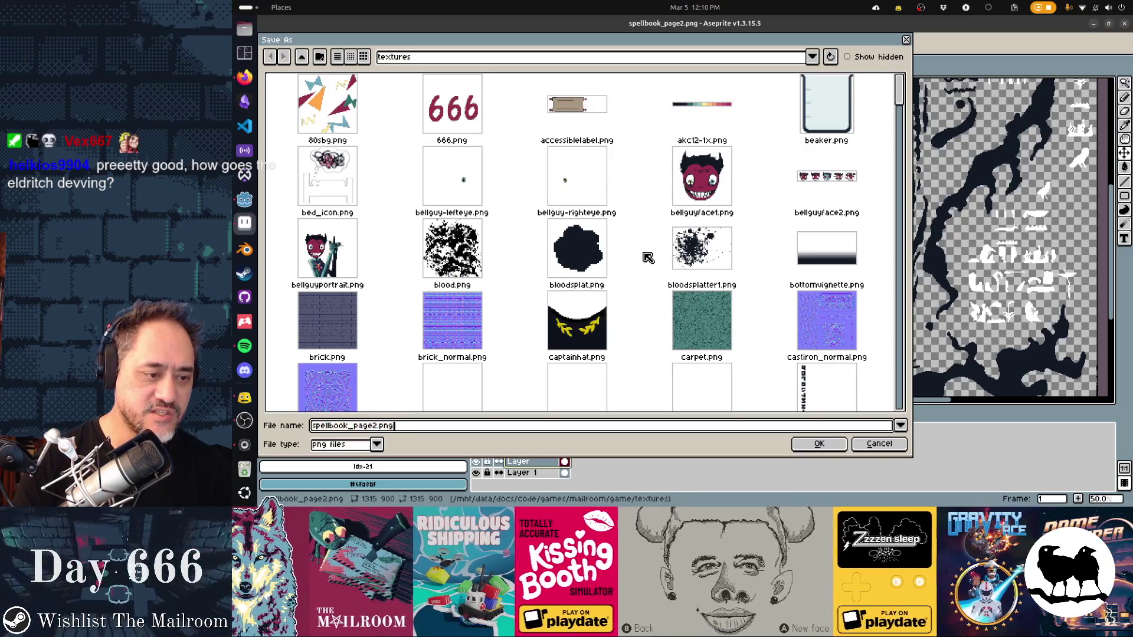
key(BackSpace)
key(BackSpace)
key(BackSpace)
text(ase)
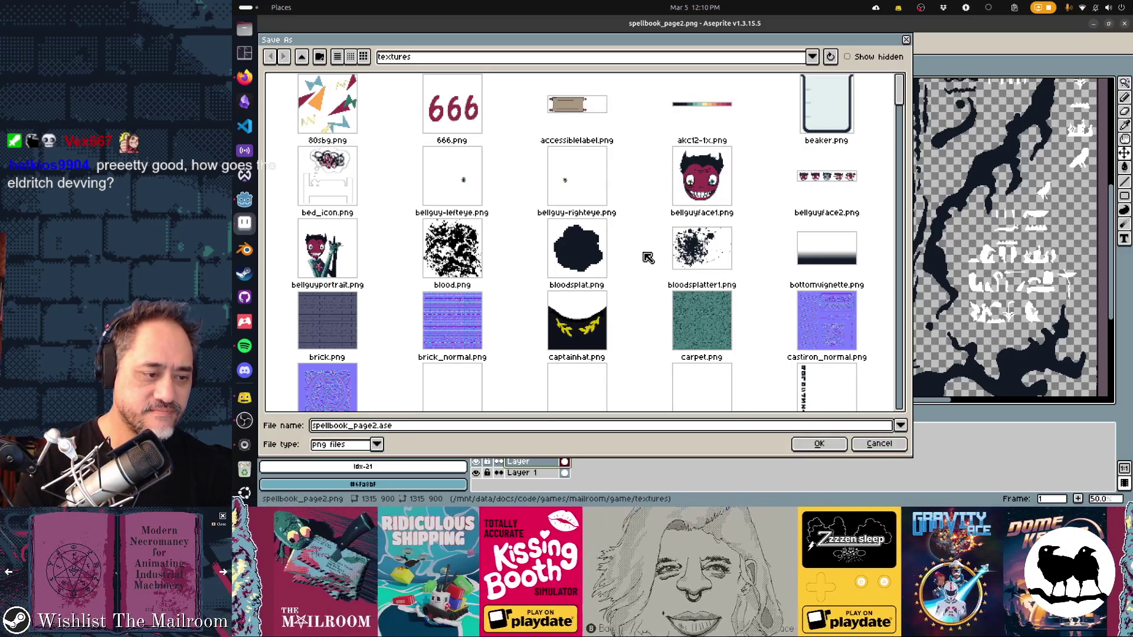
key(Return)
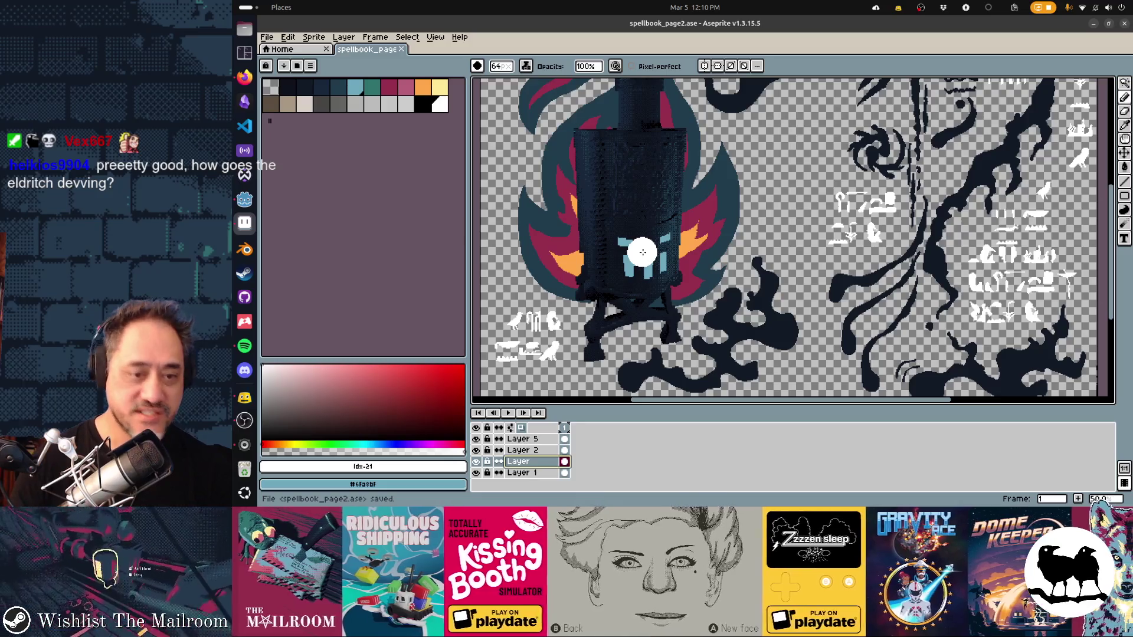
Step: Dismiss the sprite sheet export and bring up the Open file browser
key(v)
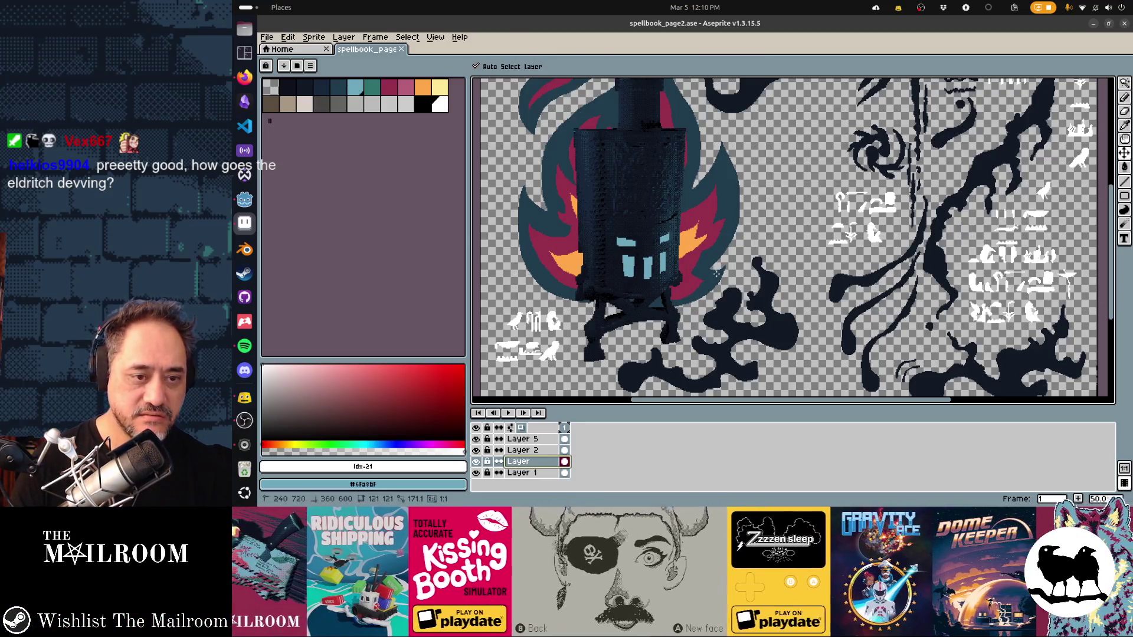
key(ctrl+e)
key(Return)
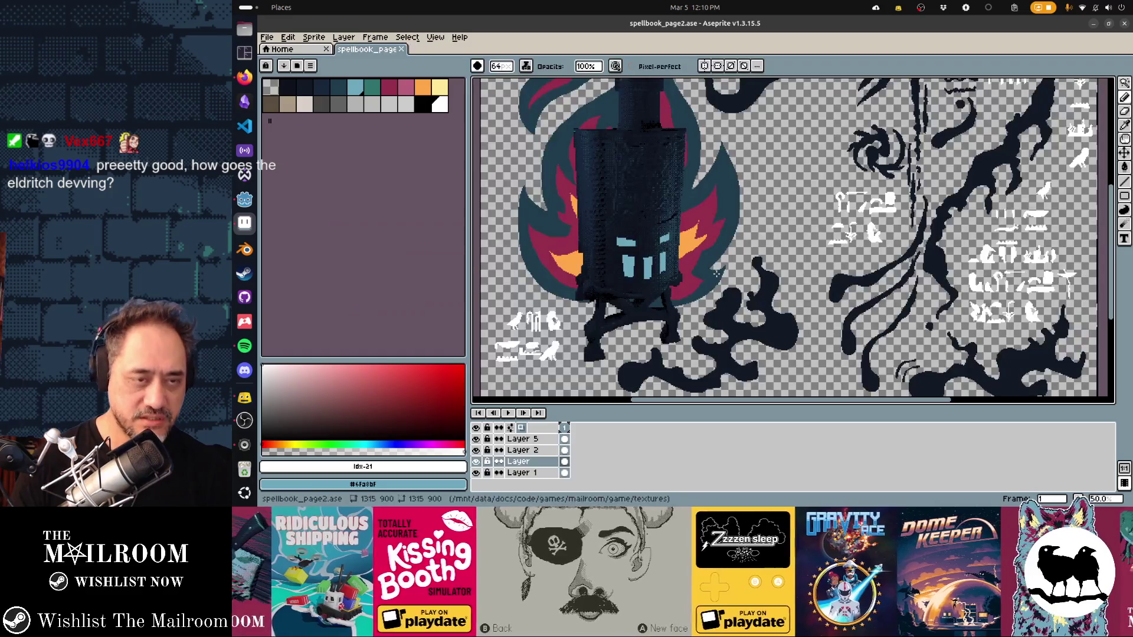
key(ctrl+p)
key(Escape)
key(ctrl+o)
scroll(623, 220, down, 3)
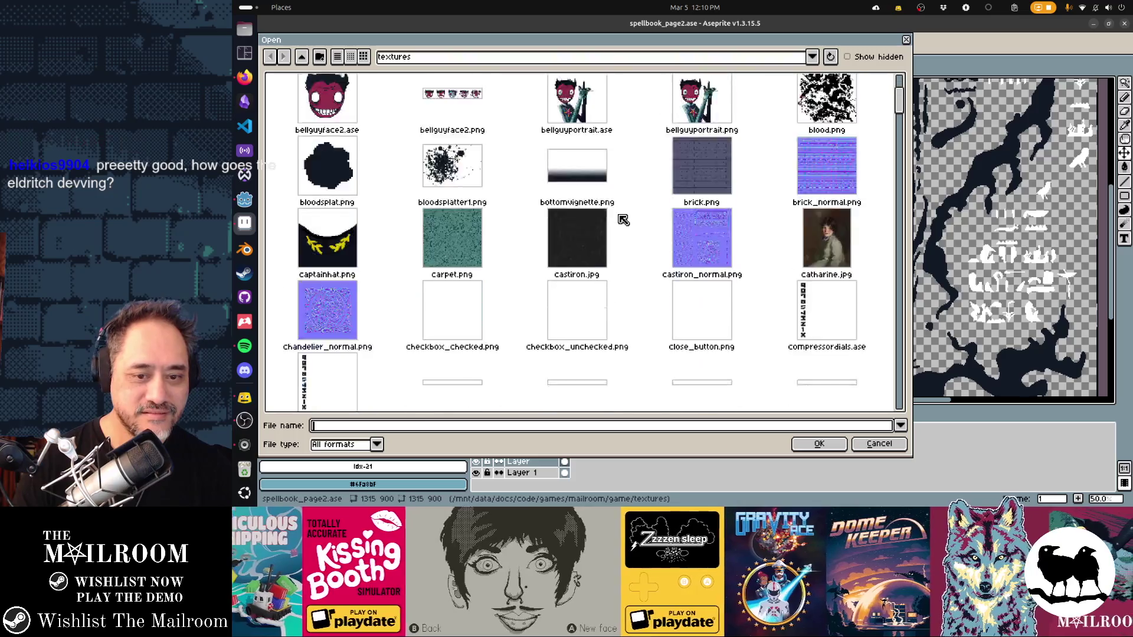
scroll(623, 220, down, 3)
scroll(624, 220, down, 1)
scroll(623, 220, down, 2)
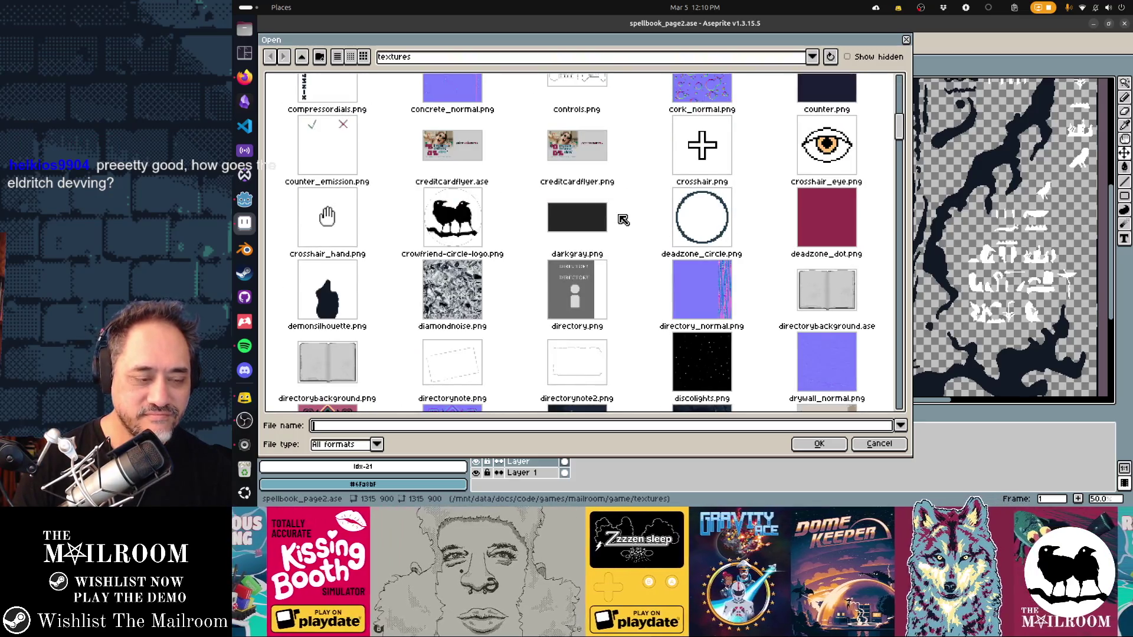
text(spellbook)
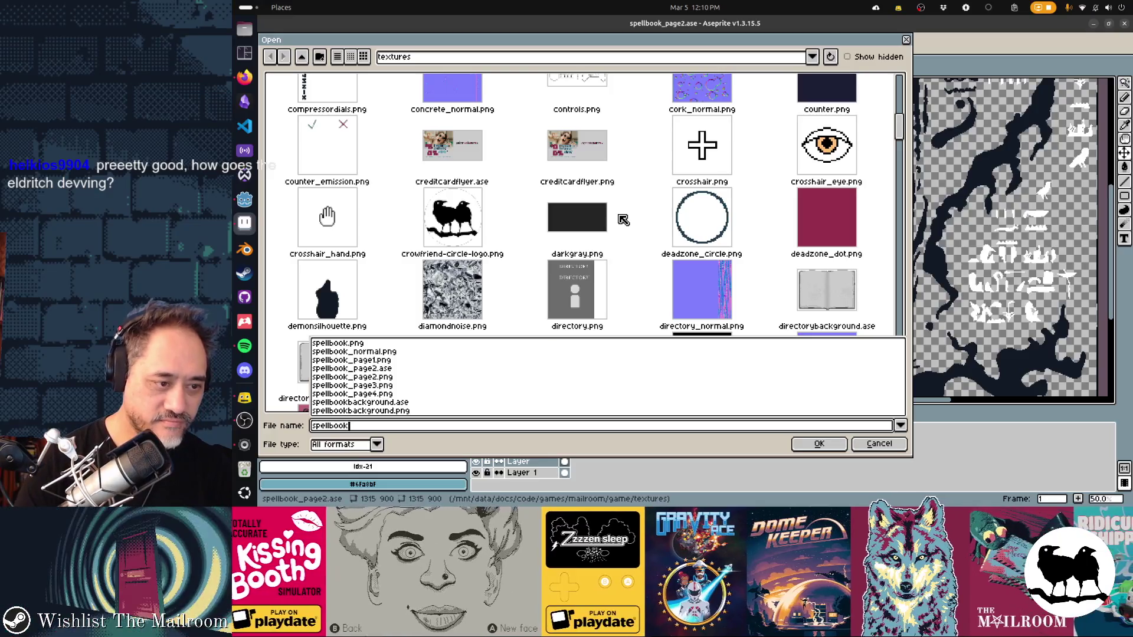
Step: Open spellbook_page1.png from textures on its own, skipping the animation notice
key(ctrl+a)
text(b)
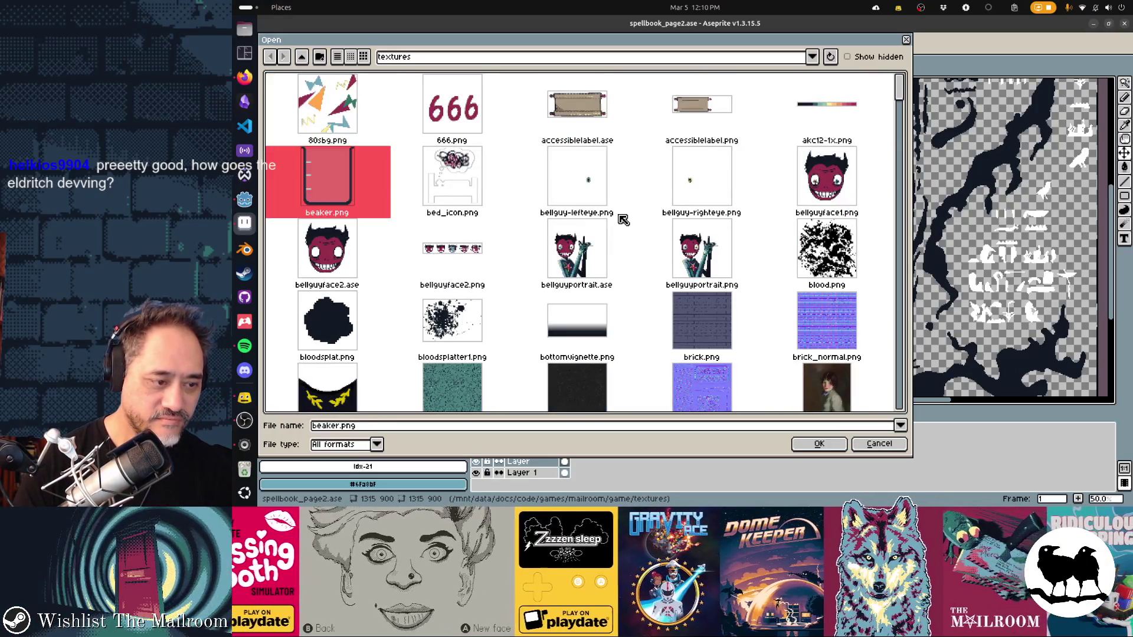
key(ctrl+a)
text(spellbook)
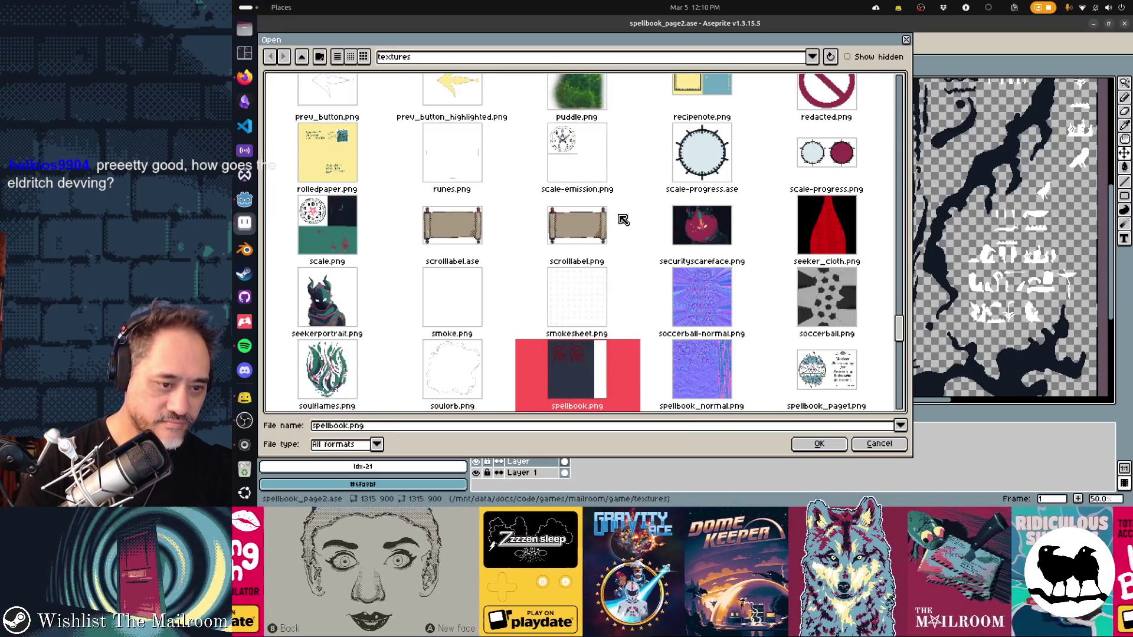
scroll(638, 228, down, 2)
scroll(700, 248, down, 1)
double_click(808, 281)
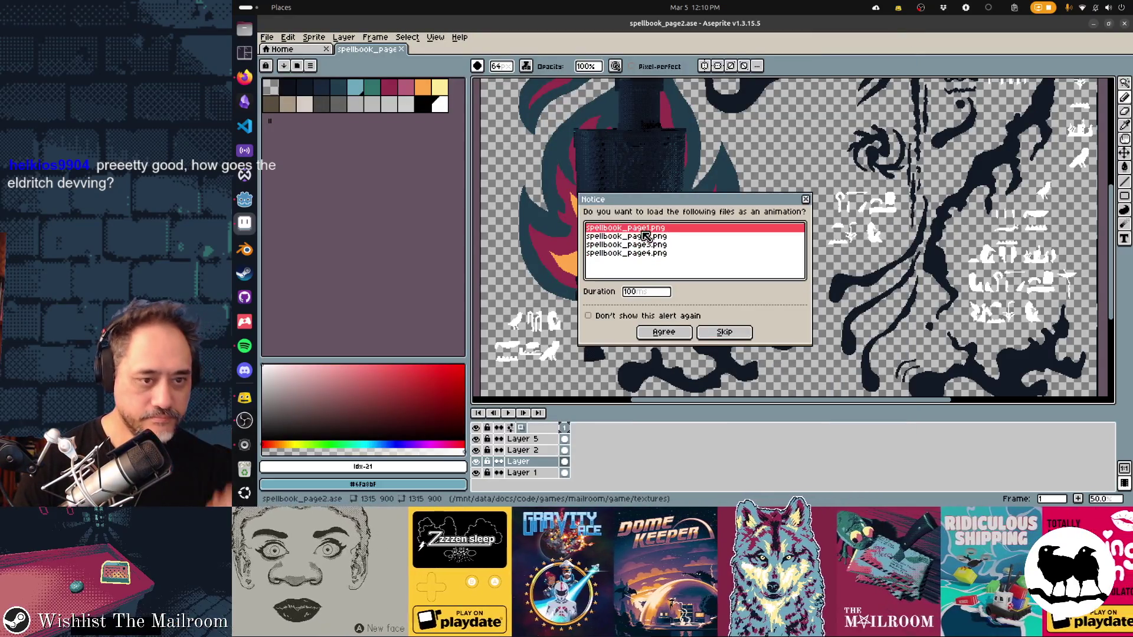
click(725, 333)
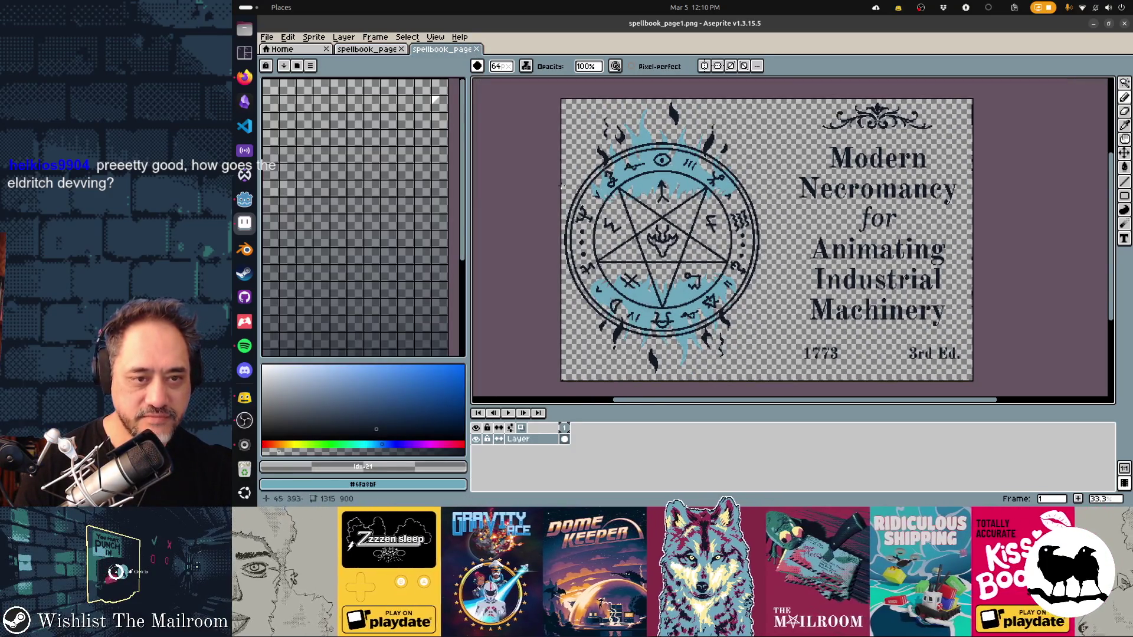
Step: Open spellbook_page3.png on its own, skipping the animation notice
key(ctrl+a)
key(ctrl+o)
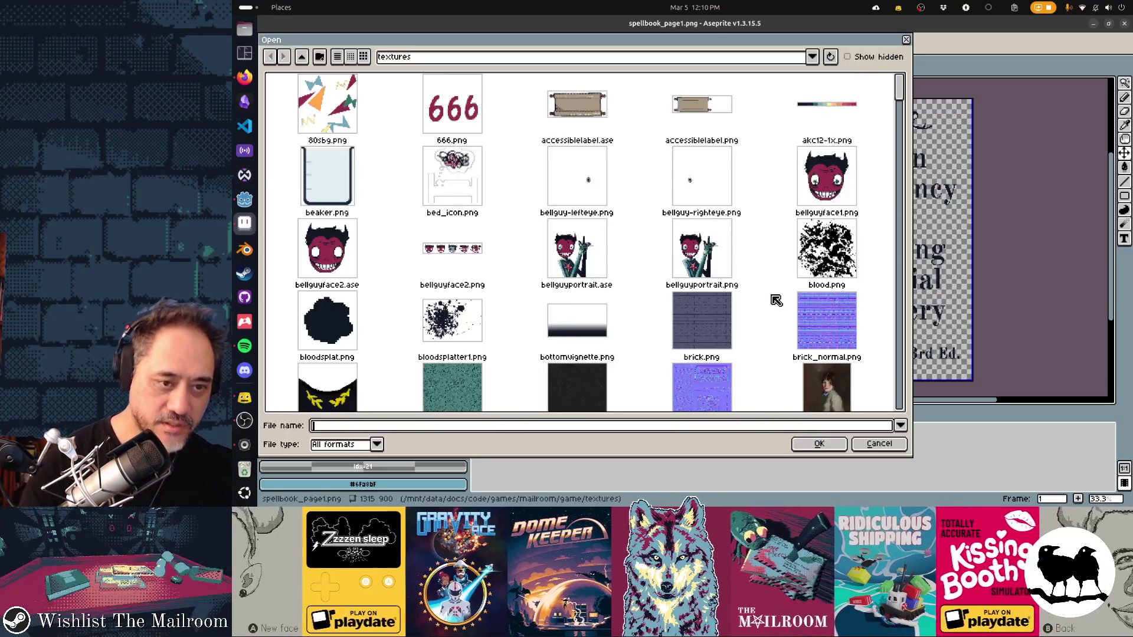
text(spellbo)
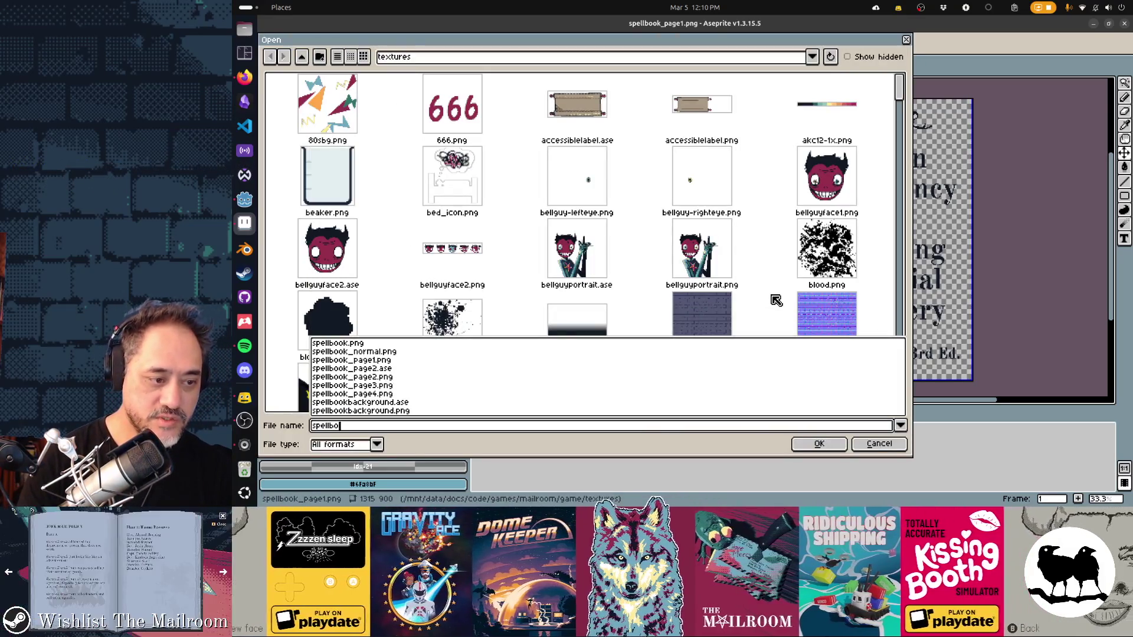
text(ok_pa)
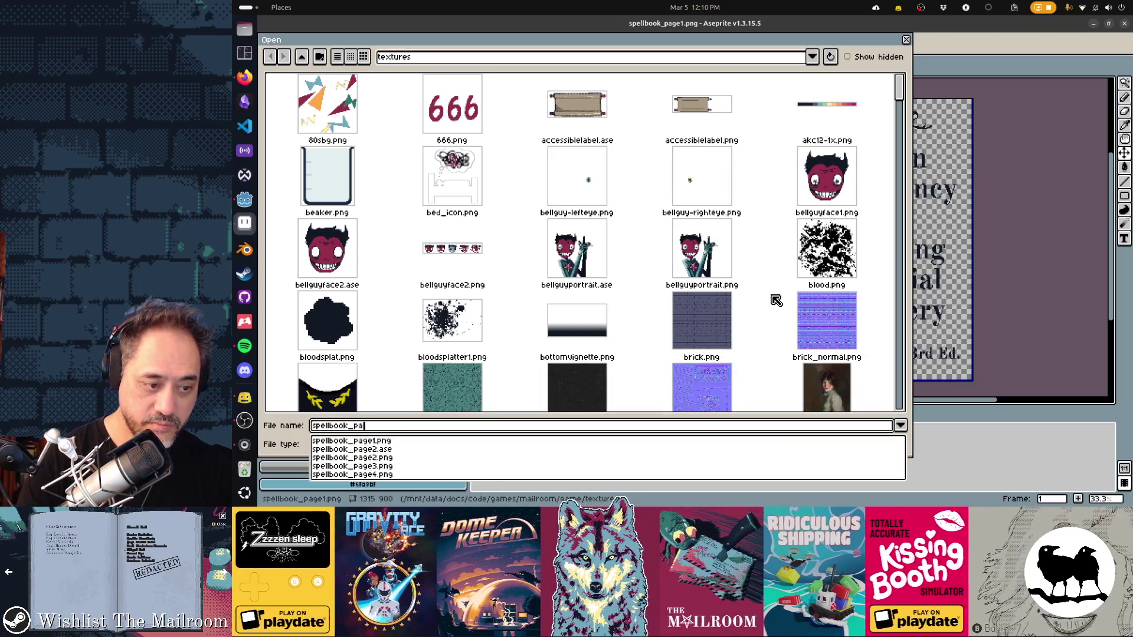
text(ge3)
key(Return)
key(Return)
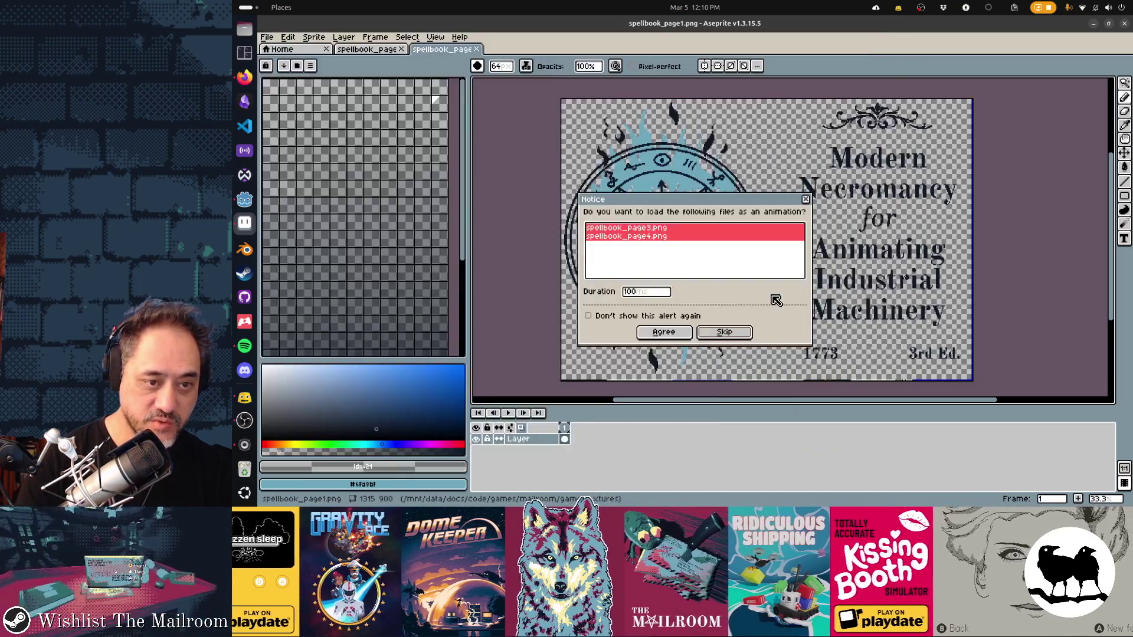
click(724, 332)
scroll(837, 303, down, 1)
scroll(837, 303, down, 1)
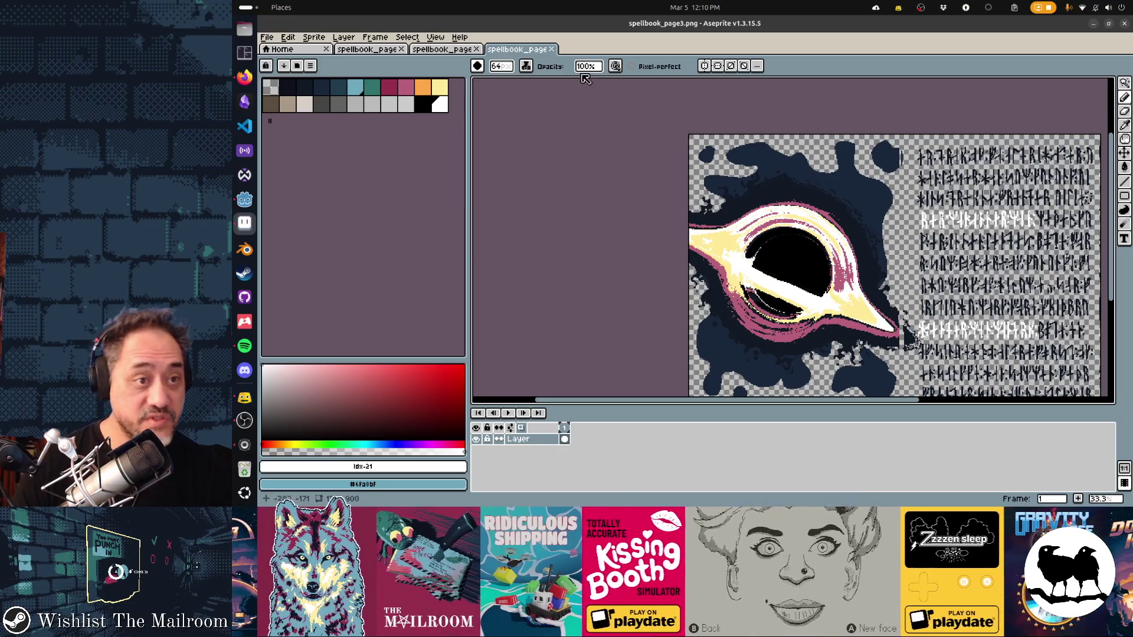
Step: Close the page3 and page1 tabs, leaving the furnace page2 artwork in view
middle_click(521, 52)
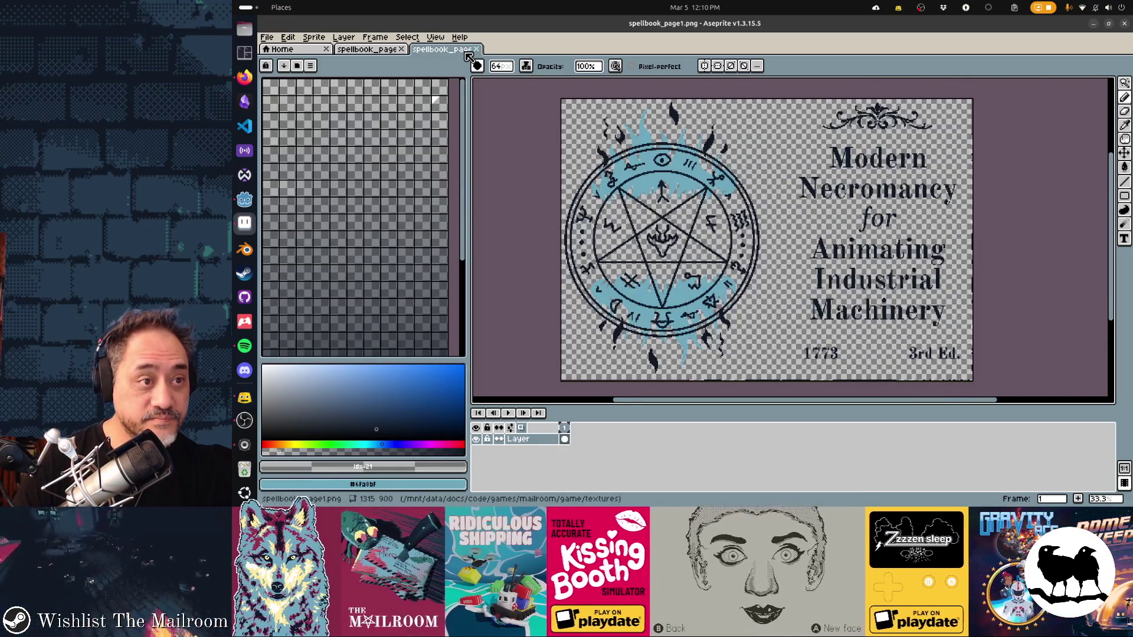
click(477, 49)
drag(673, 160, 718, 170)
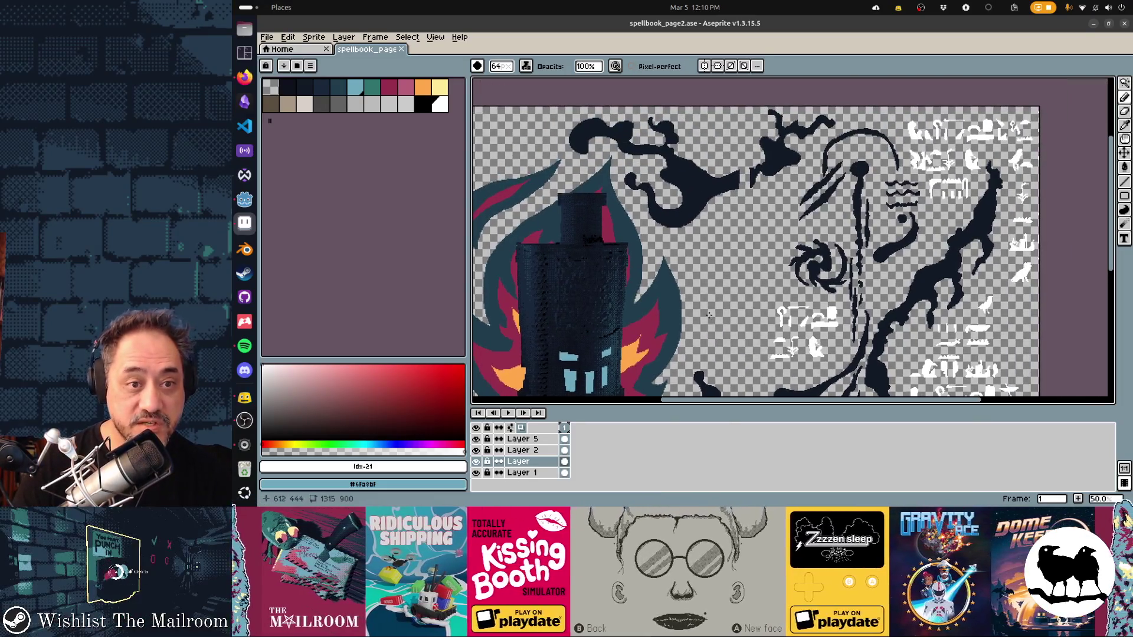
Step: Compare the page with and without the stove, then set the stove layer's blend mode to Overlay
drag(812, 238, 861, 242)
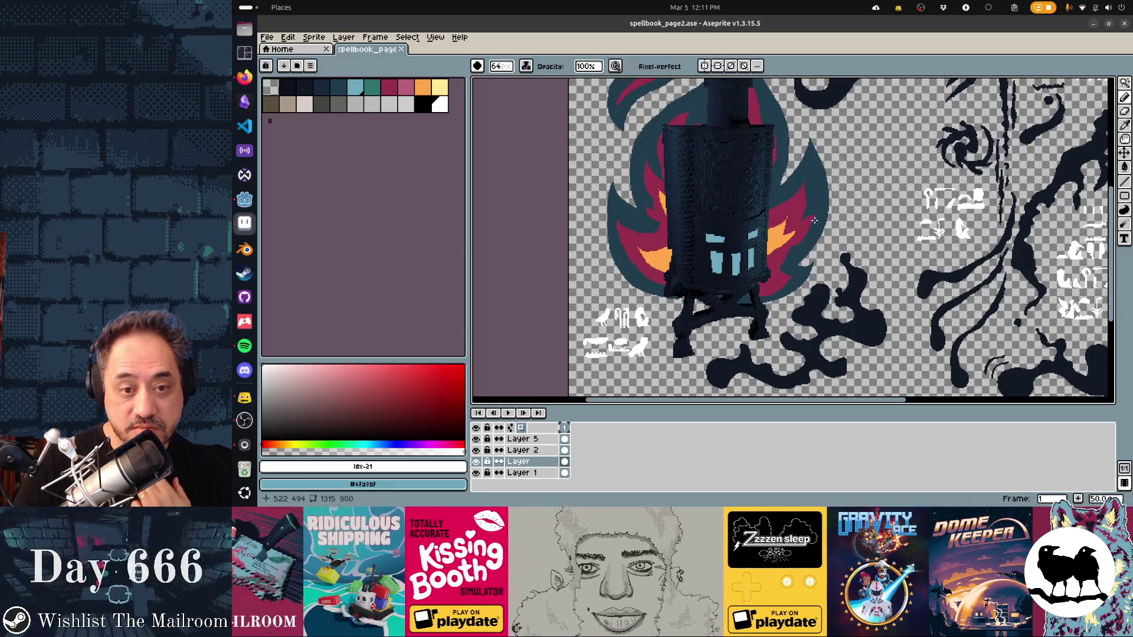
click(478, 461)
click(477, 462)
click(477, 461)
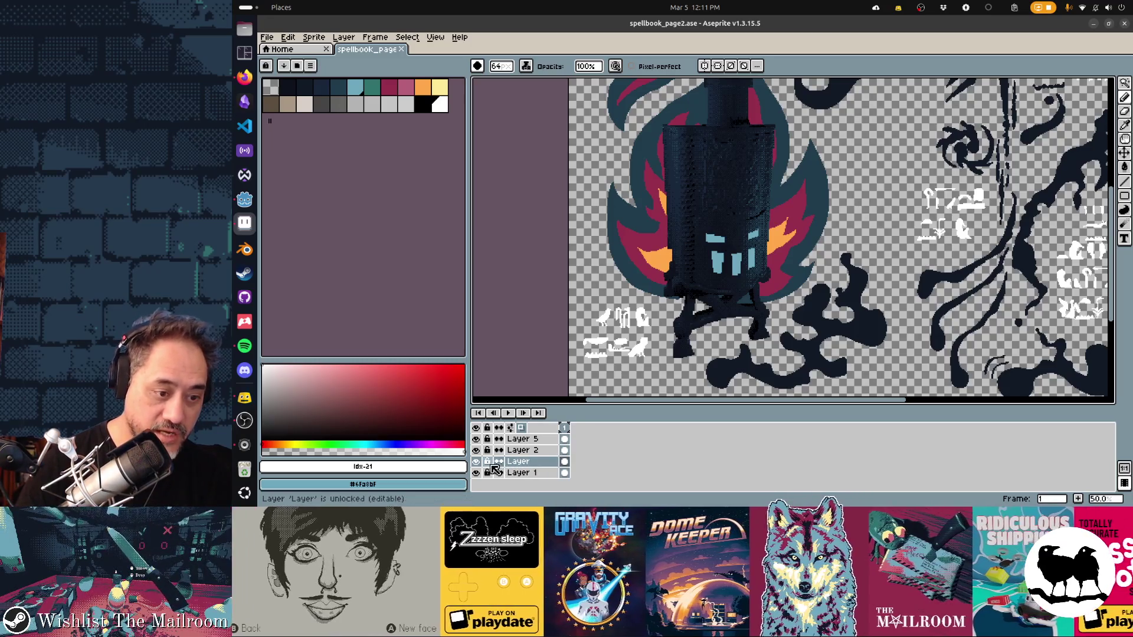
double_click(542, 467)
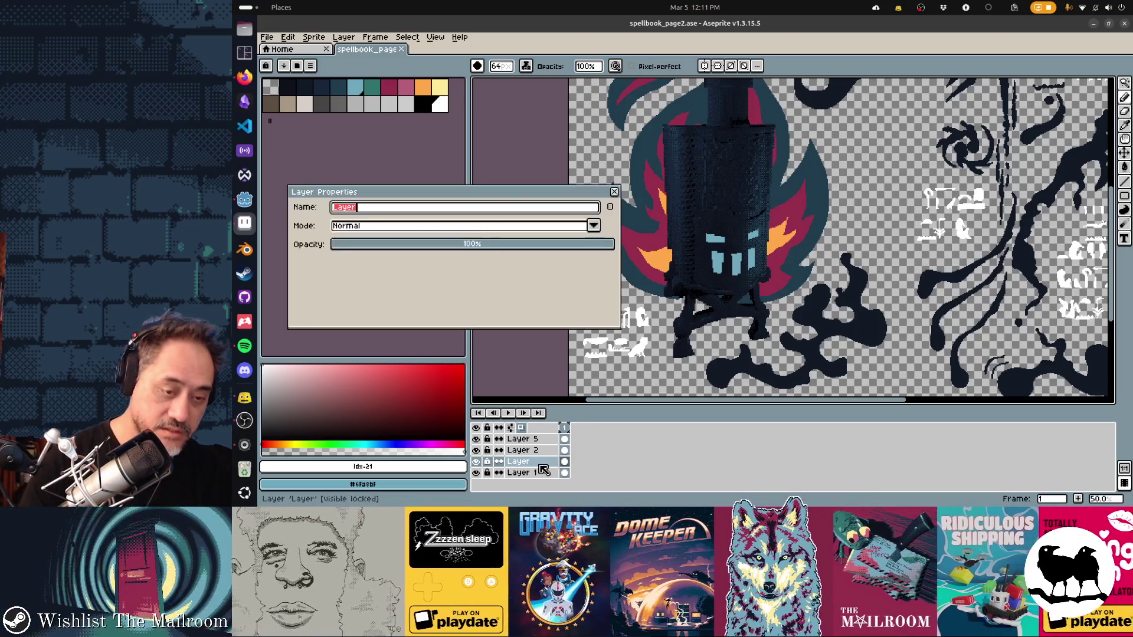
click(458, 228)
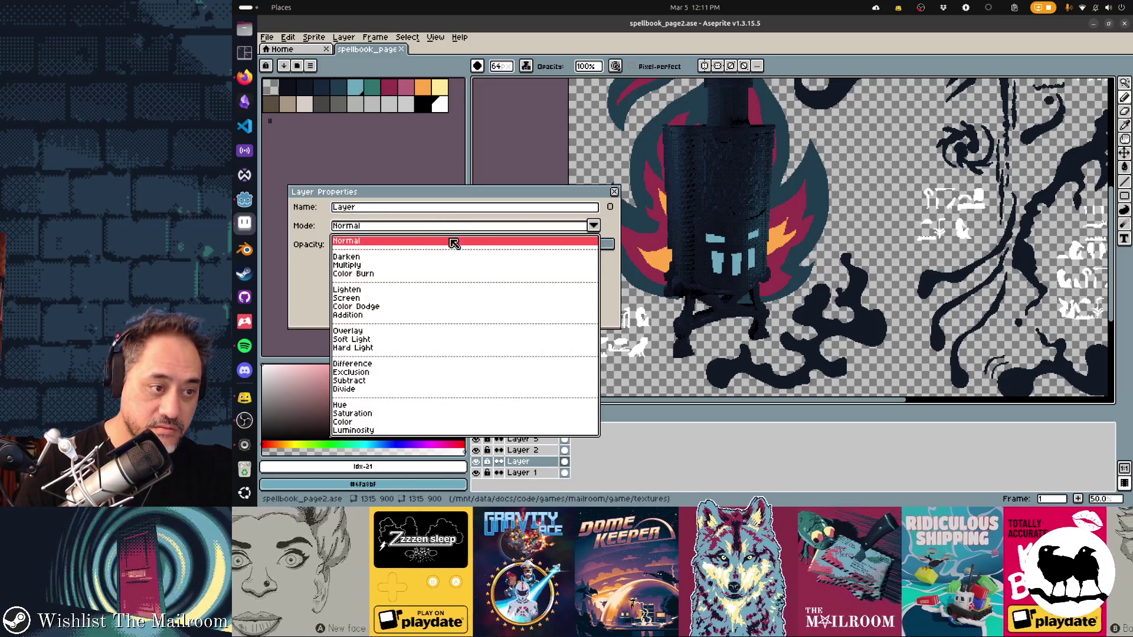
click(375, 330)
Step: Close Layer Properties and add a new empty Layer 6 above Layer 1
click(535, 474)
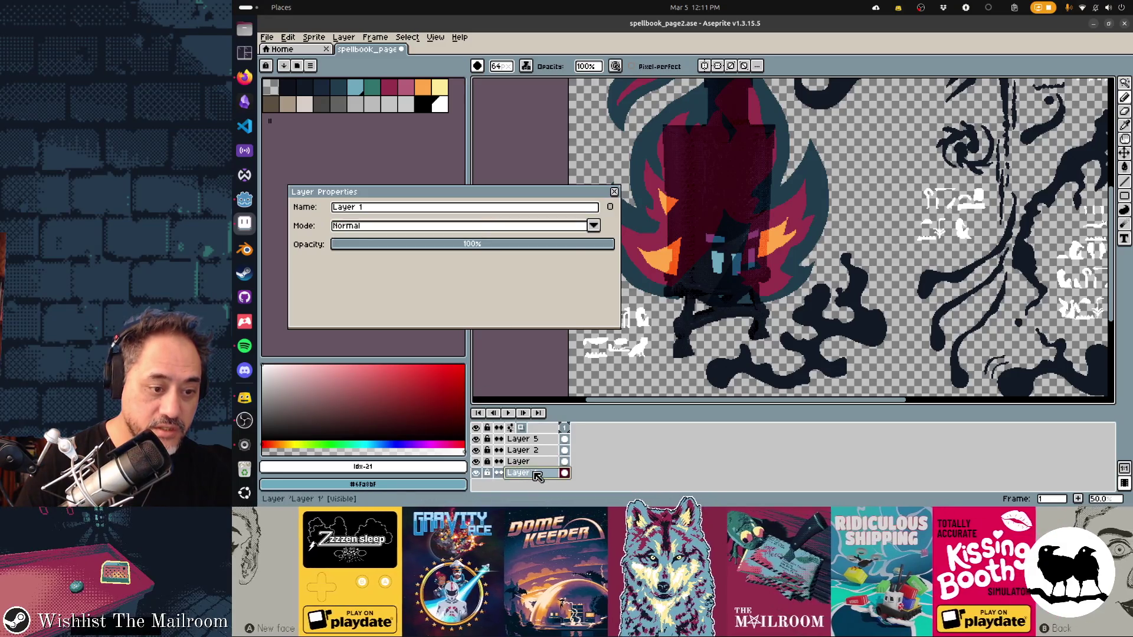
click(615, 193)
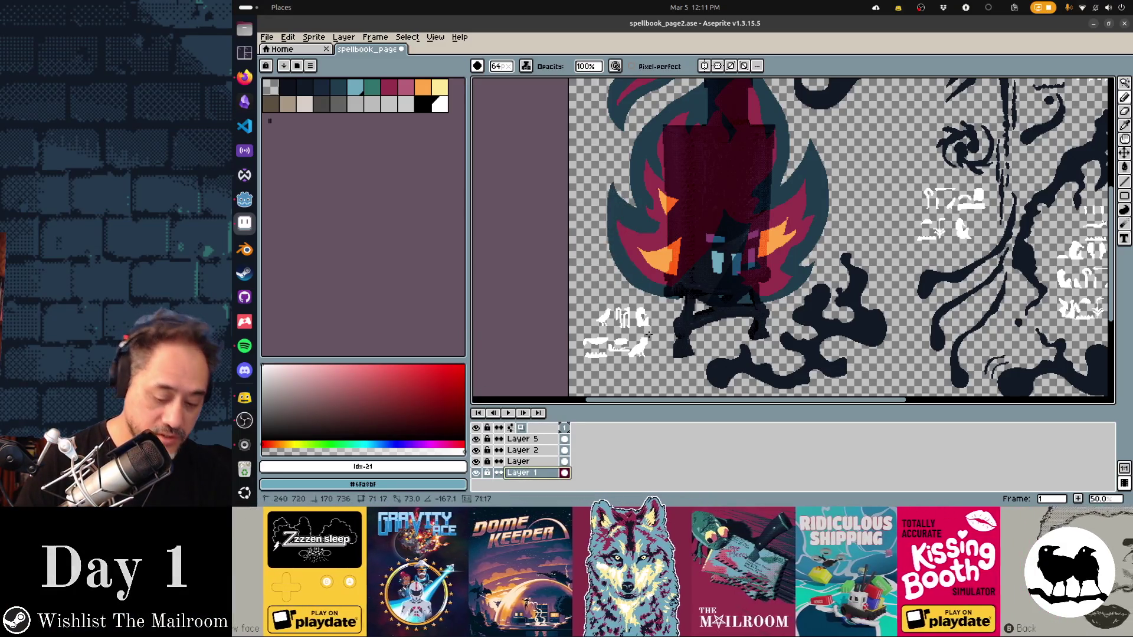
key(shift+n)
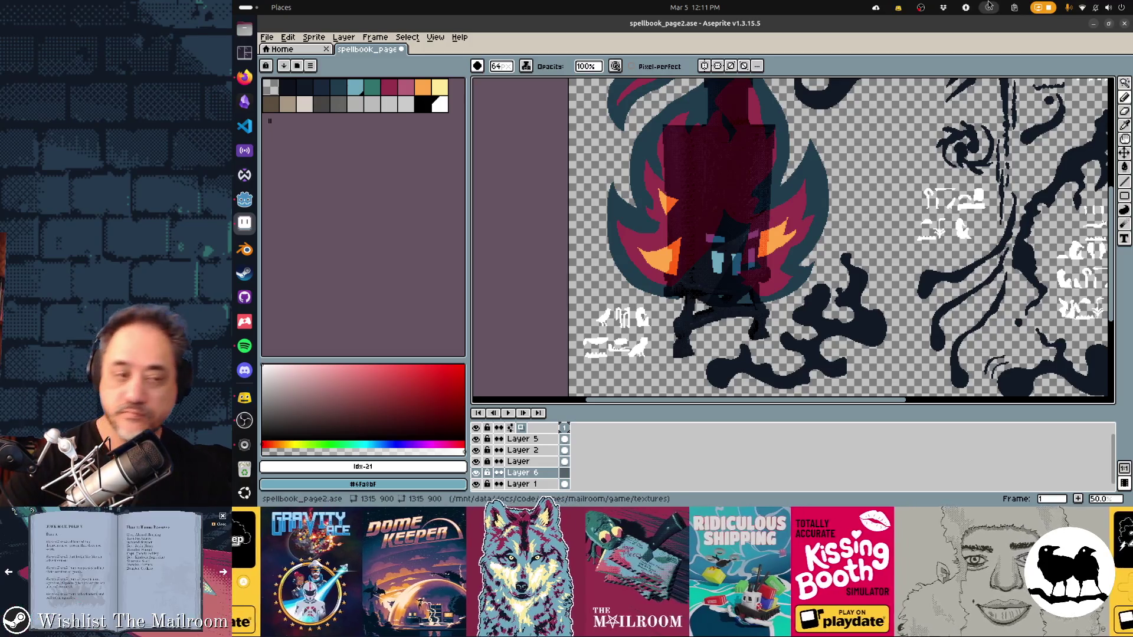
drag(798, 239, 745, 221)
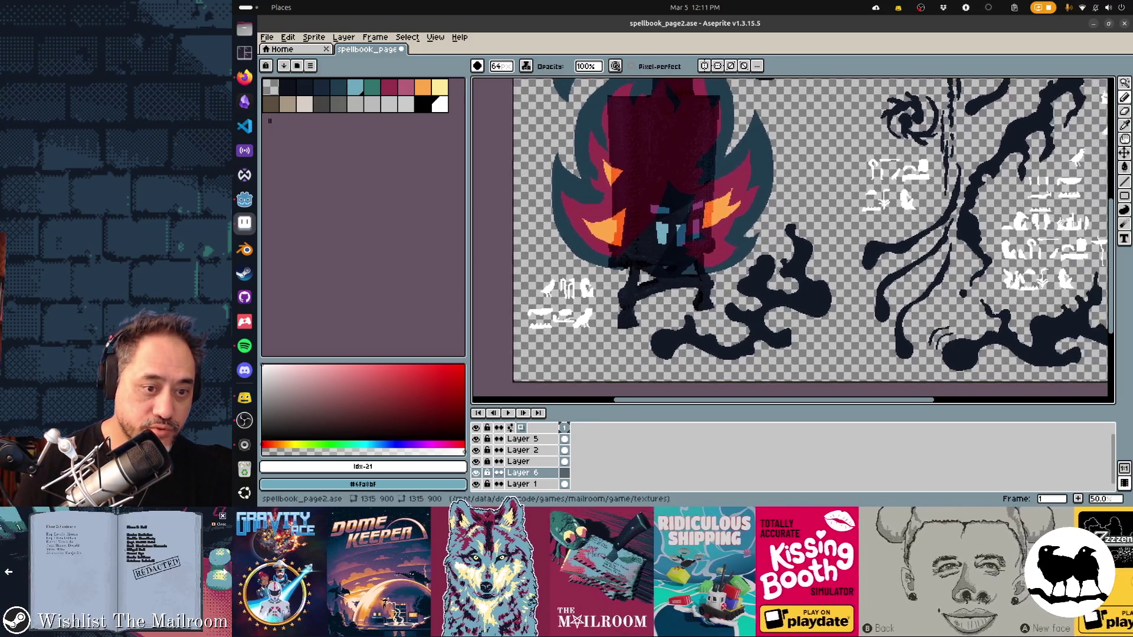
scroll(599, 287, up, 4)
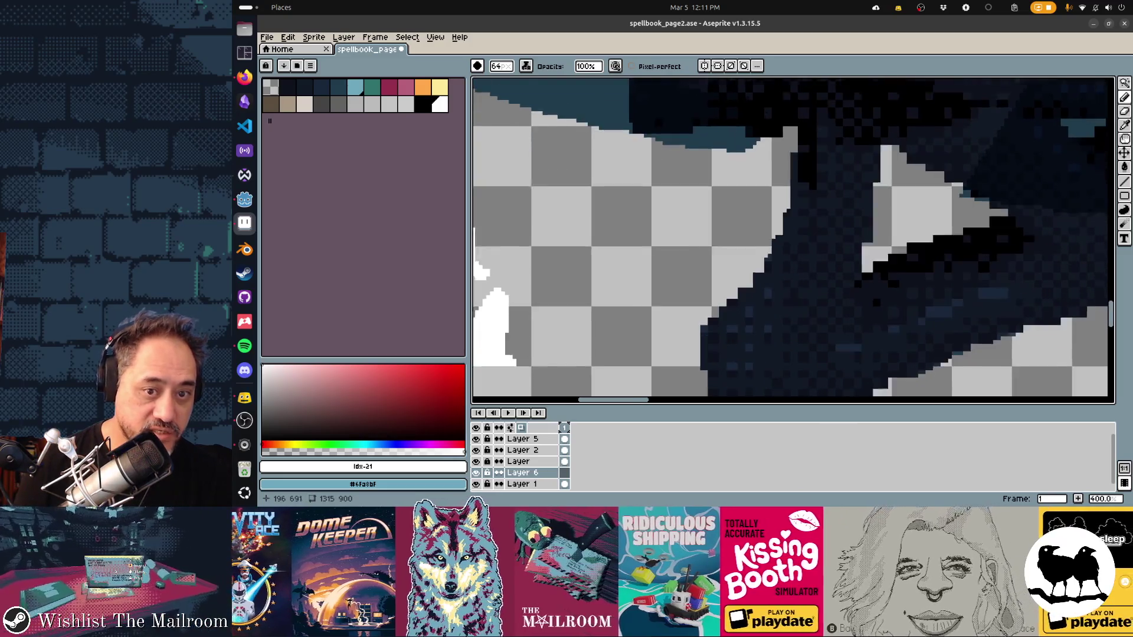
scroll(795, 229, down, 1)
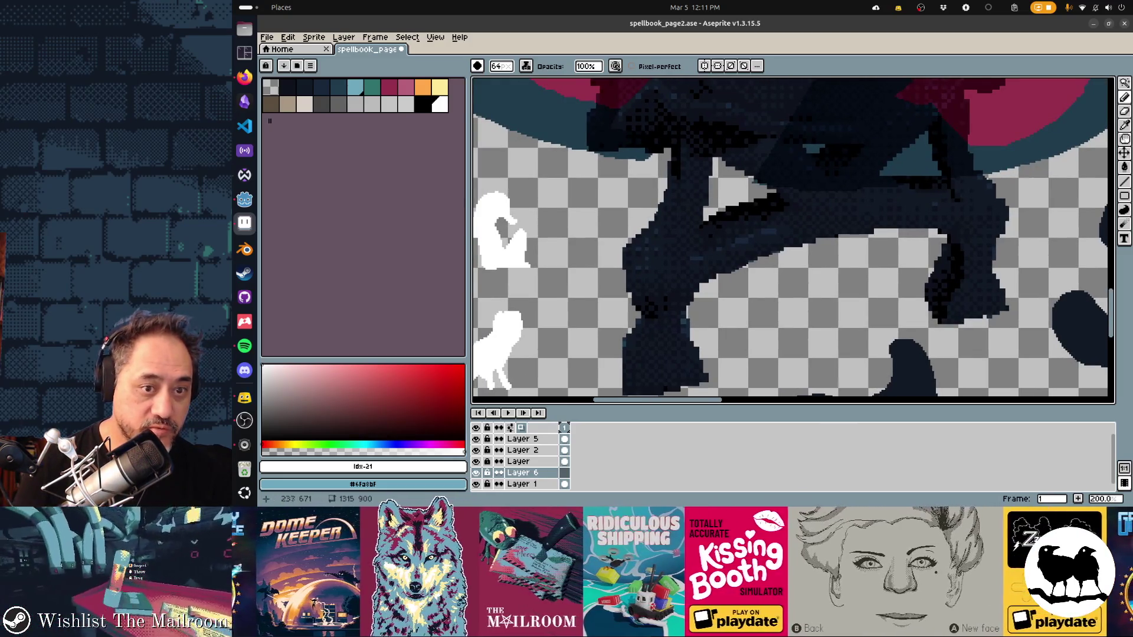
Step: Sample the dark navy #101925 from the artwork for the brush and set the ink option
key(i)
click(665, 265)
key(b)
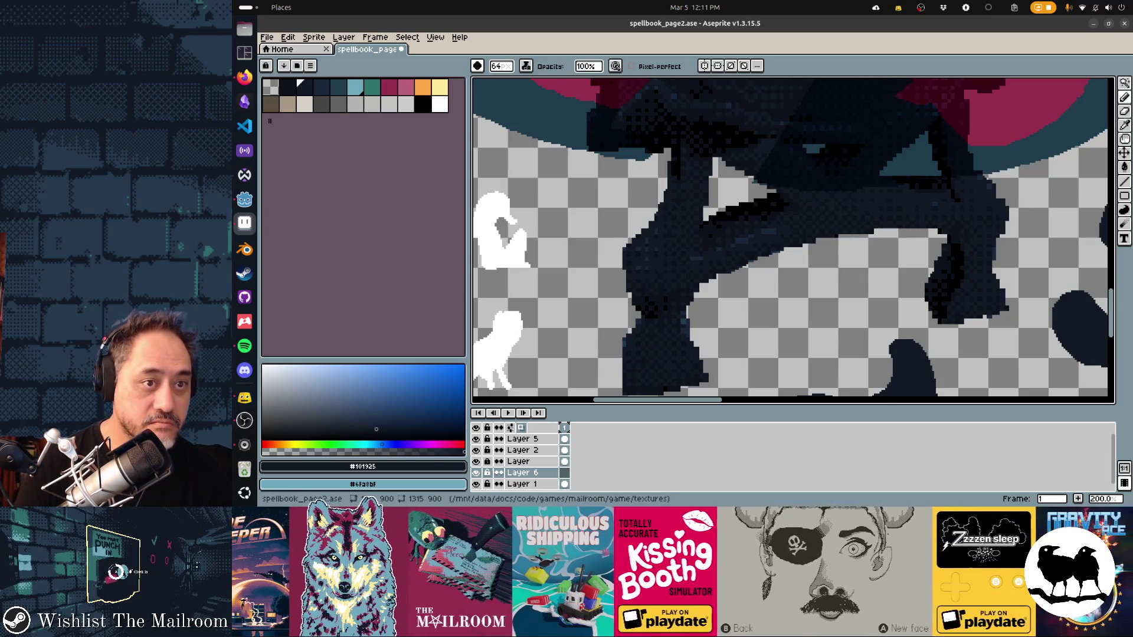
click(526, 66)
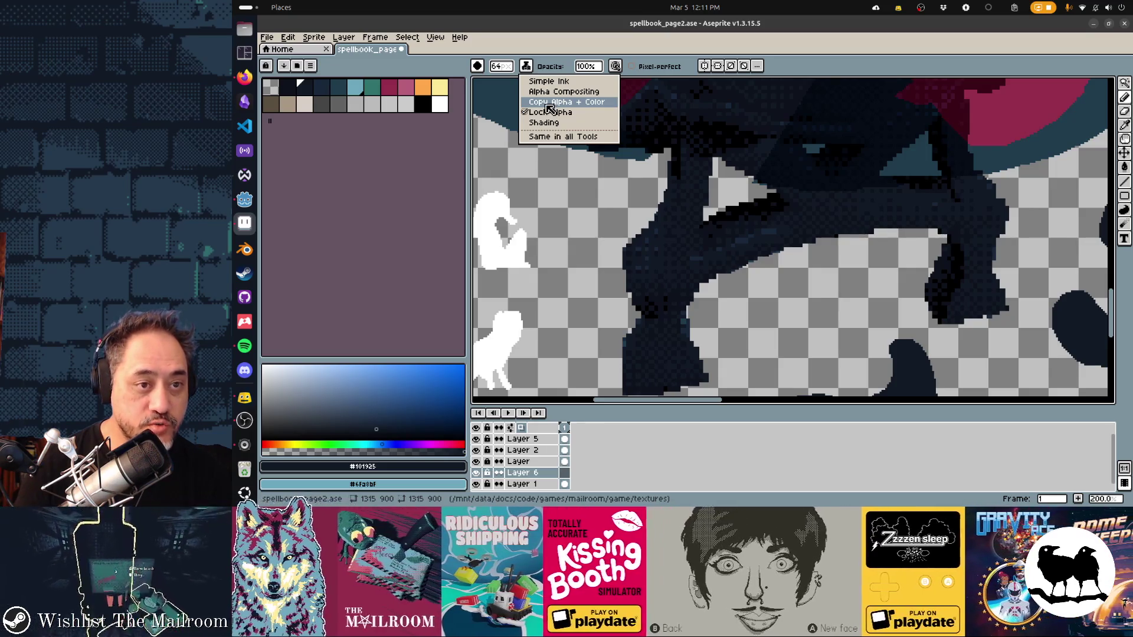
click(557, 91)
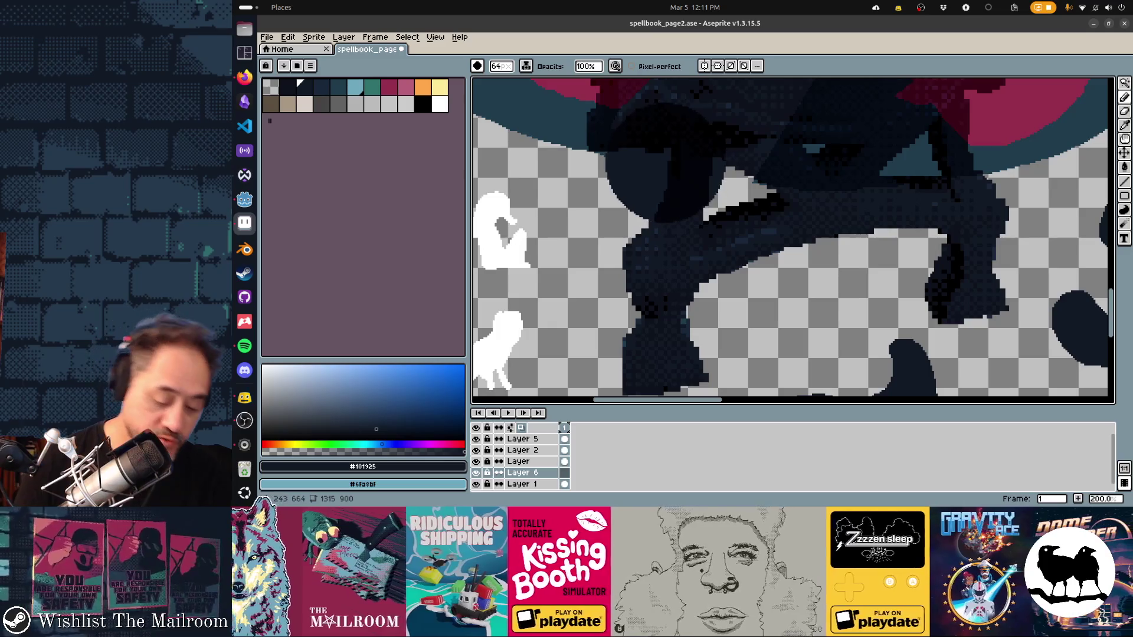
scroll(659, 173, down, 5)
scroll(655, 169, down, 5)
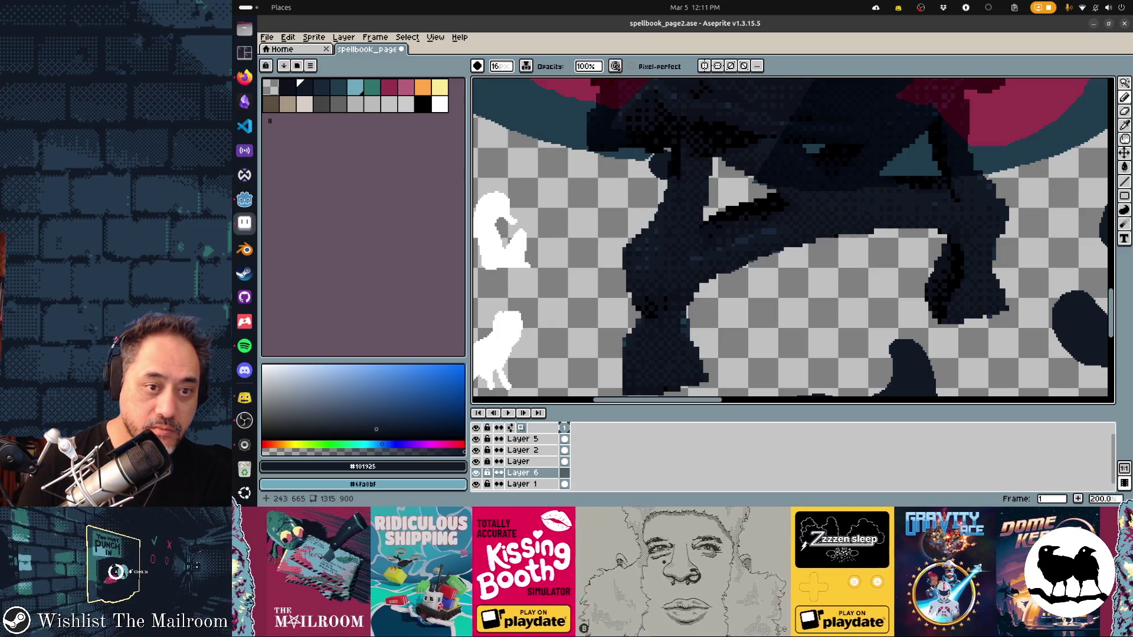
Step: Paint dark strokes extending the figure's tangled legs further downward
drag(684, 163, 670, 213)
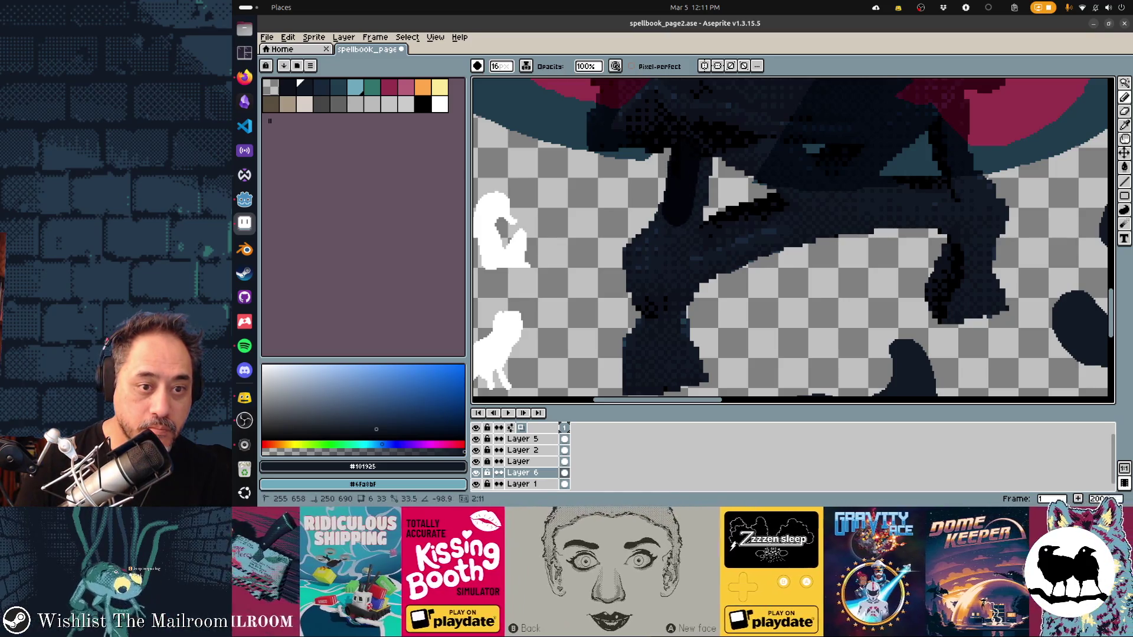
mouse_move(639, 256)
mouse_down()
mouse_move(658, 230)
mouse_move(621, 263)
mouse_up()
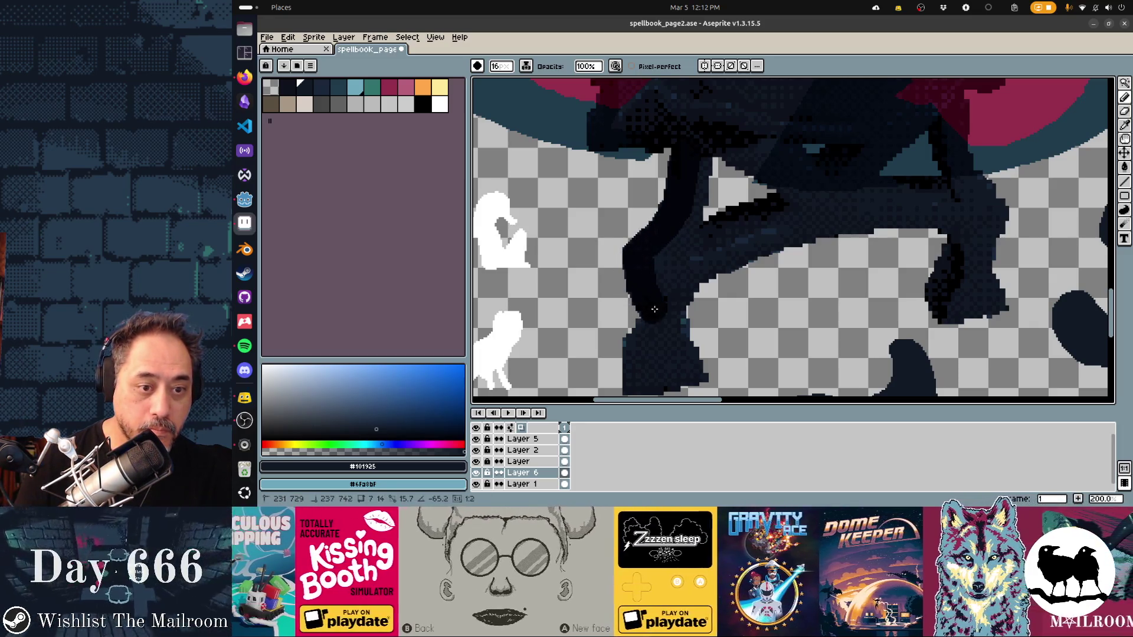
drag(622, 263, 623, 354)
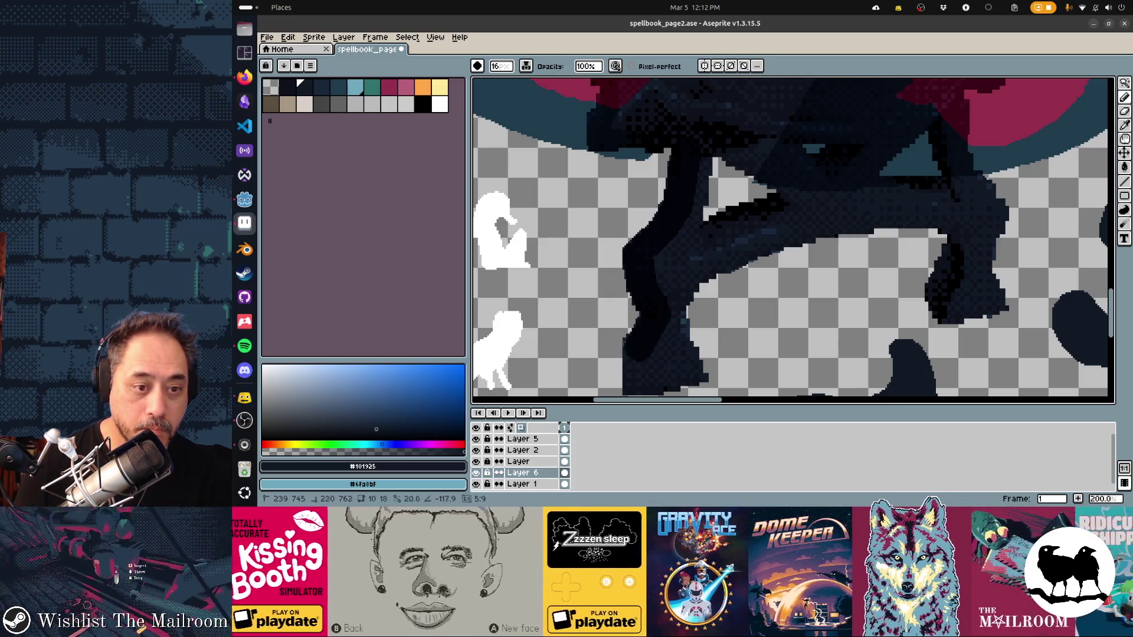
drag(646, 347, 623, 386)
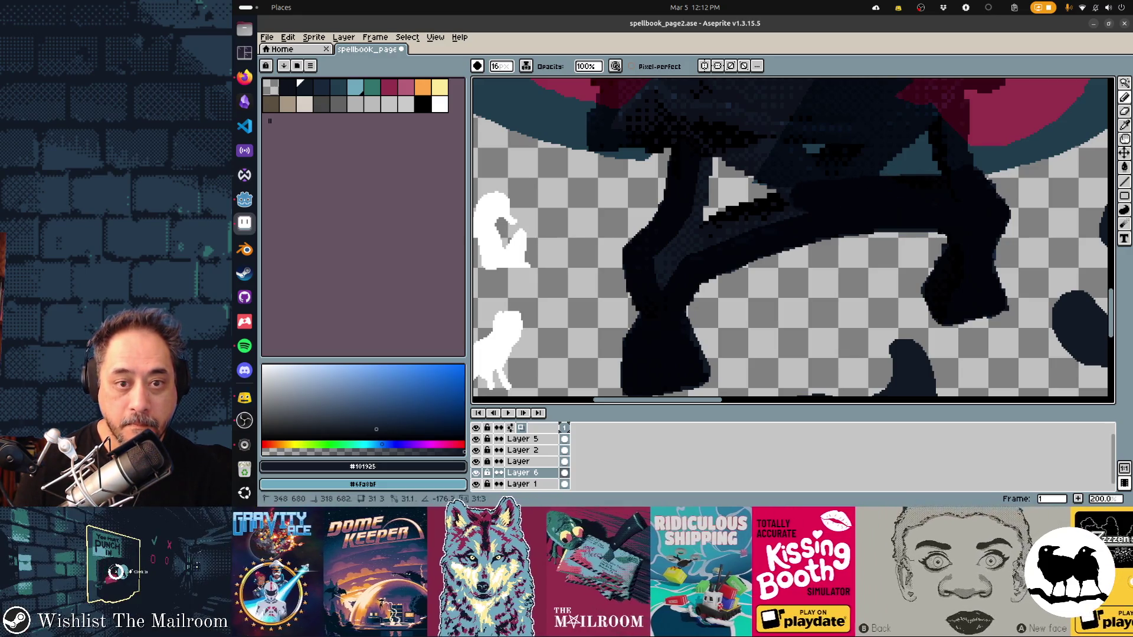
Step: Fill the light gaps in the dark figure and toggle the Layer visibility to compare
drag(724, 228, 682, 248)
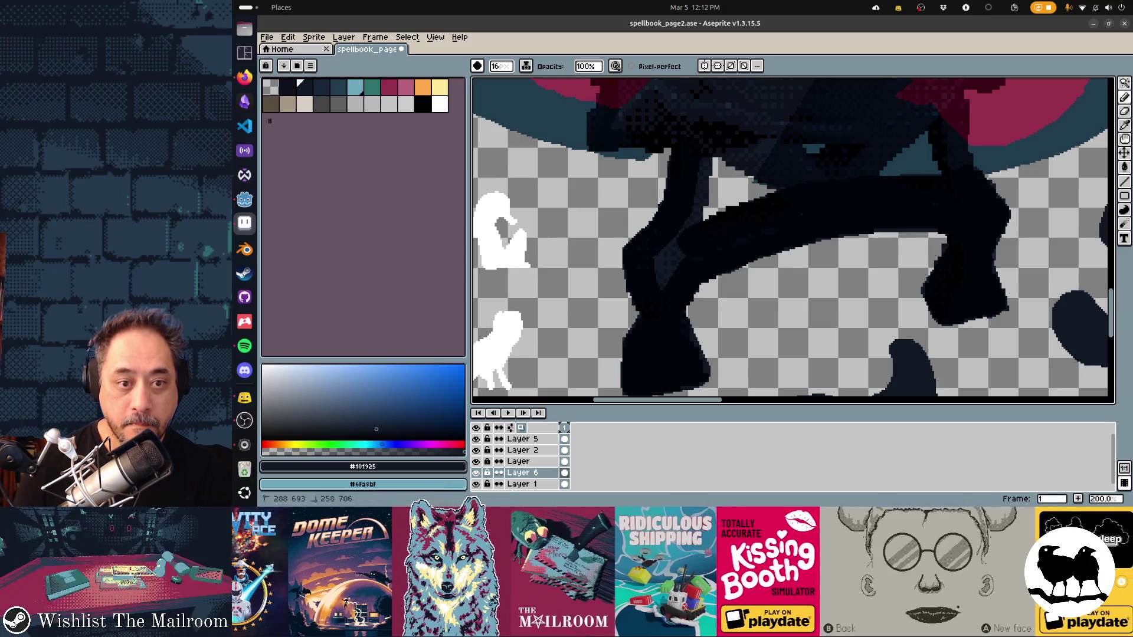
drag(709, 208, 748, 164)
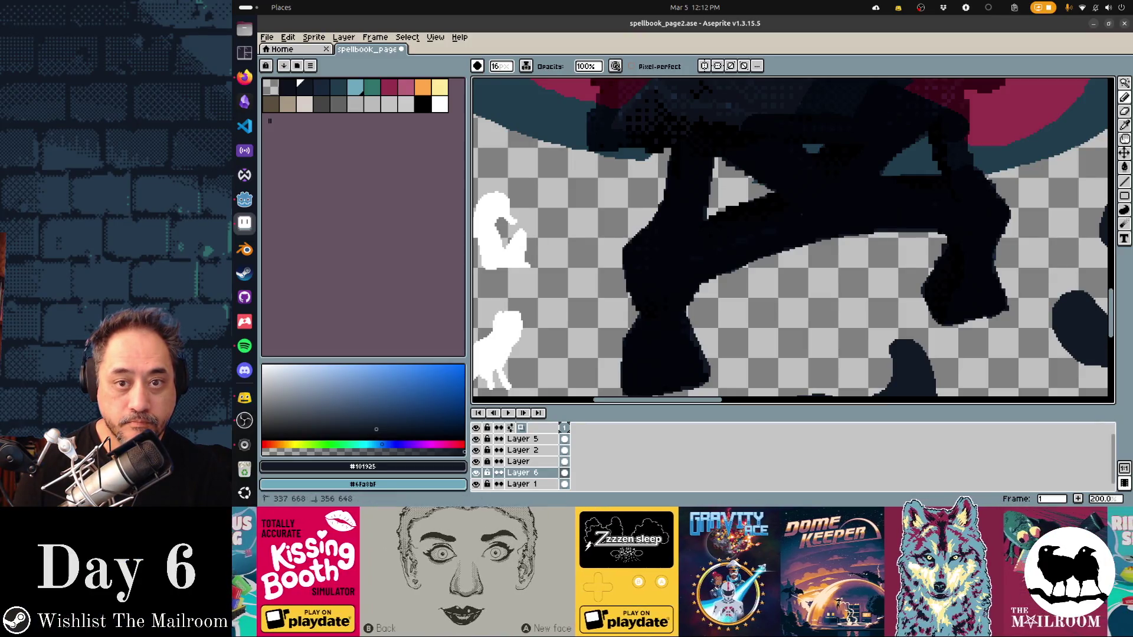
scroll(695, 199, up, 3)
scroll(695, 199, down, 2)
scroll(695, 199, right, 1)
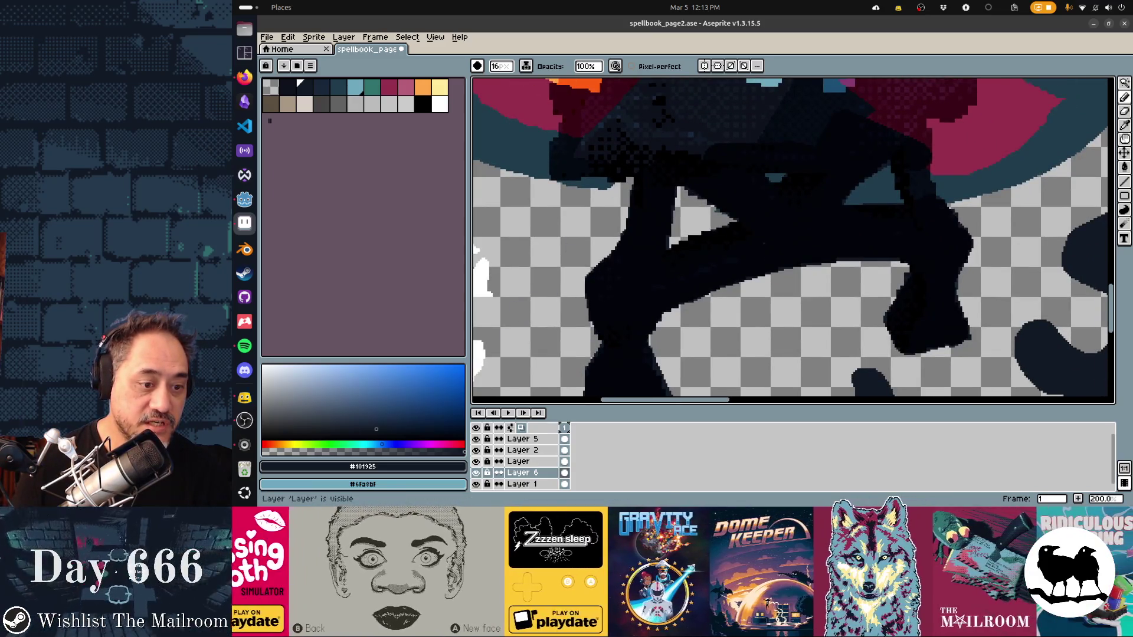
click(476, 461)
scroll(728, 193, down, 2)
scroll(728, 194, up, 3)
scroll(727, 193, down, 1)
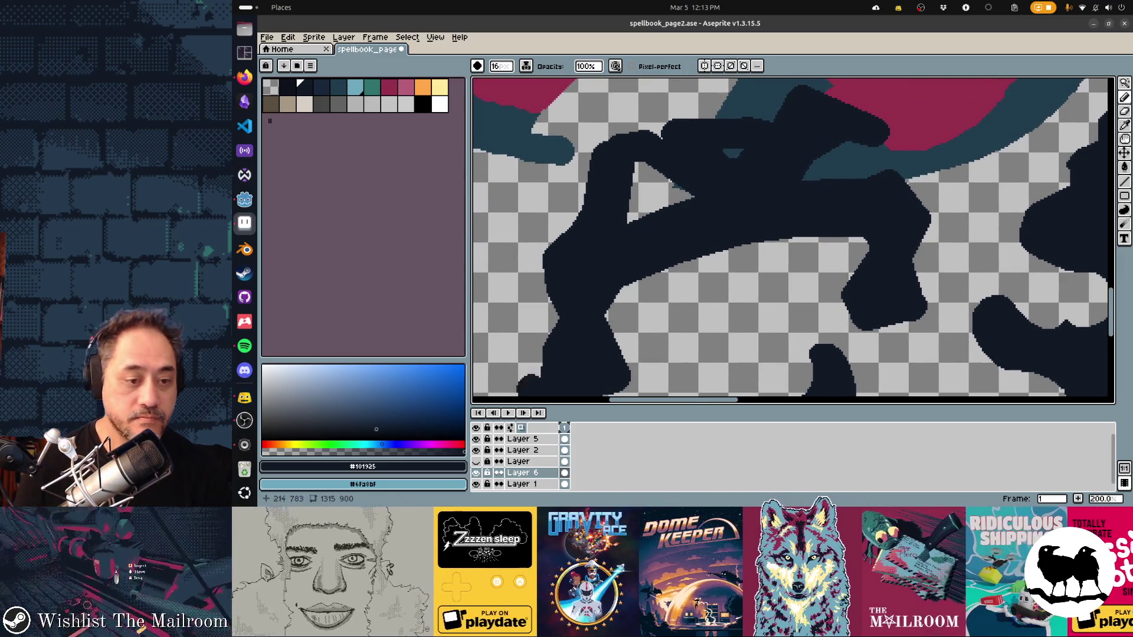
click(475, 462)
scroll(793, 239, up, 2)
scroll(792, 239, up, 2)
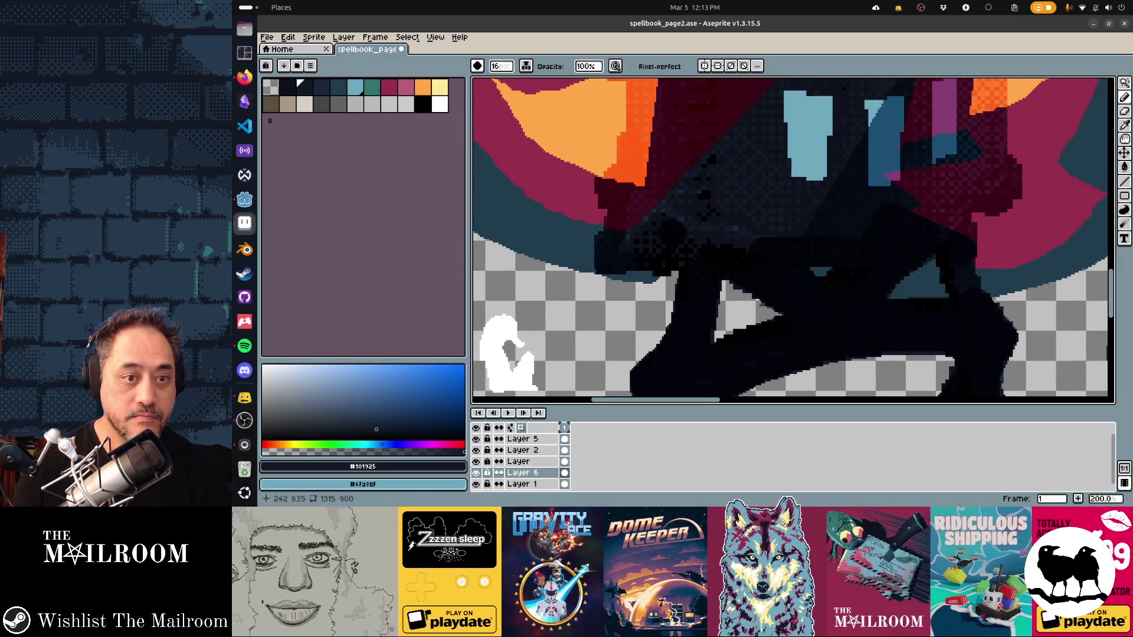
scroll(792, 239, up, 3)
scroll(793, 239, up, 2)
scroll(792, 240, down, 1)
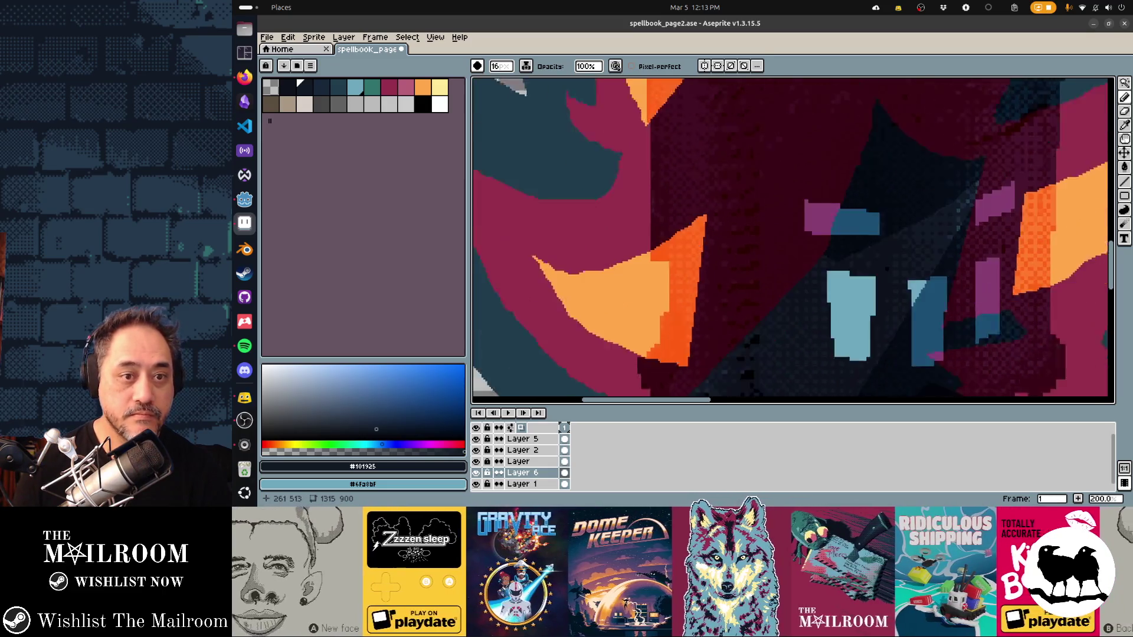
scroll(792, 239, down, 3)
scroll(792, 240, up, 1)
scroll(793, 239, up, 1)
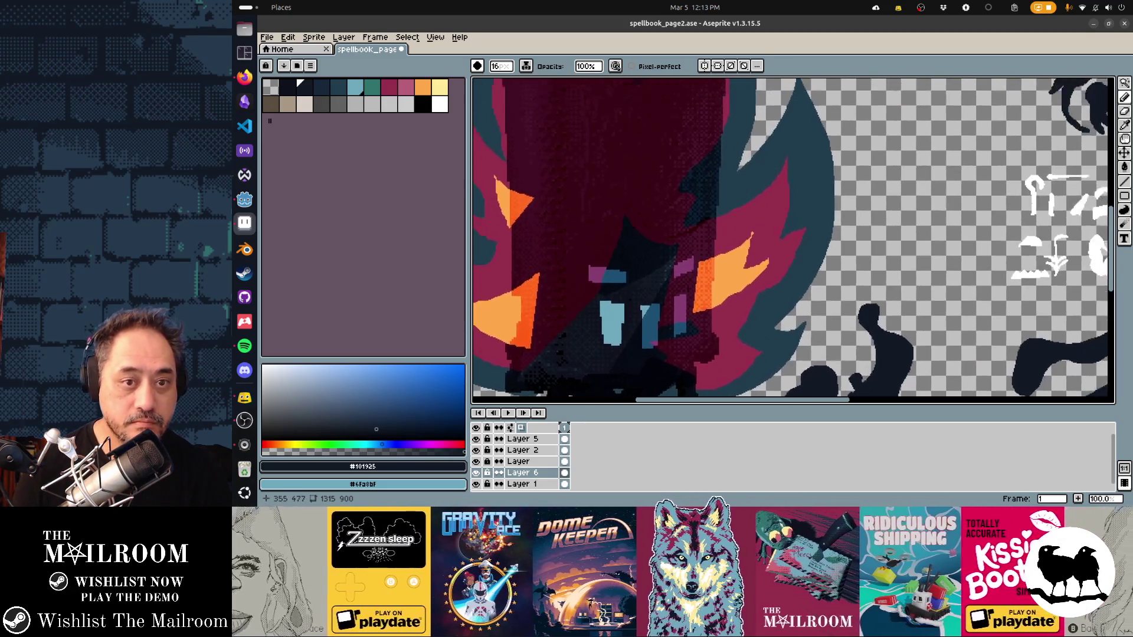
scroll(792, 239, up, 1)
scroll(793, 239, up, 1)
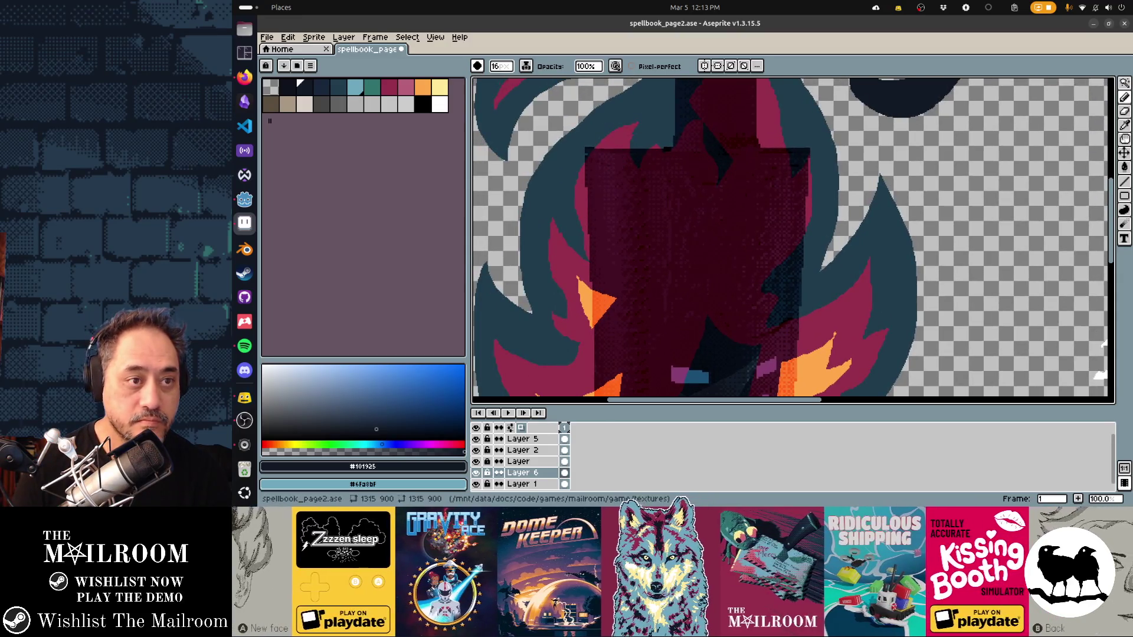
Step: With a square brush, draw straight dark lines along the book's top, right side and lower edge
click(476, 66)
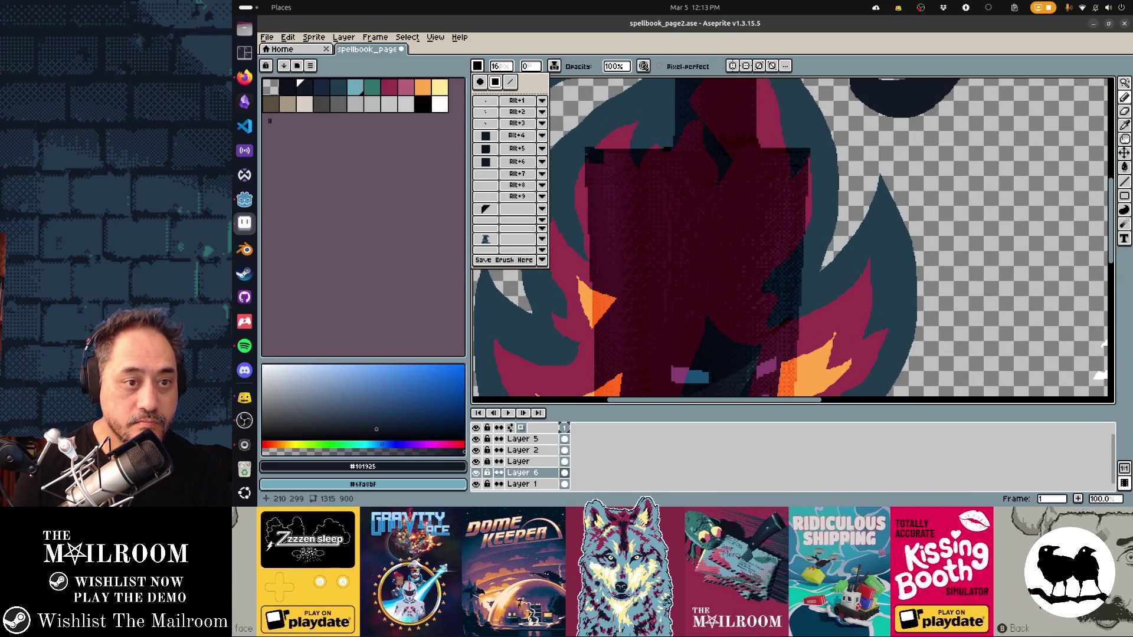
drag(603, 159, 797, 161)
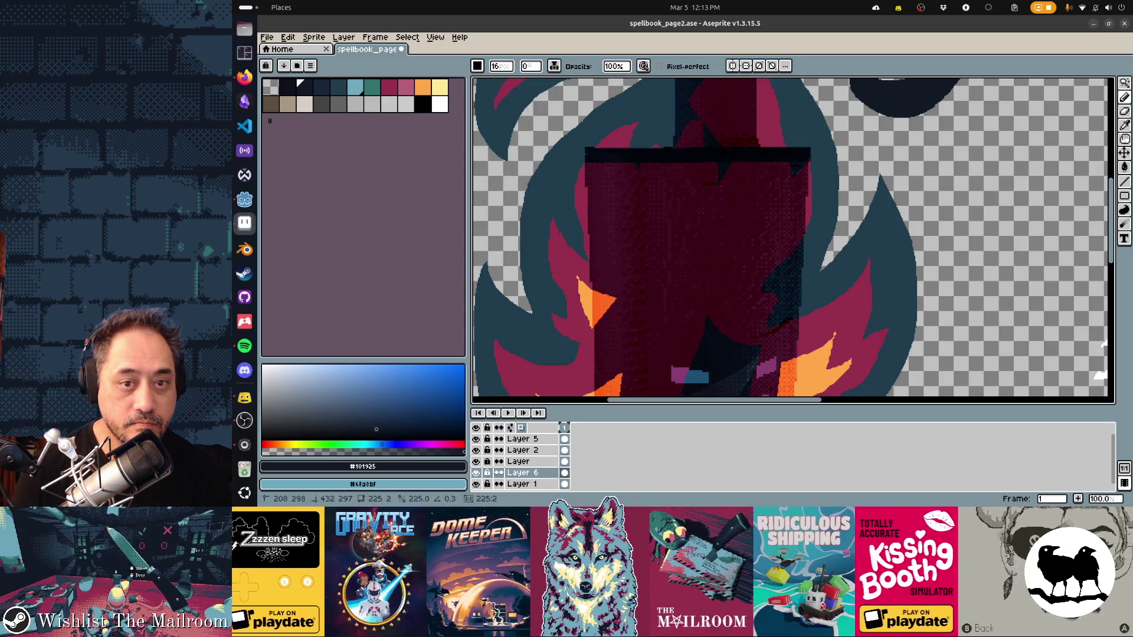
scroll(779, 266, down, 2)
scroll(779, 266, down, 5)
shift+click(755, 279)
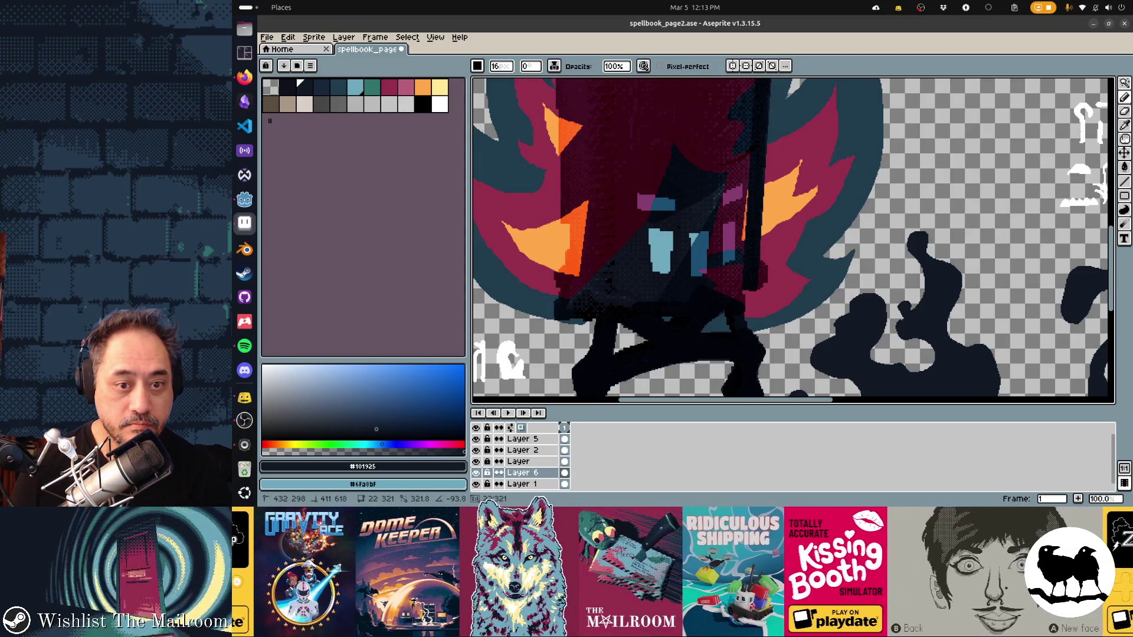
shift+click(714, 292)
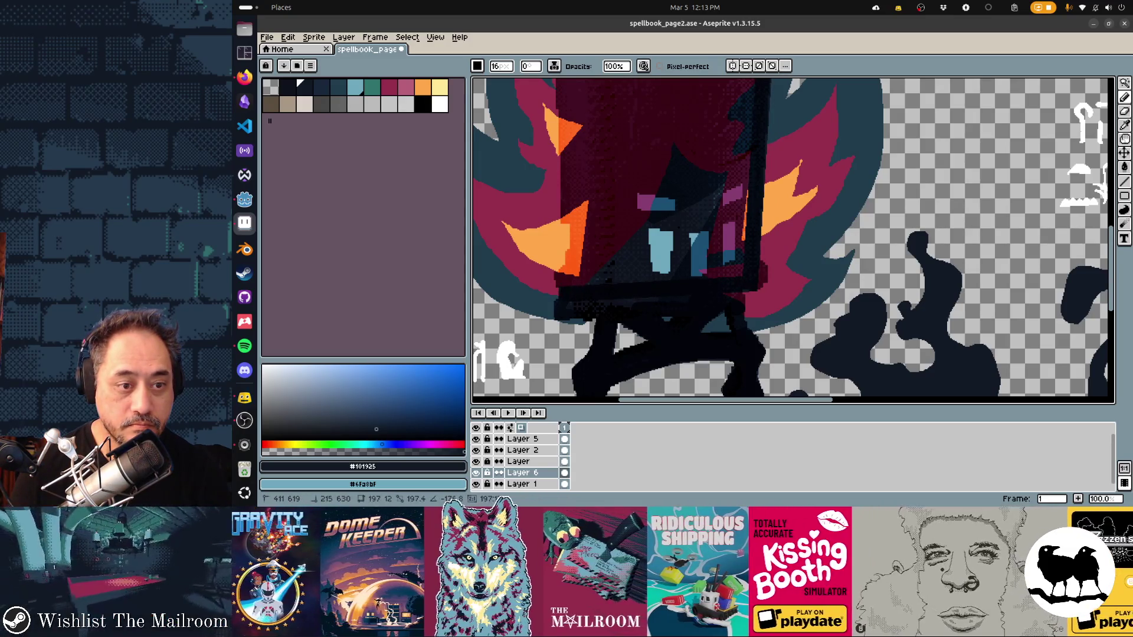
scroll(575, 260, up, 2)
Step: Paint dark navy along the book's left edge and across its top
shift+click(607, 113)
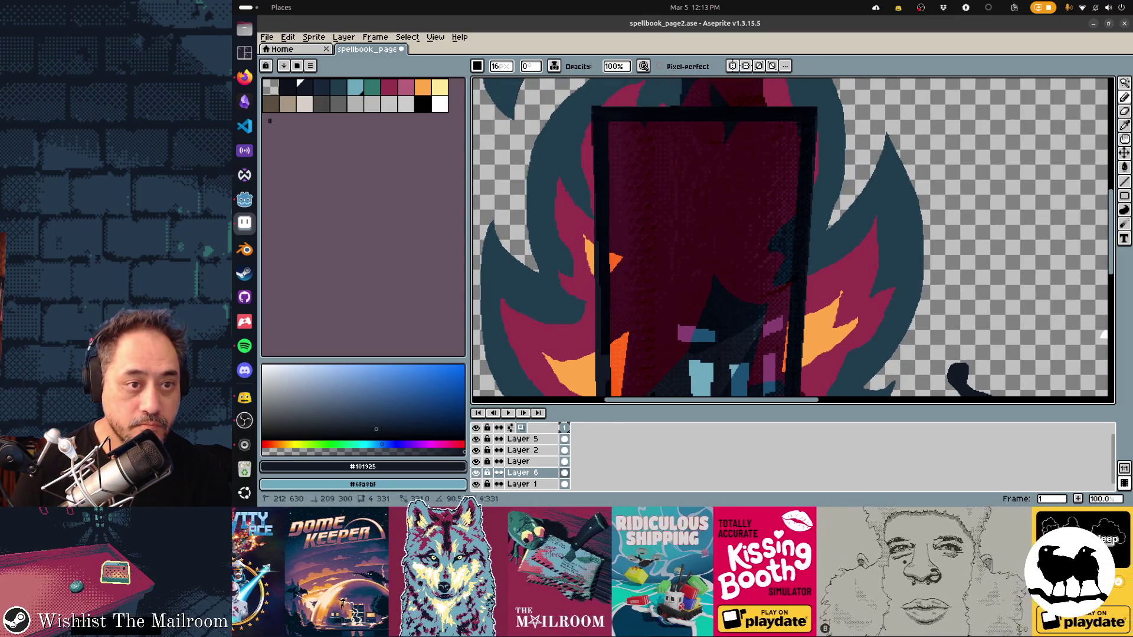
mouse_move(636, 152)
mouse_down()
mouse_move(616, 142)
mouse_move(643, 133)
mouse_up()
mouse_move(792, 187)
mouse_down()
mouse_move(752, 164)
mouse_move(717, 173)
mouse_up()
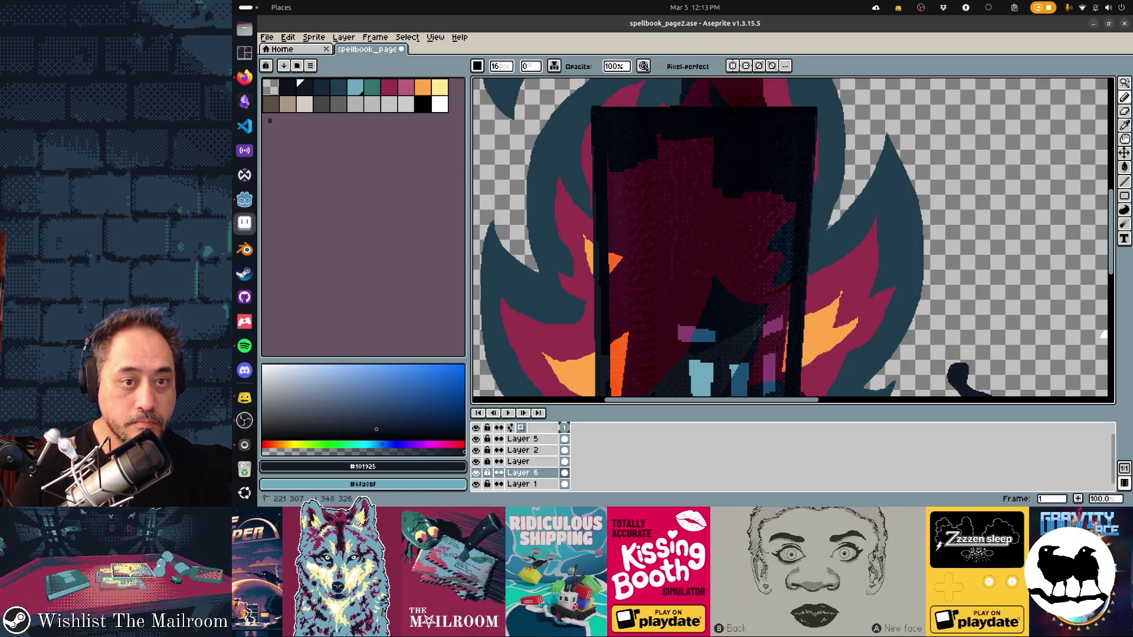
drag(616, 159, 616, 190)
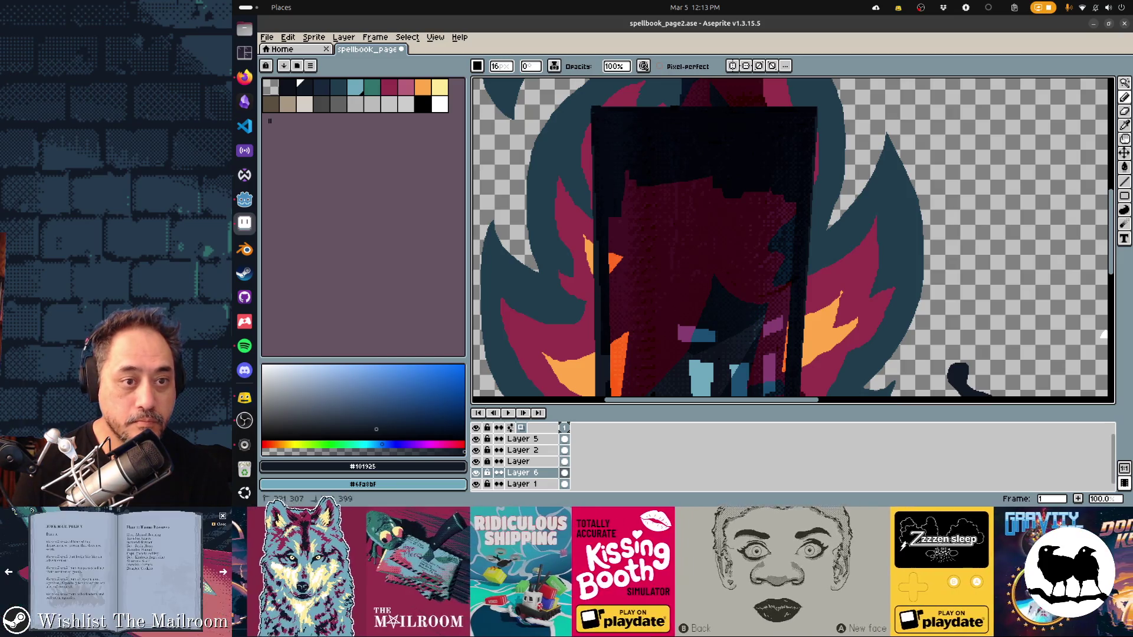
Step: Flood-fill the book's interior solid dark, covering the red, and return to the brush
key(g)
click(644, 197)
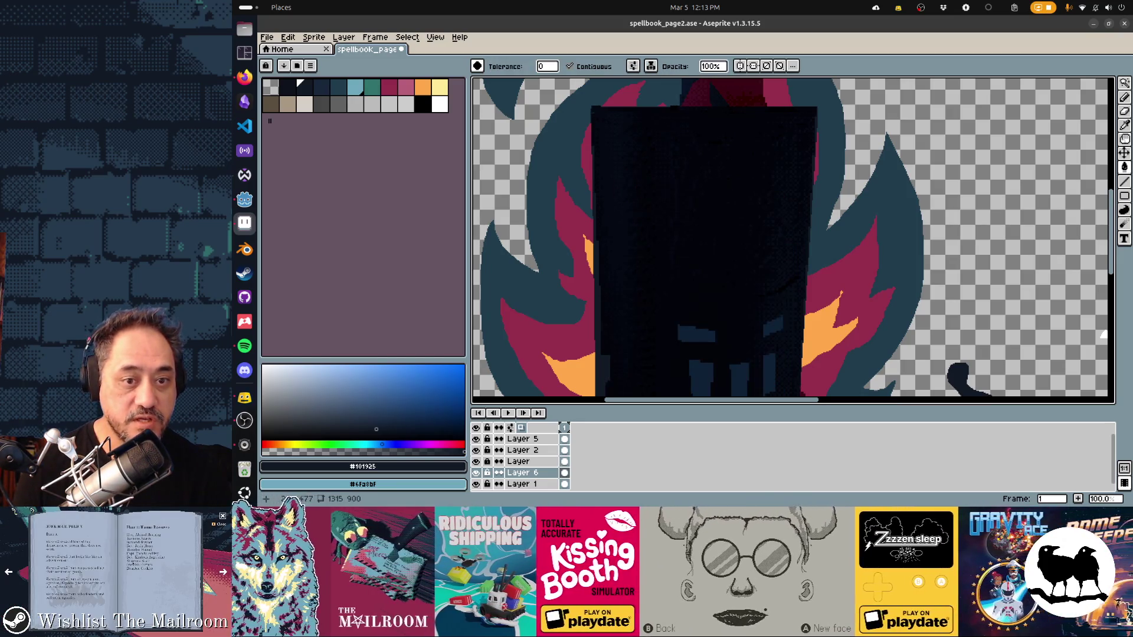
scroll(643, 197, down, 3)
scroll(794, 241, left, 2)
scroll(793, 241, left, 2)
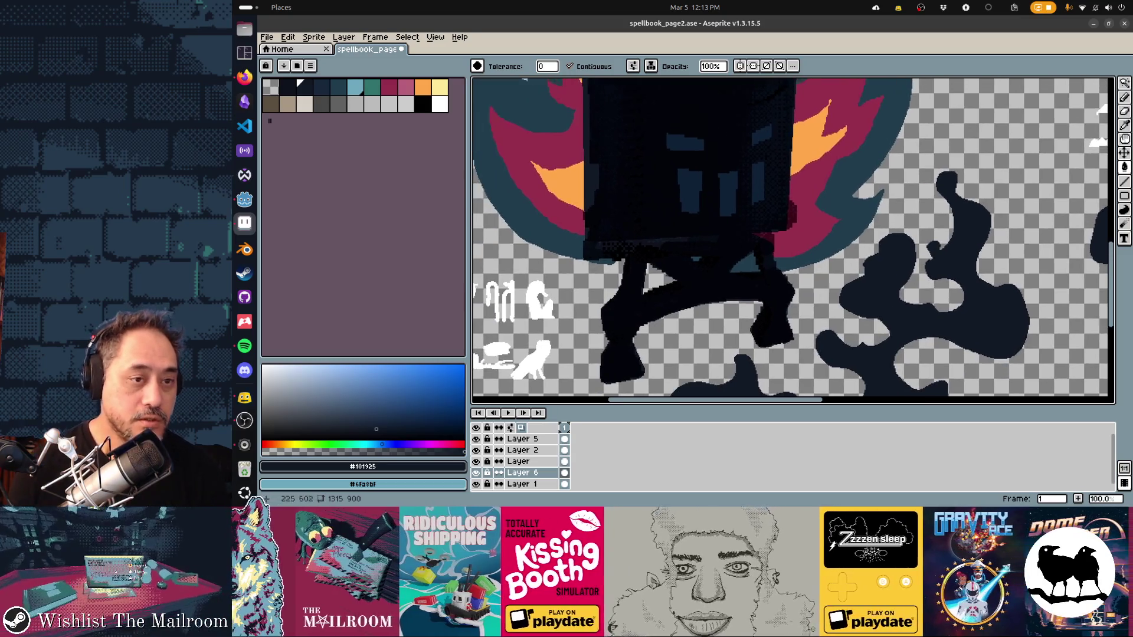
scroll(794, 240, up, 3)
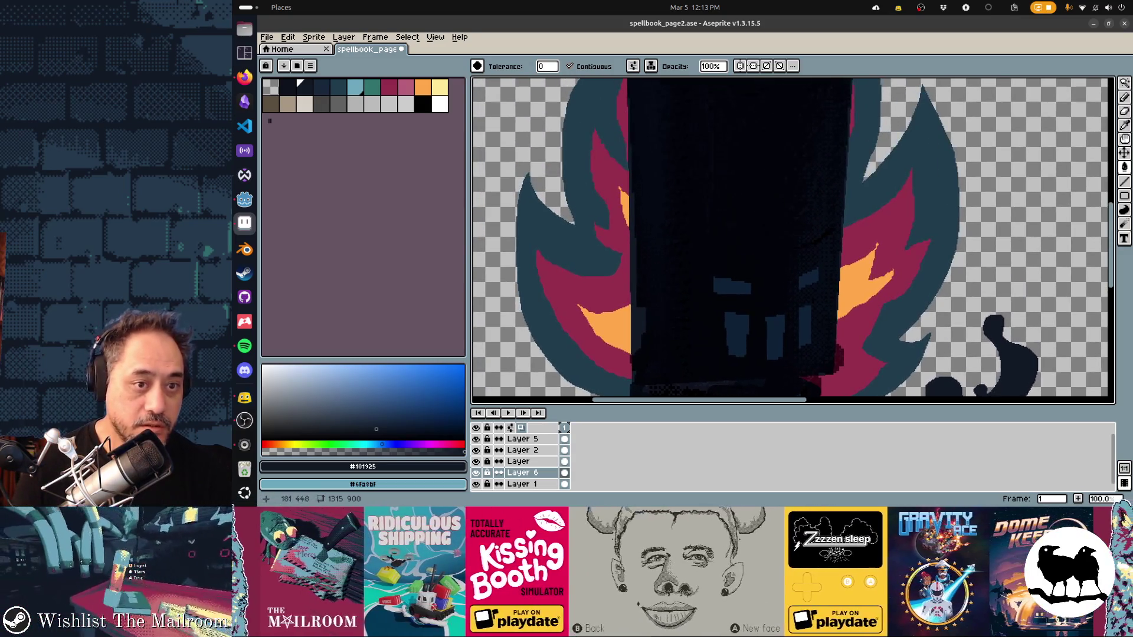
key(b)
click(477, 65)
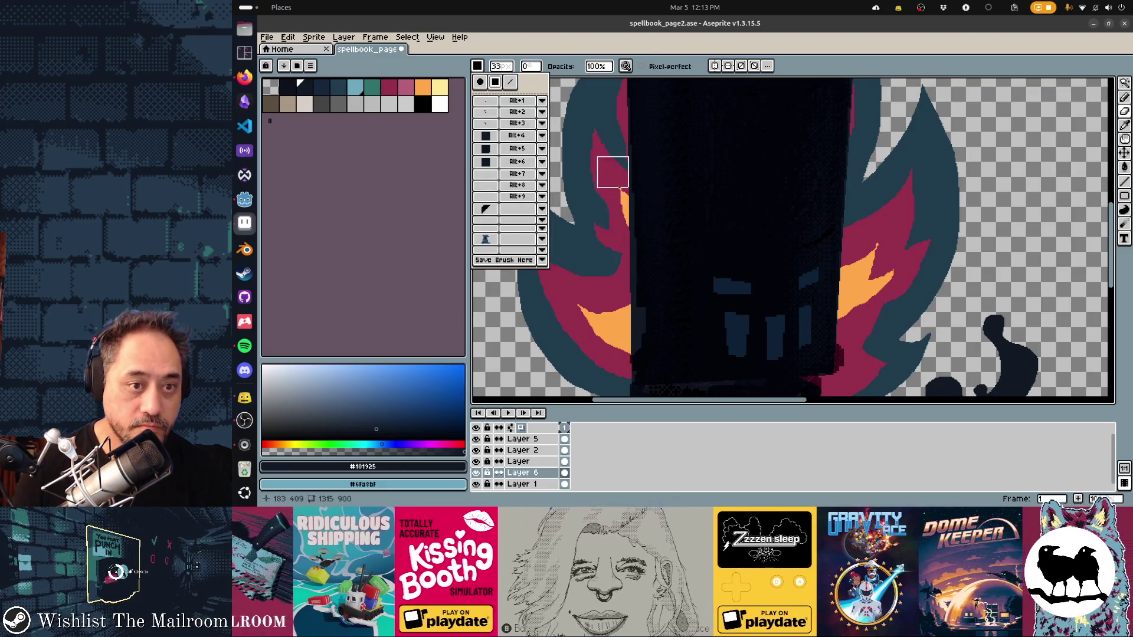
scroll(621, 310, down, 1)
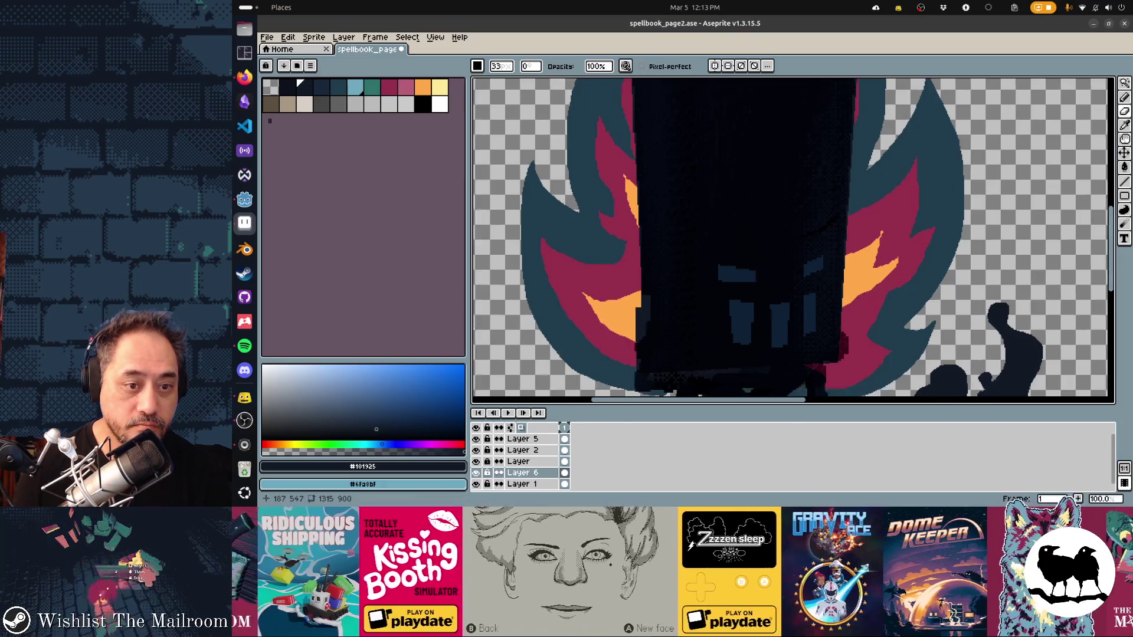
scroll(647, 225, down, 2)
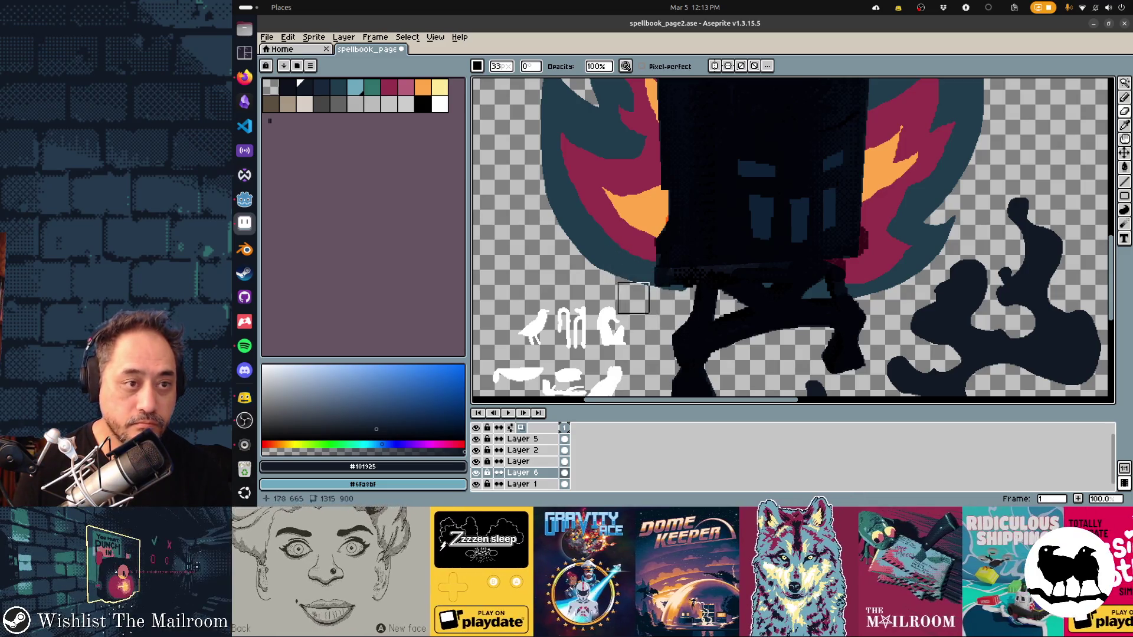
Step: Set a square brush of size 16 and pick the teal flame colour
click(478, 66)
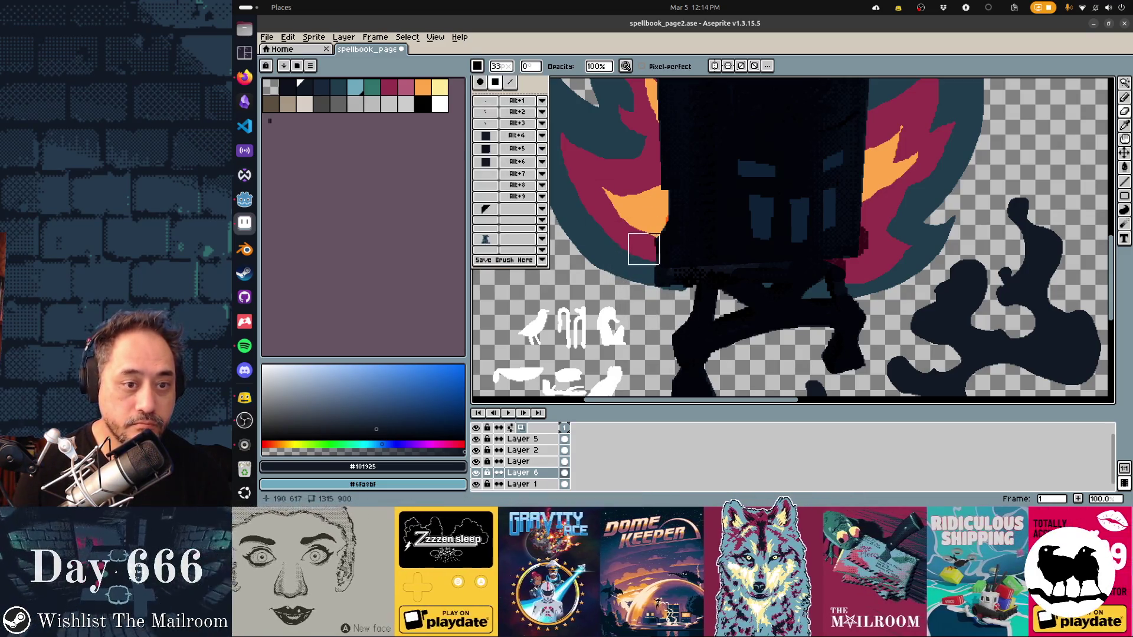
click(644, 248)
click(478, 66)
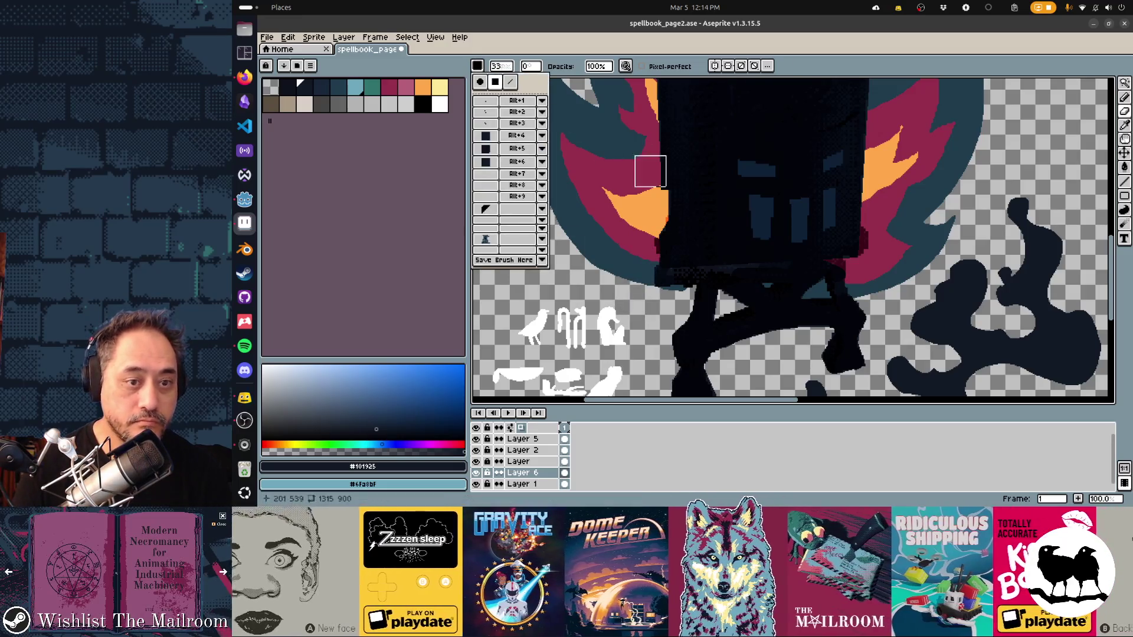
click(514, 106)
click(654, 242)
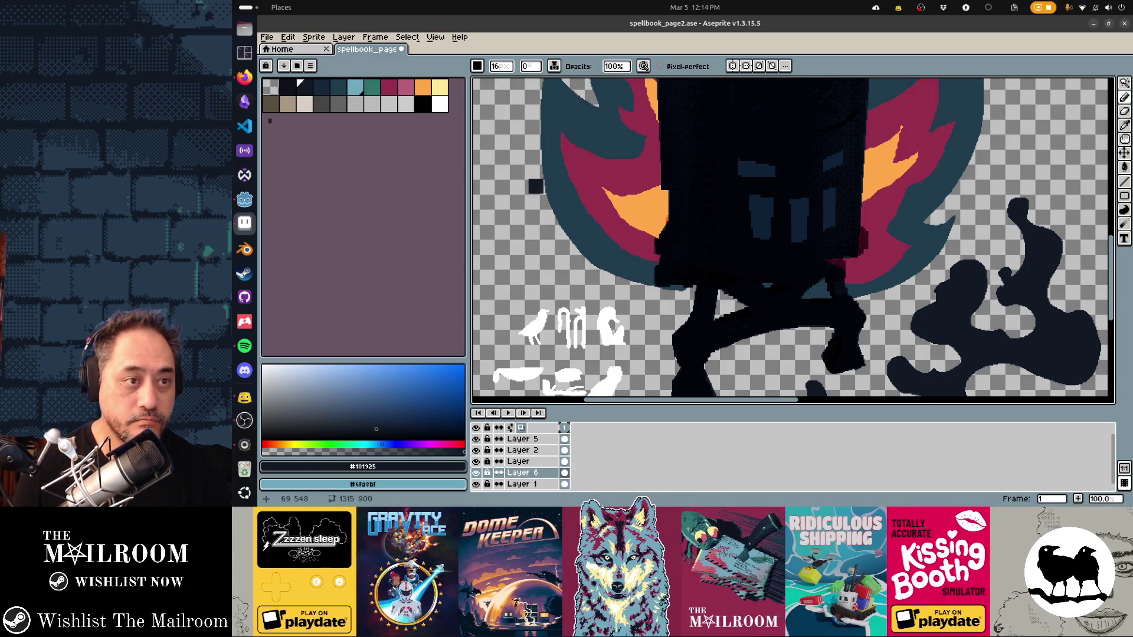
click(355, 87)
Step: Draw teal filled shapes on the dark figure and fill its right window pane solid cyan
key(d)
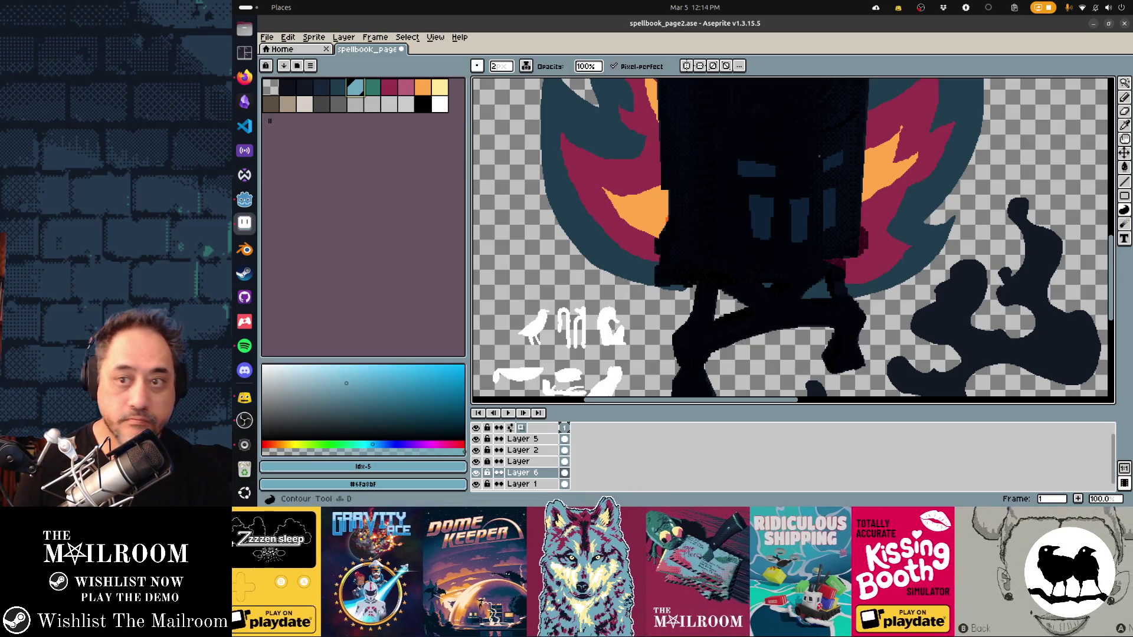
key(shift+d)
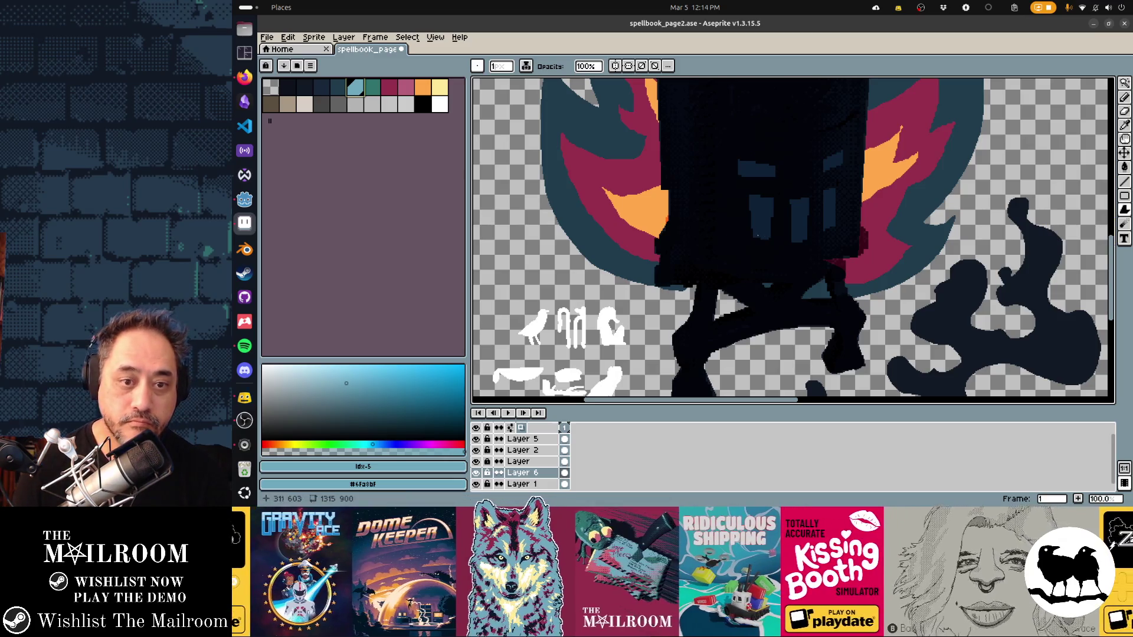
drag(752, 202, 752, 232)
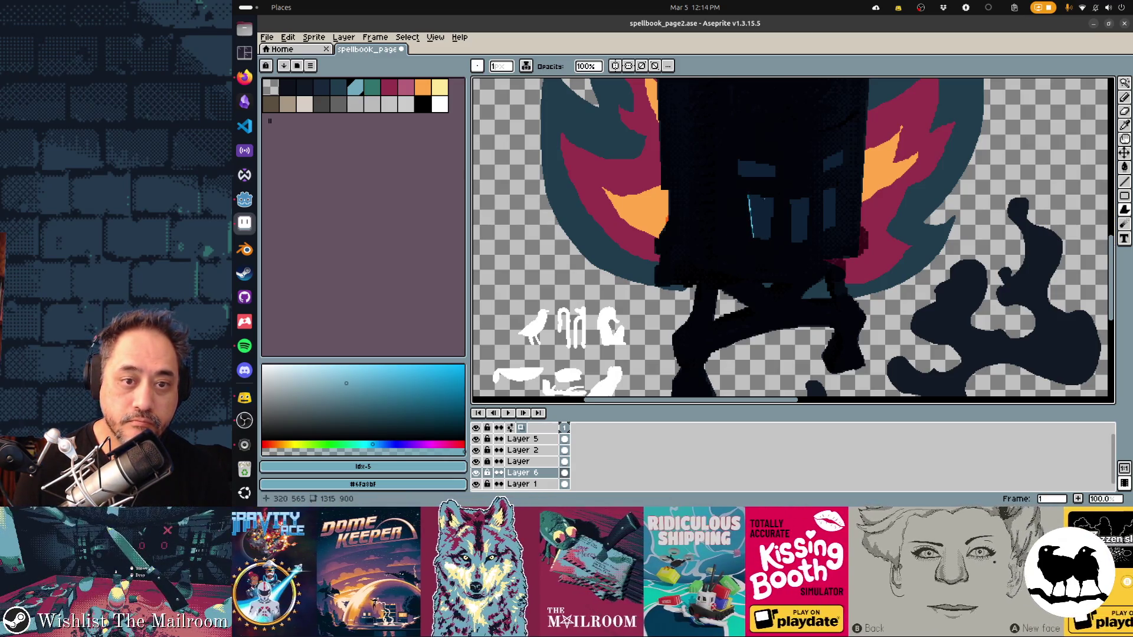
key(ctrl+z)
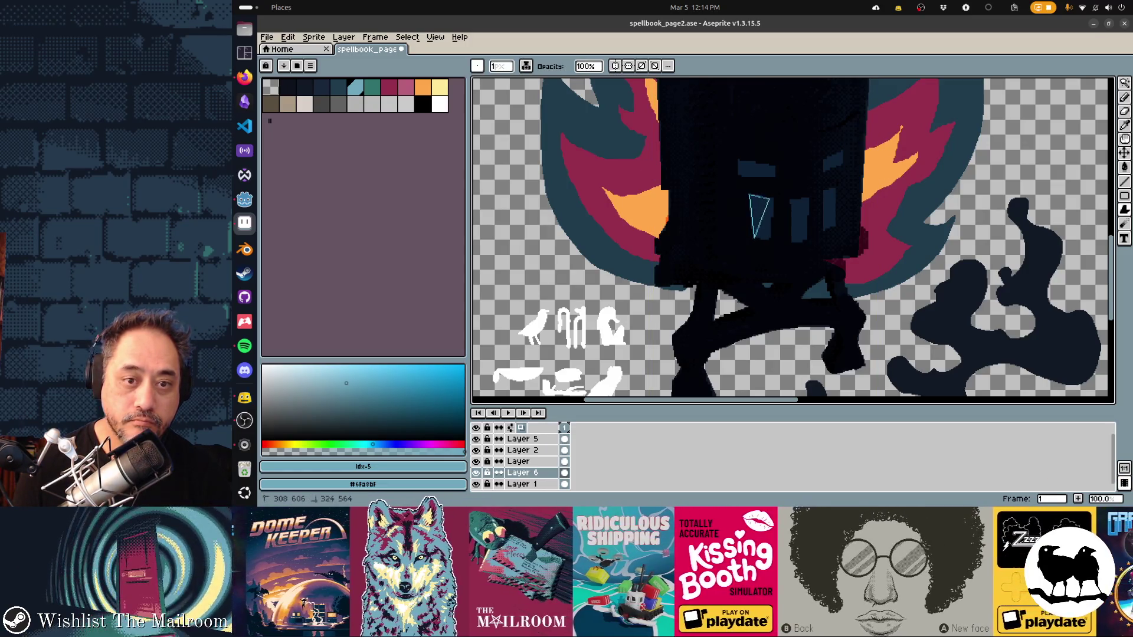
drag(771, 205, 773, 200)
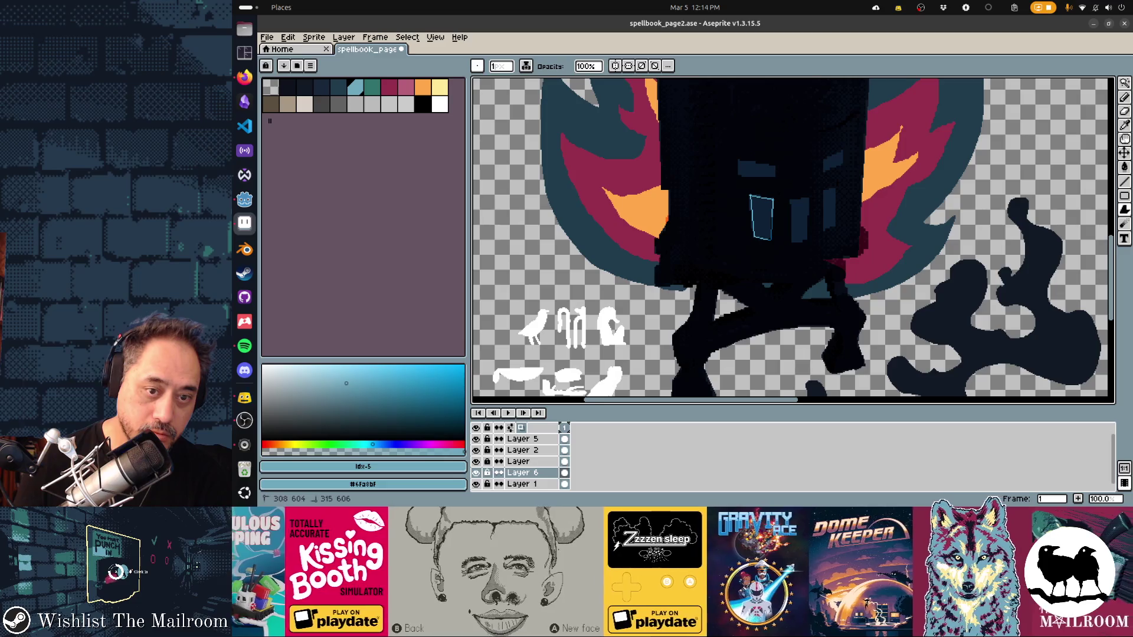
scroll(794, 239, right, 5)
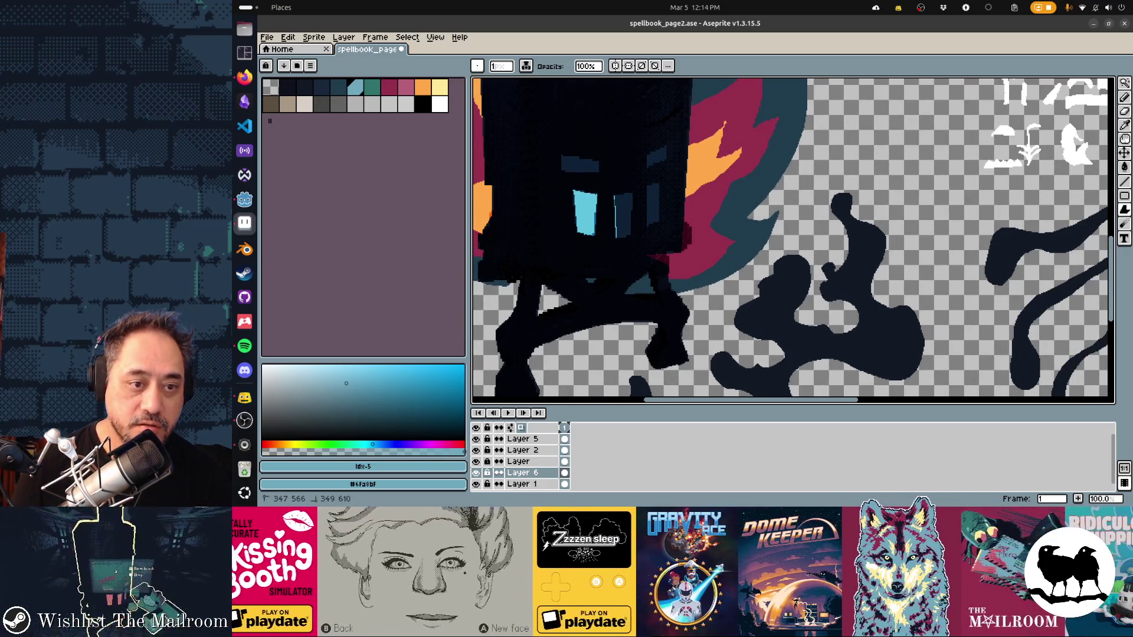
drag(616, 198, 632, 235)
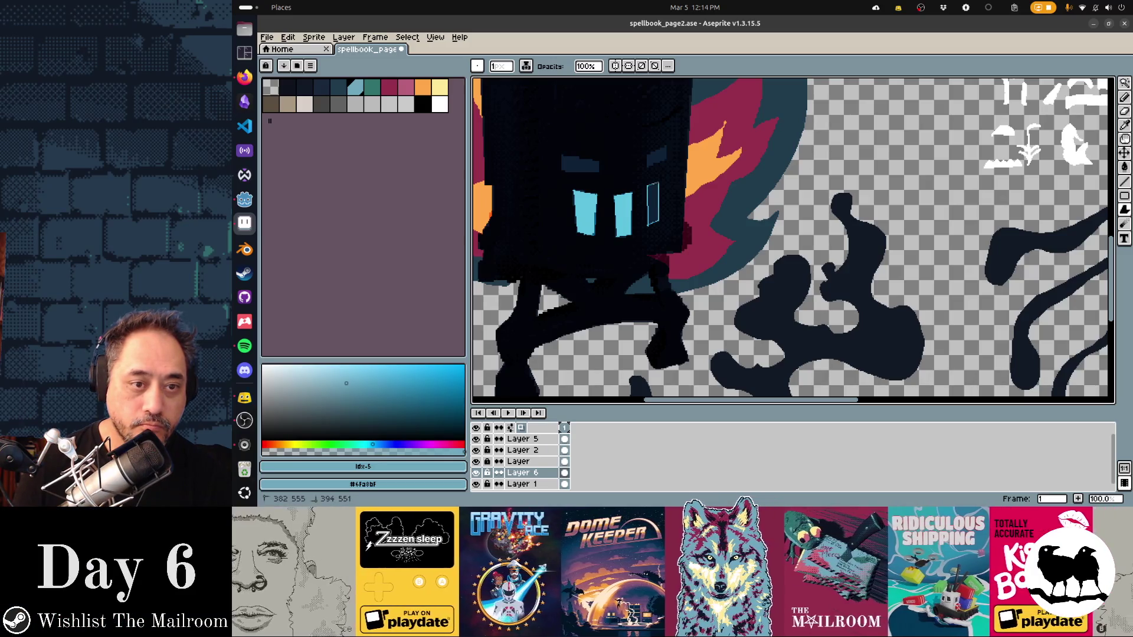
click(657, 181)
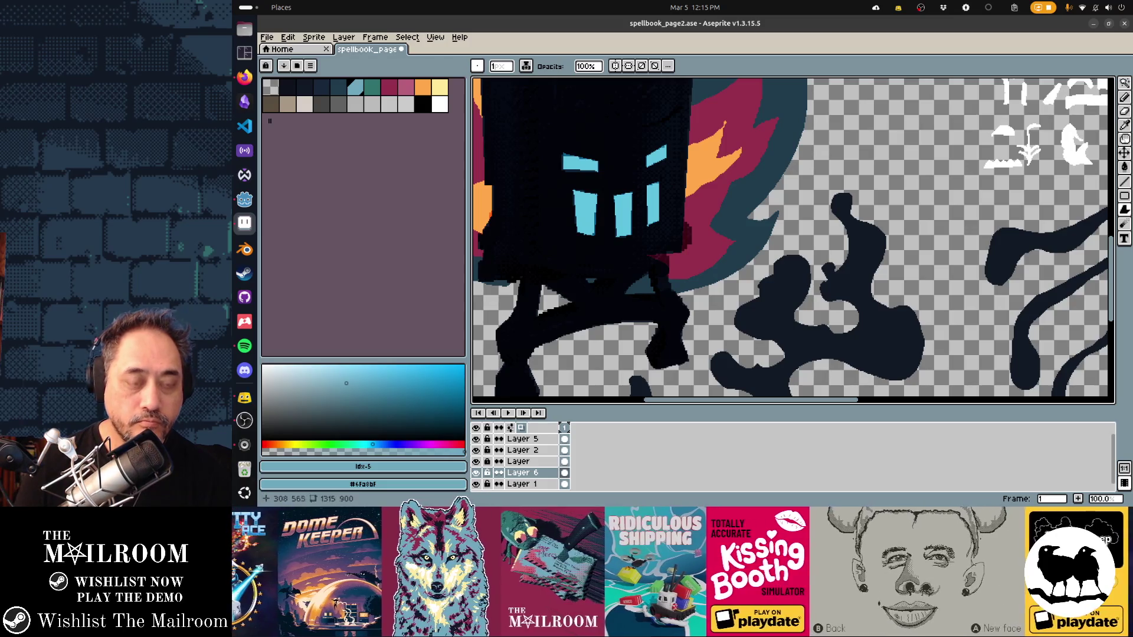
scroll(793, 242, up, 2)
scroll(793, 241, up, 2)
scroll(794, 241, up, 2)
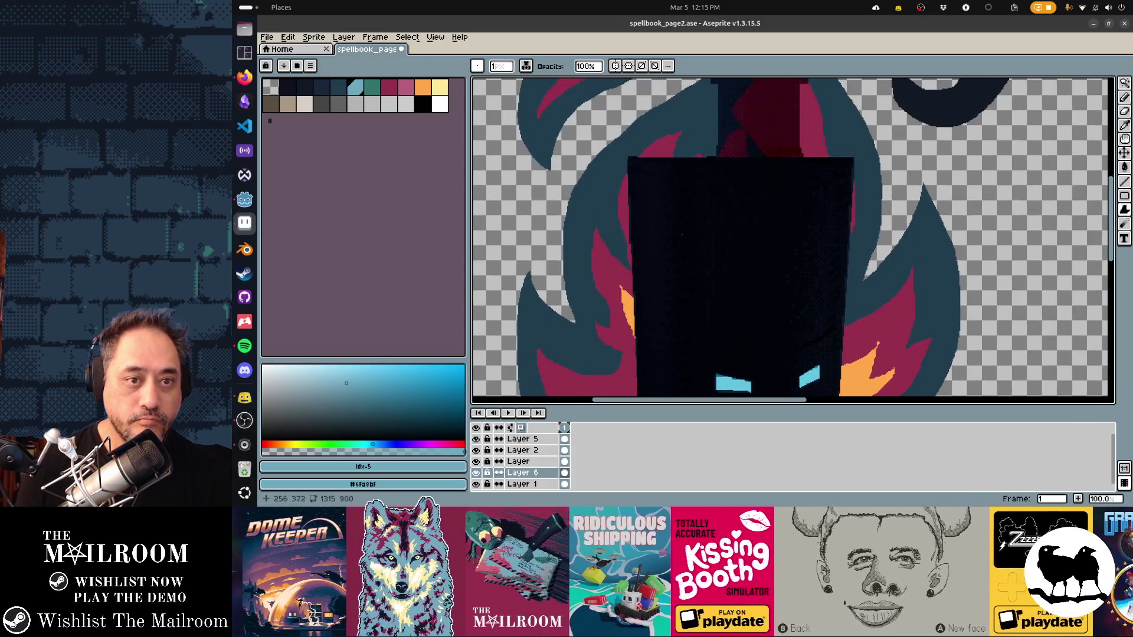
scroll(793, 241, up, 2)
scroll(794, 241, up, 2)
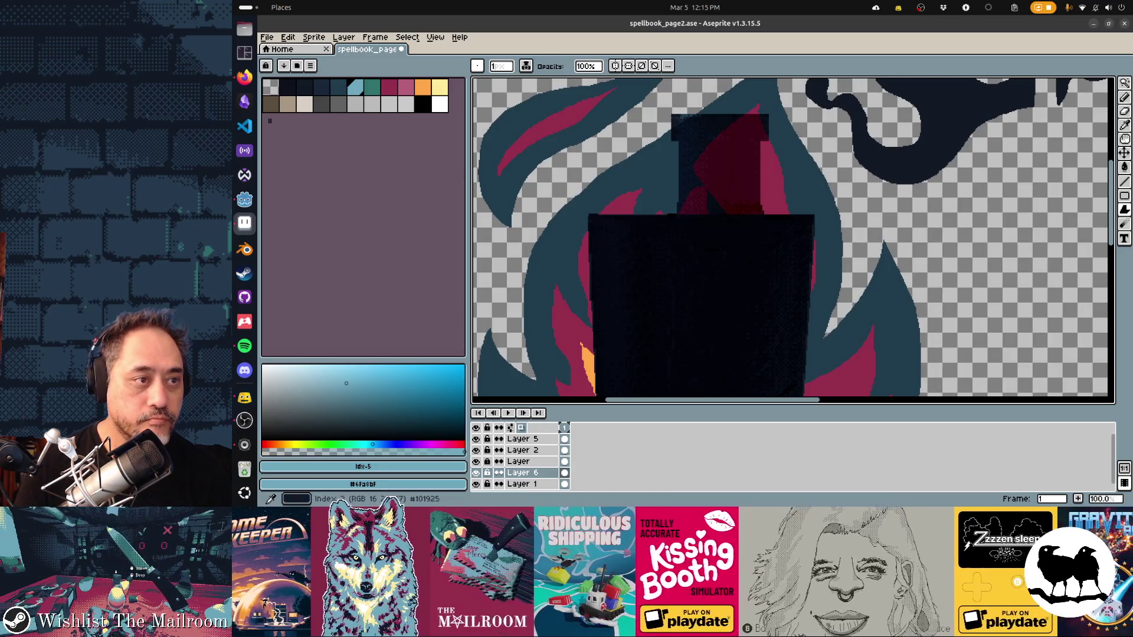
Step: Make the semi-transparent chimney rectangle solid dark blue
click(427, 436)
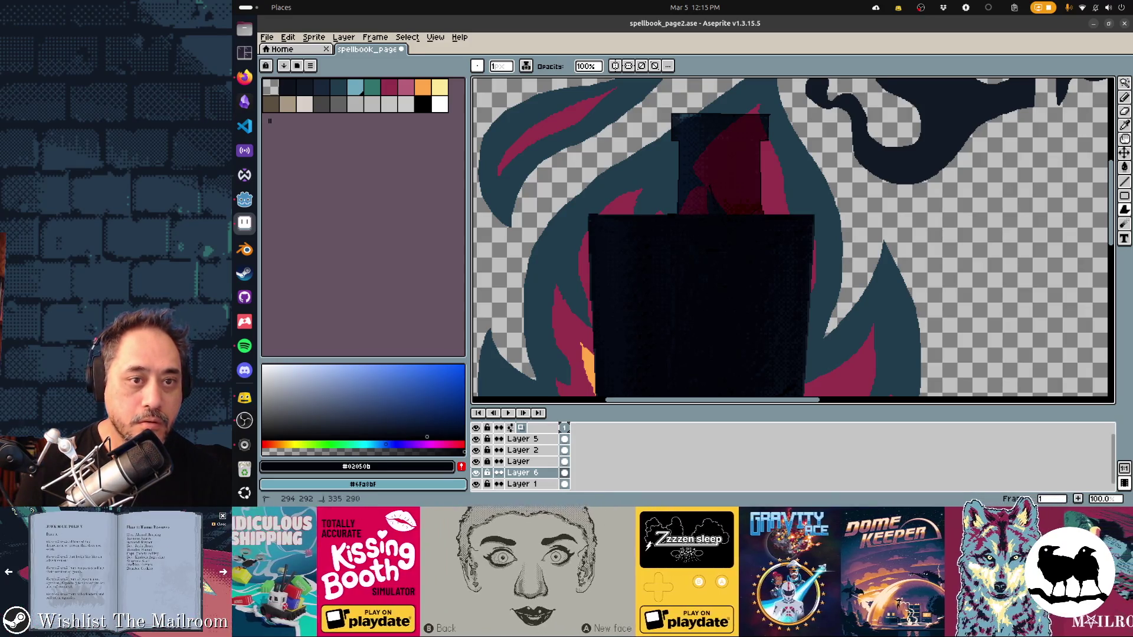
click(708, 206)
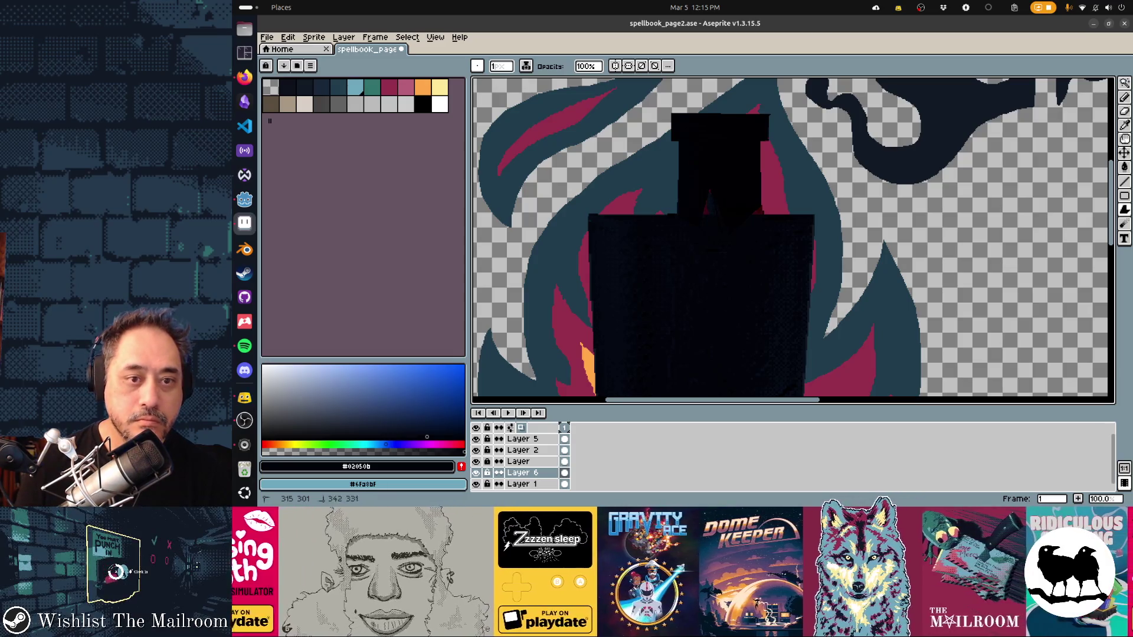
scroll(793, 240, left, 10)
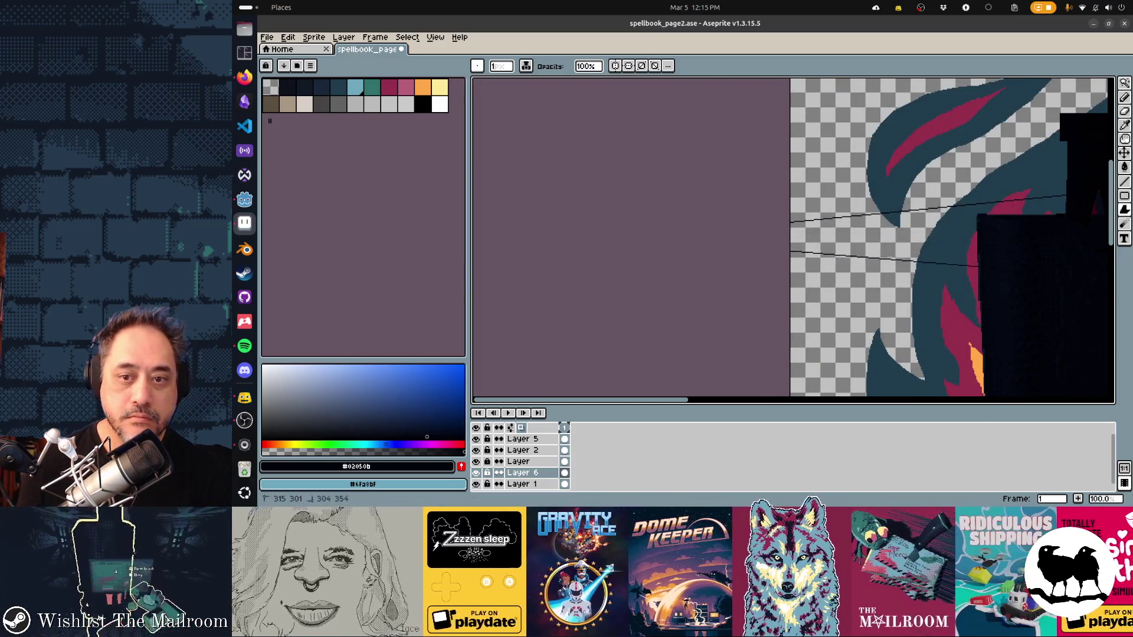
scroll(793, 239, left, 5)
scroll(793, 239, right, 2)
key(b)
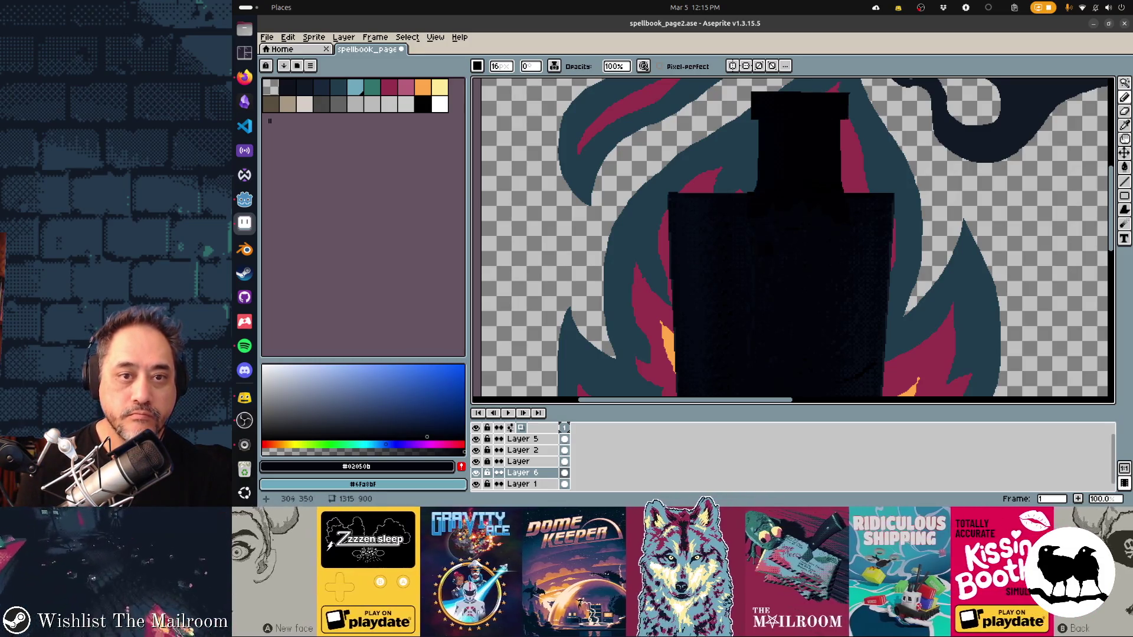
scroll(794, 240, down, 3)
scroll(793, 239, down, 3)
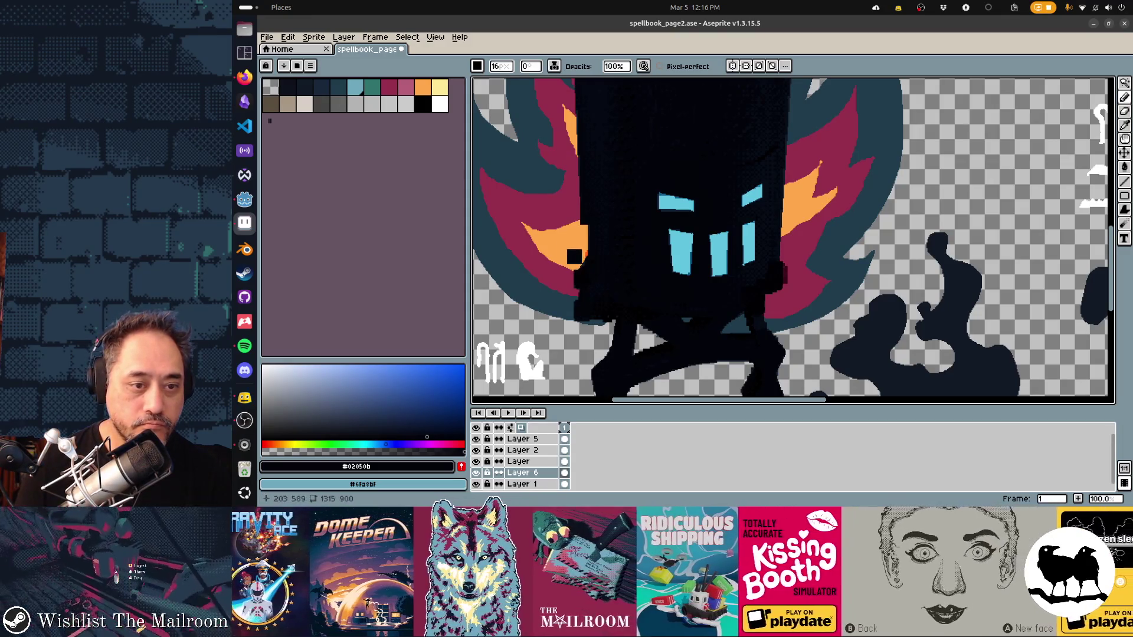
Step: Toggle eraser and pencil, then fill in the figure's left leg
key(e)
key(b)
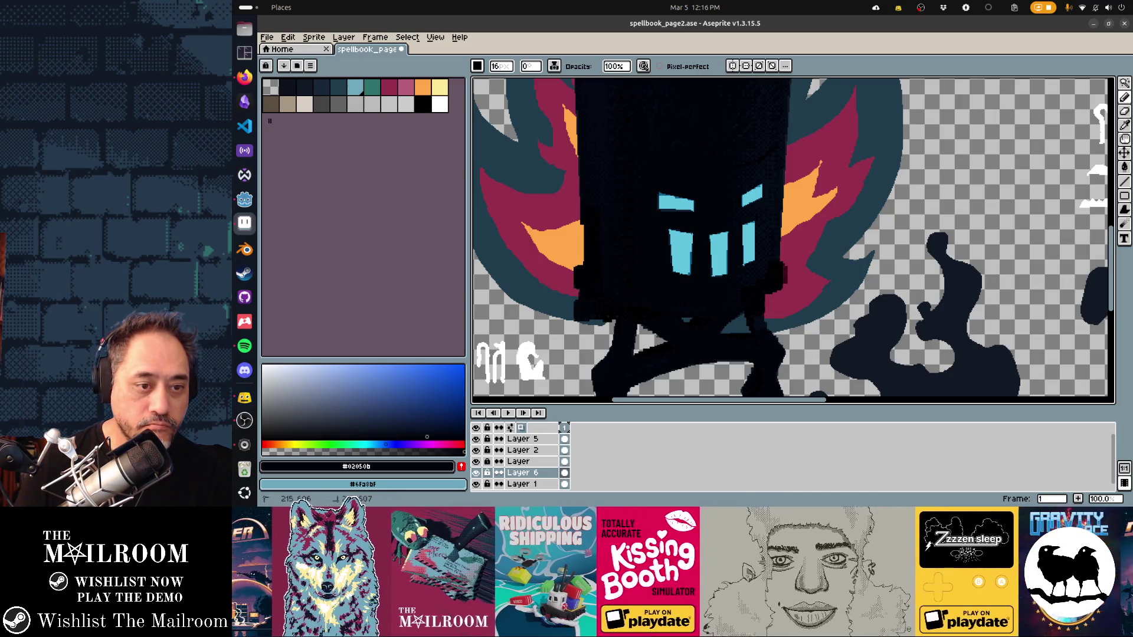
key(e)
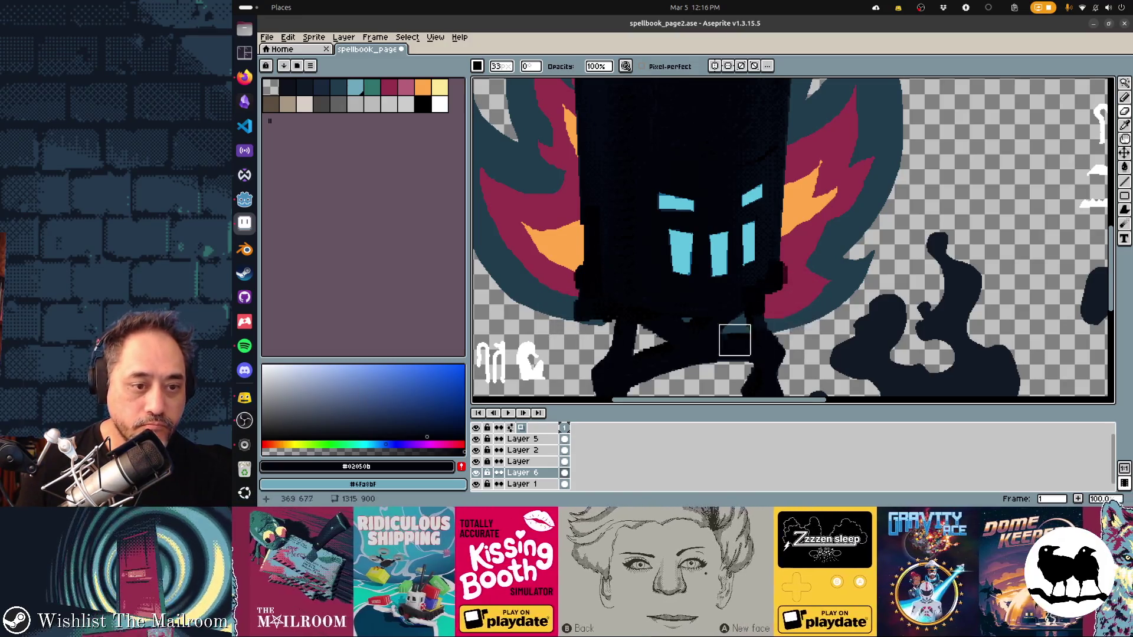
scroll(708, 265, down, 5)
scroll(688, 264, up, 3)
key(b)
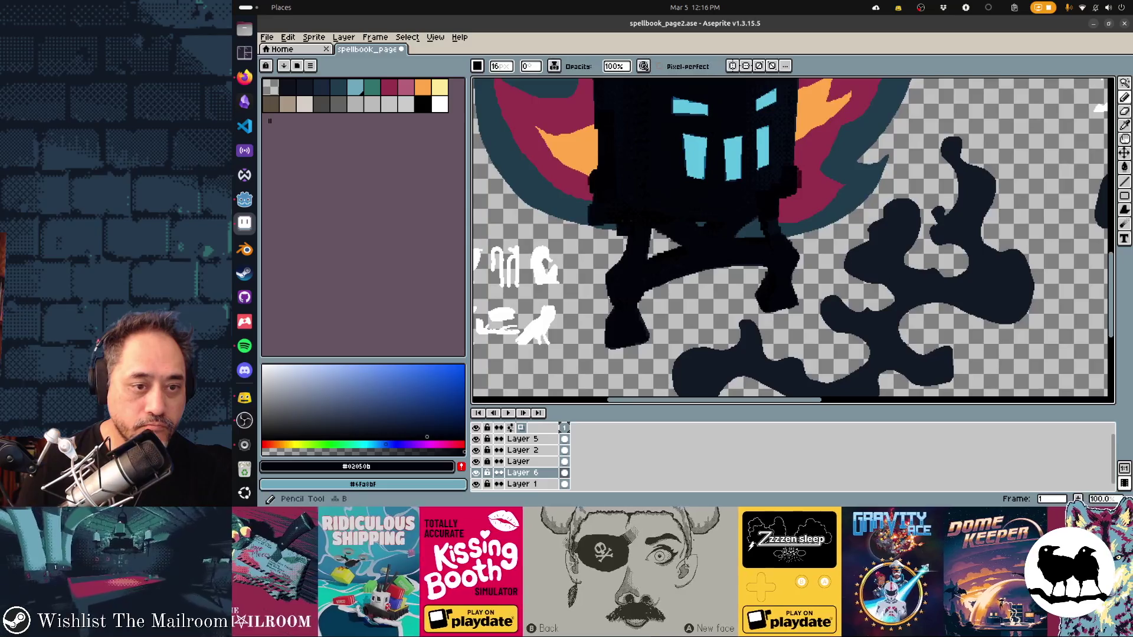
drag(618, 229, 609, 266)
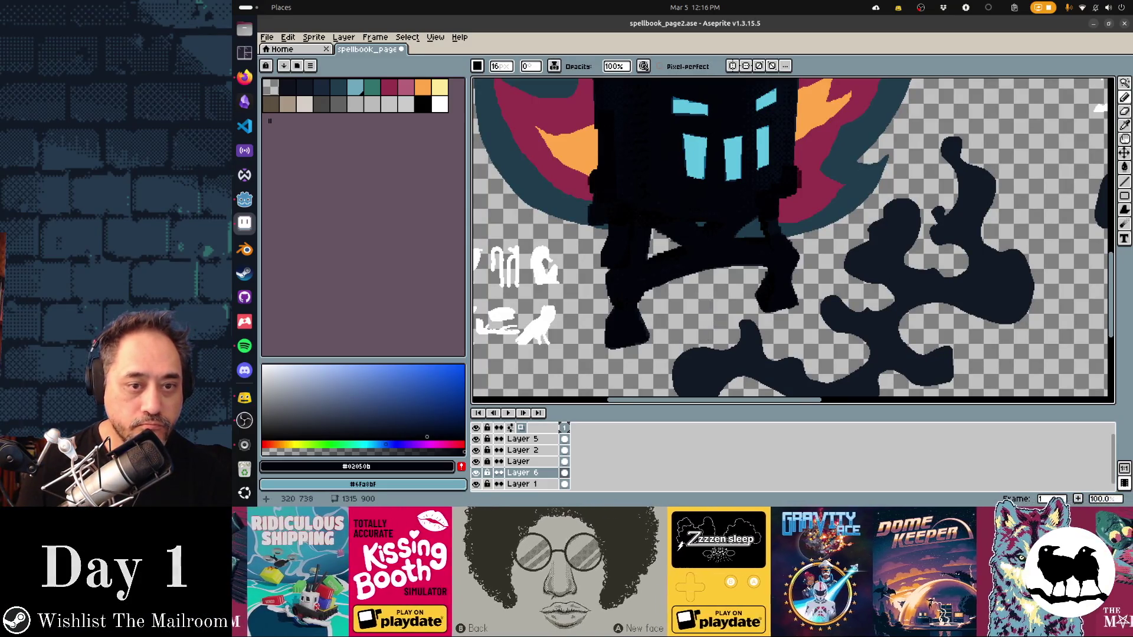
scroll(660, 336, up, 3)
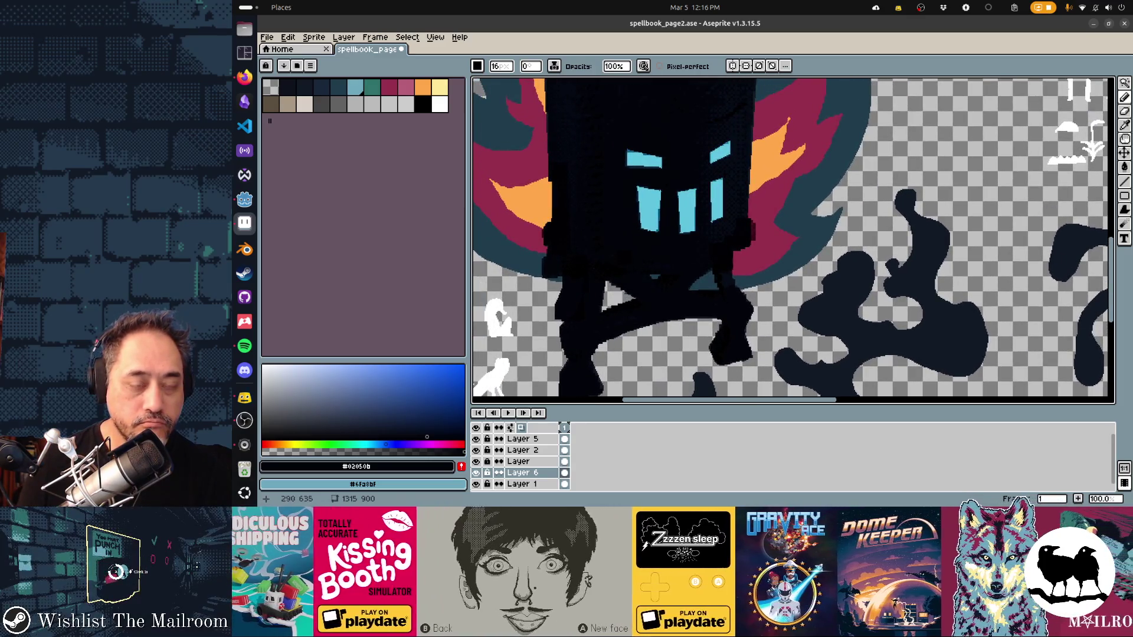
scroll(793, 240, up, 1)
scroll(793, 239, down, 1)
scroll(792, 239, down, 1)
scroll(792, 239, up, 2)
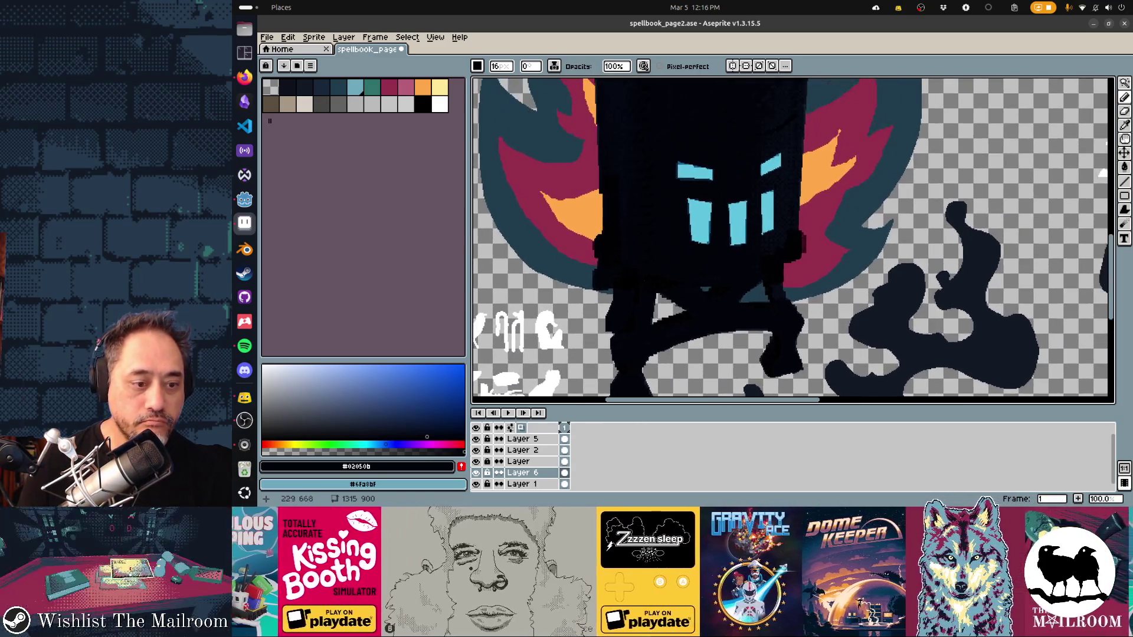
Step: Hide a layer, sample the body's navy #101925 and recolour the black leg strokes navy
click(475, 461)
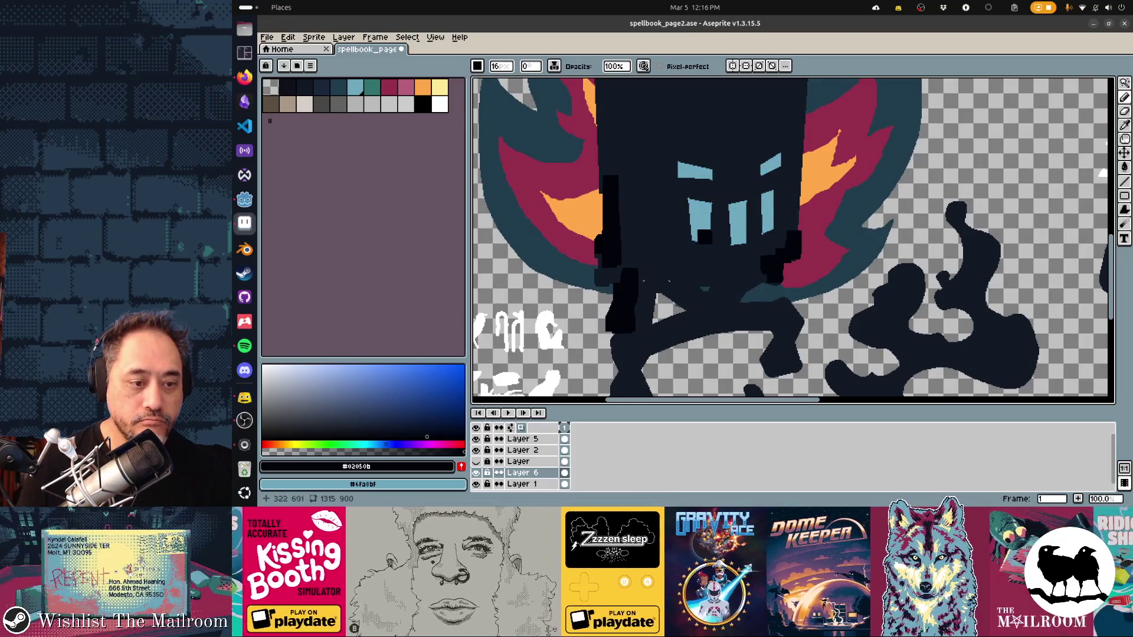
alt+click(638, 222)
key(g)
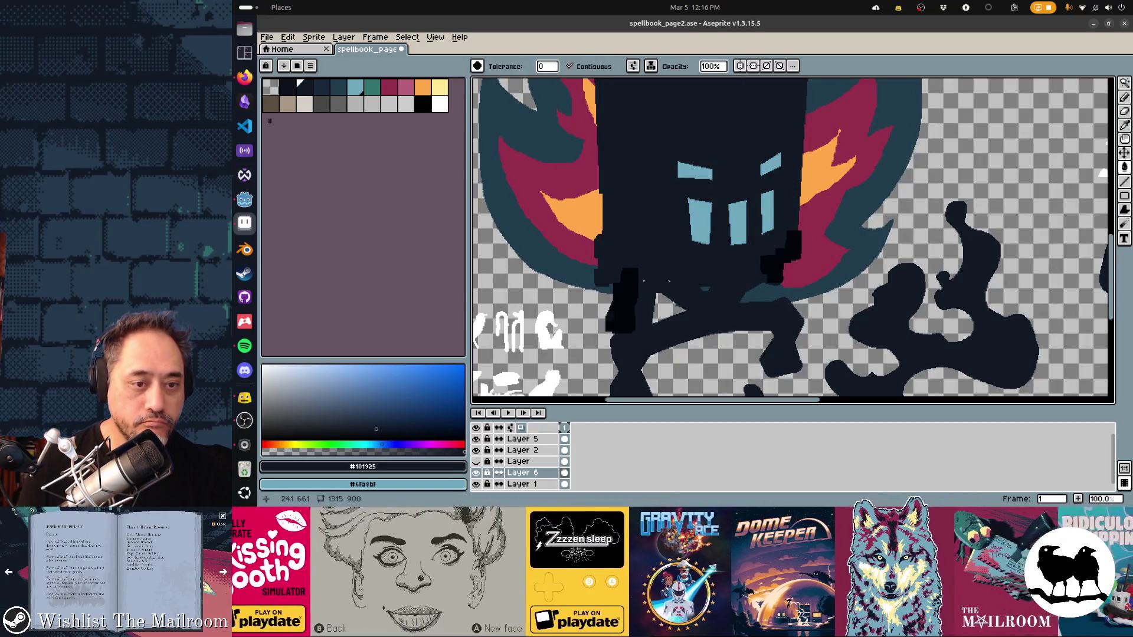
click(623, 297)
click(780, 266)
scroll(794, 239, down, 2)
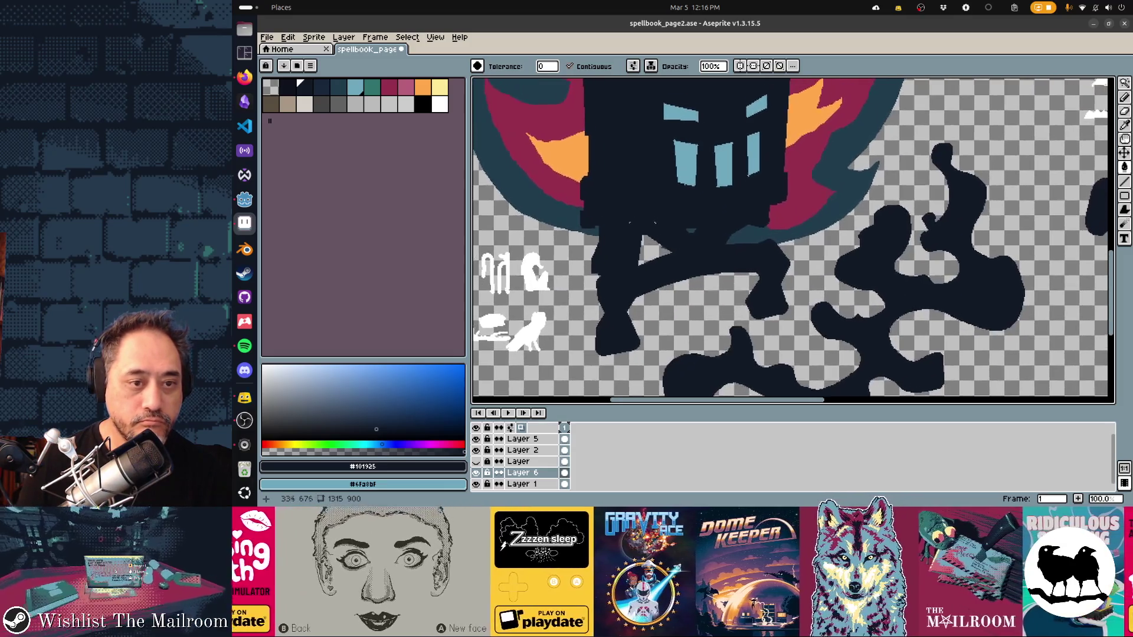
key(b)
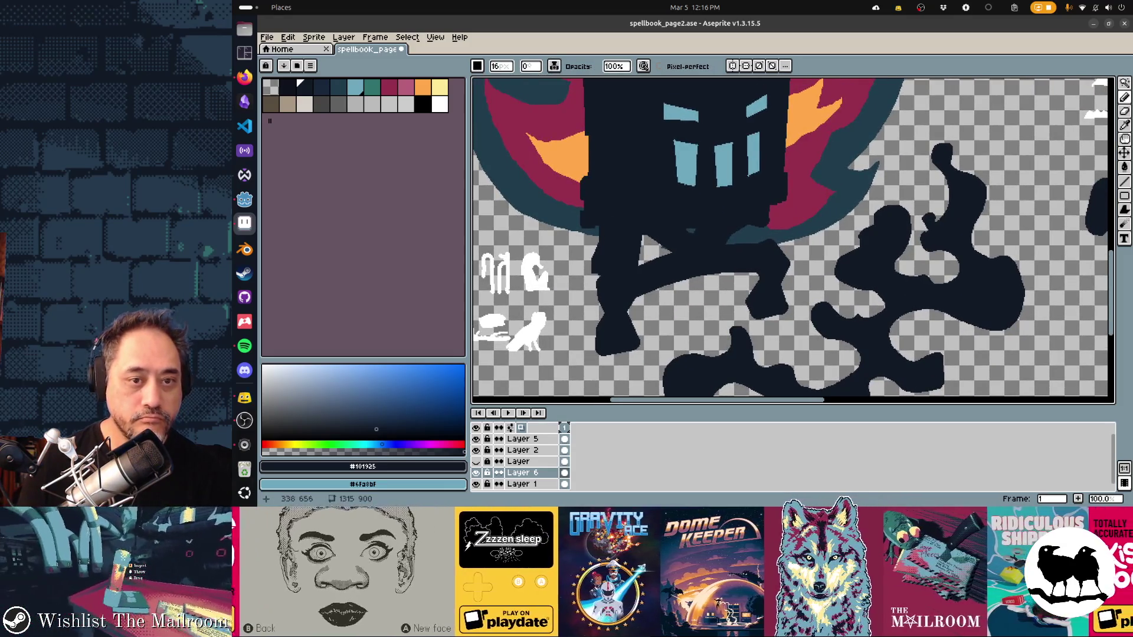
scroll(612, 346, down, 1)
scroll(611, 345, down, 1)
scroll(793, 239, up, 2)
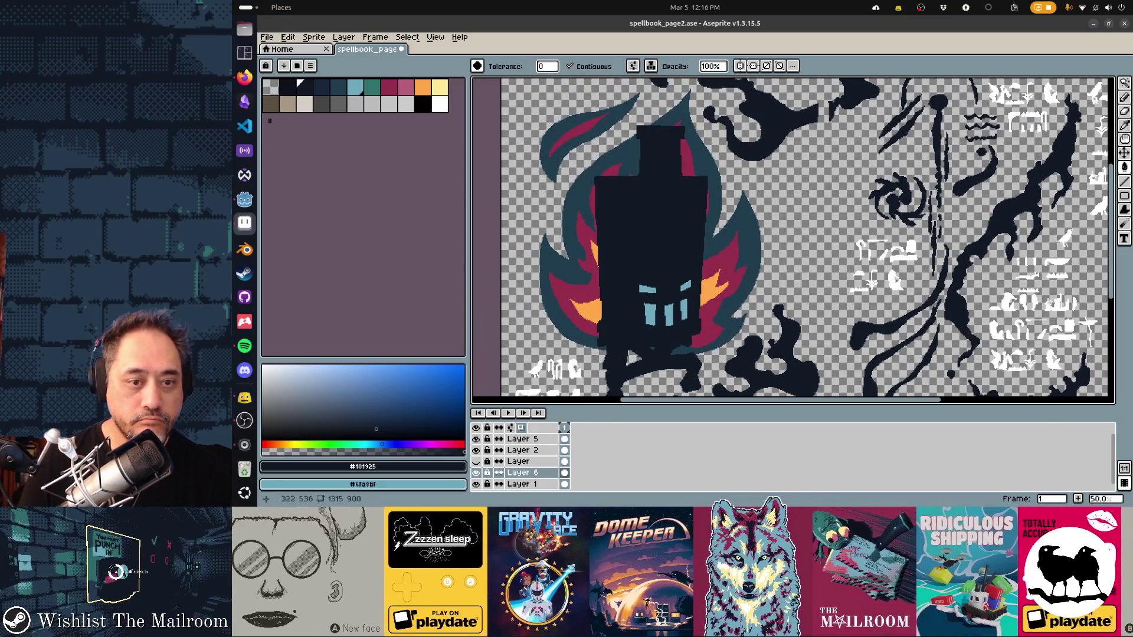
scroll(797, 239, down, 3)
scroll(796, 239, down, 3)
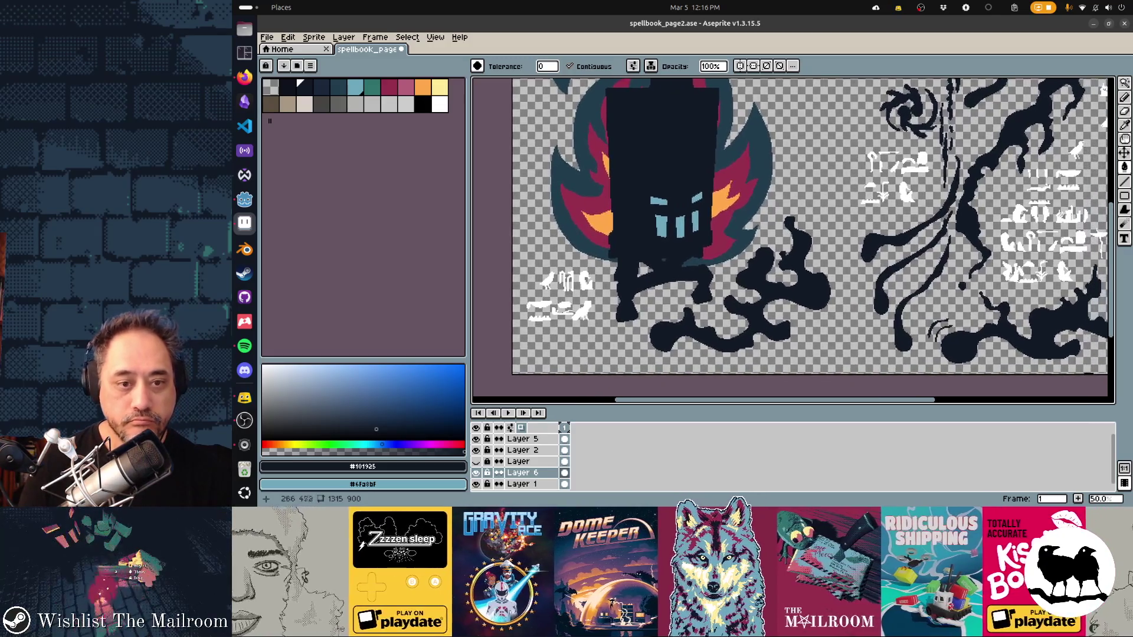
key(b)
scroll(797, 240, down, 2)
scroll(793, 212, down, 1)
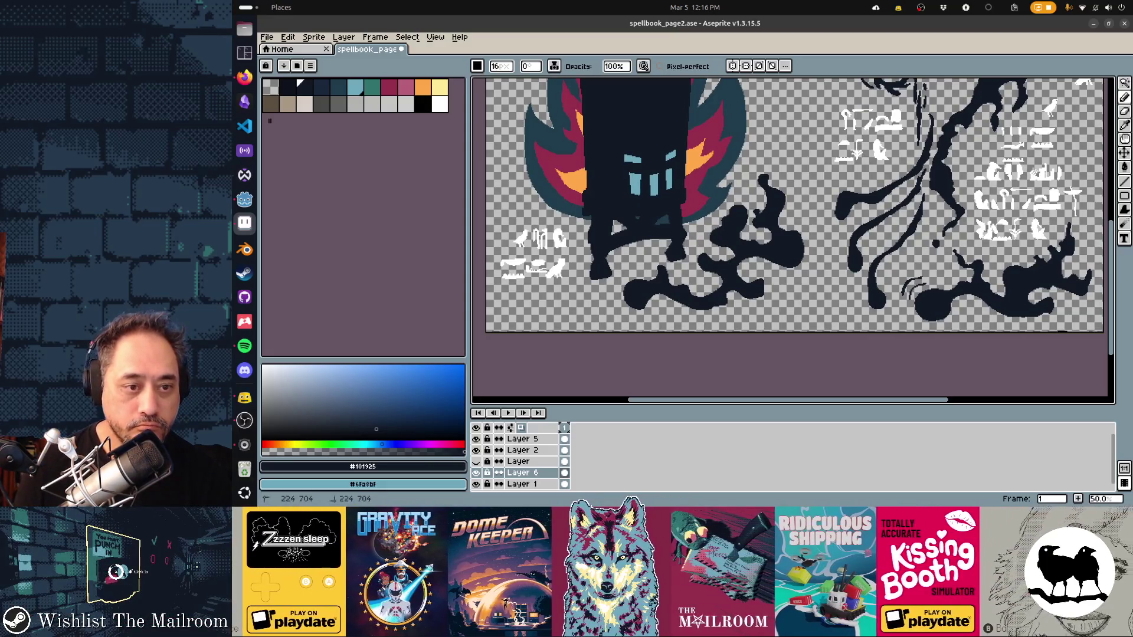
scroll(797, 230, up, 1)
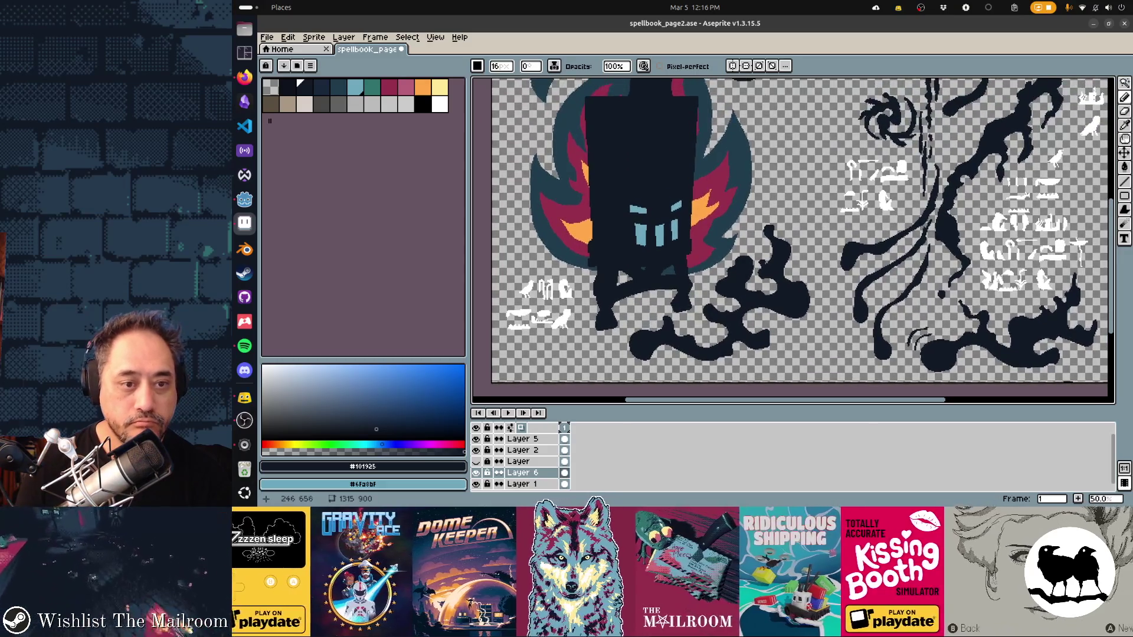
key(ctrl+z)
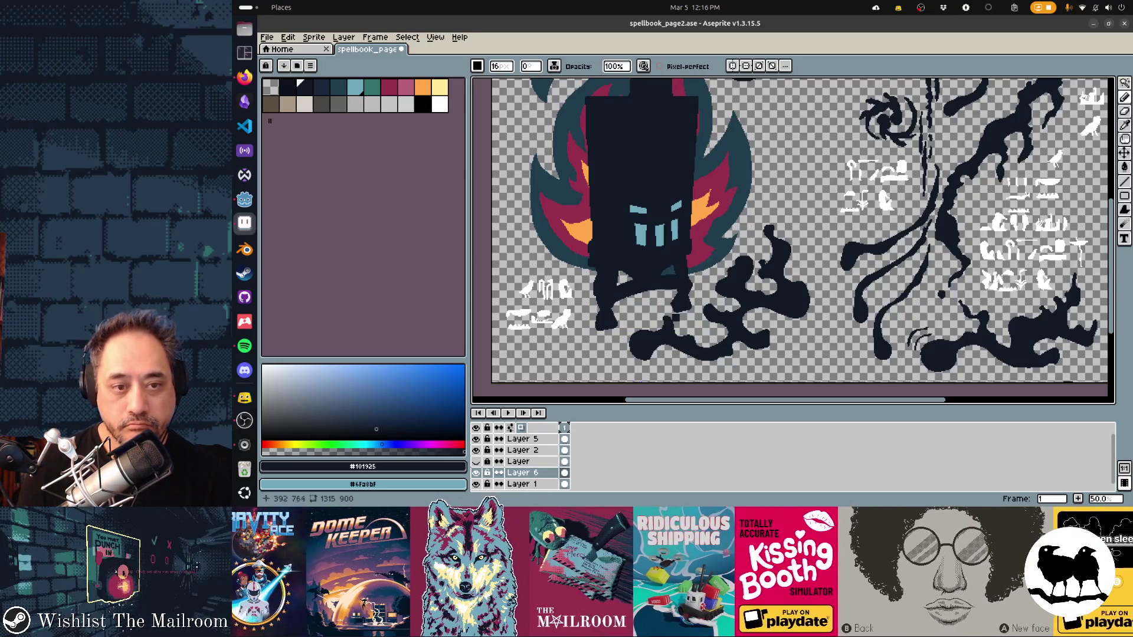
key(ctrl+z)
scroll(802, 241, up, 2)
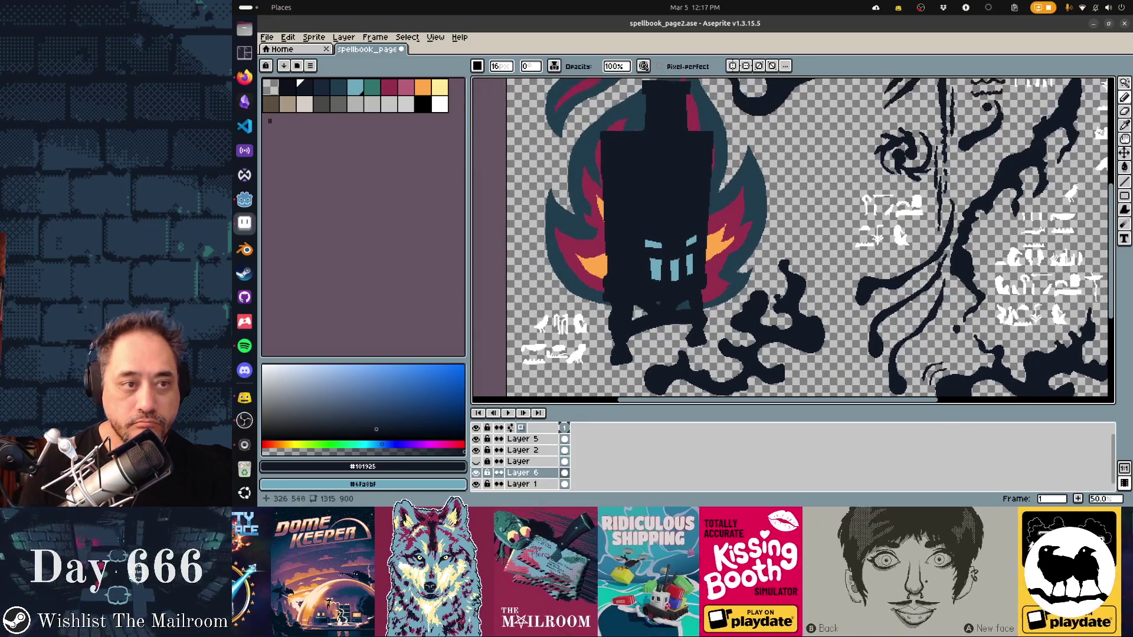
click(335, 86)
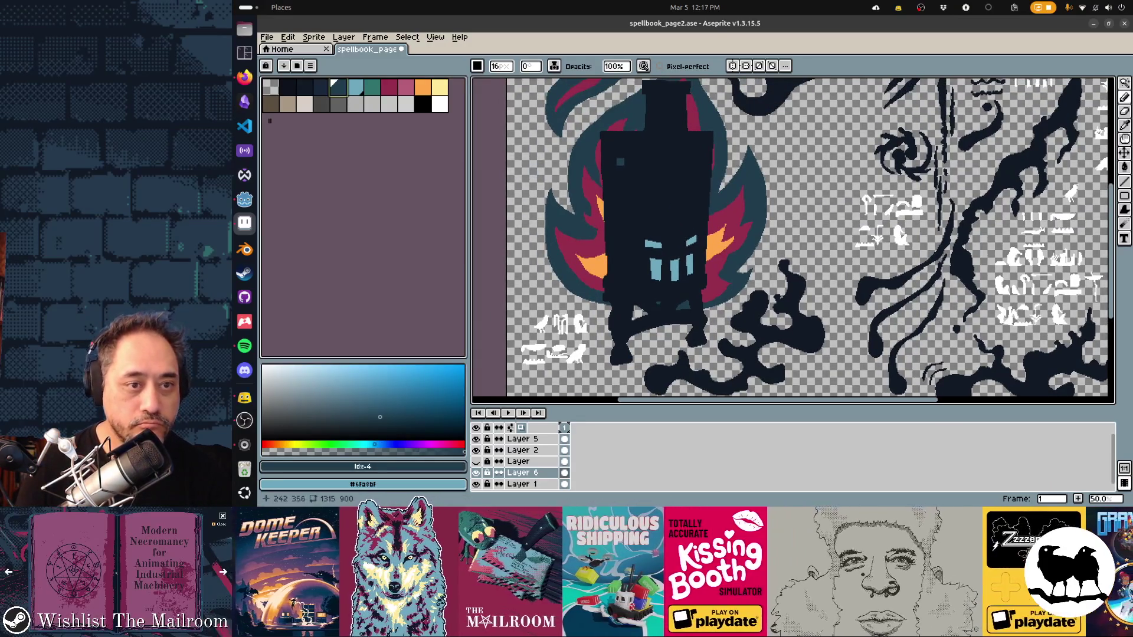
drag(610, 140, 609, 265)
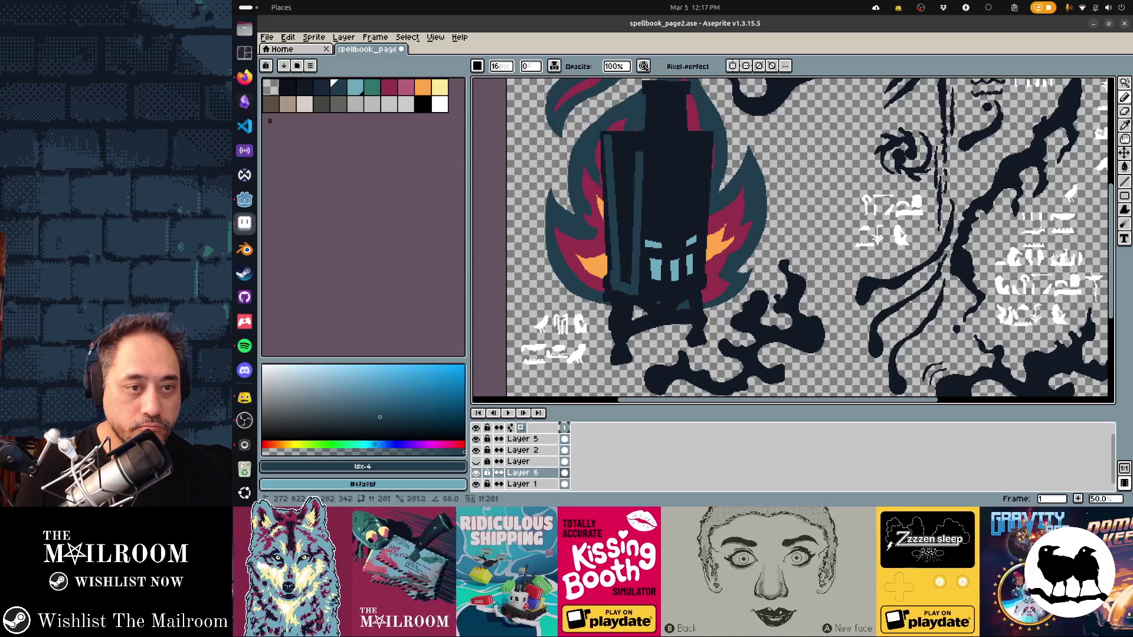
drag(632, 150, 631, 297)
mouse_move(612, 134)
mouse_down()
mouse_move(626, 135)
mouse_move(625, 169)
mouse_up()
key(g)
click(623, 177)
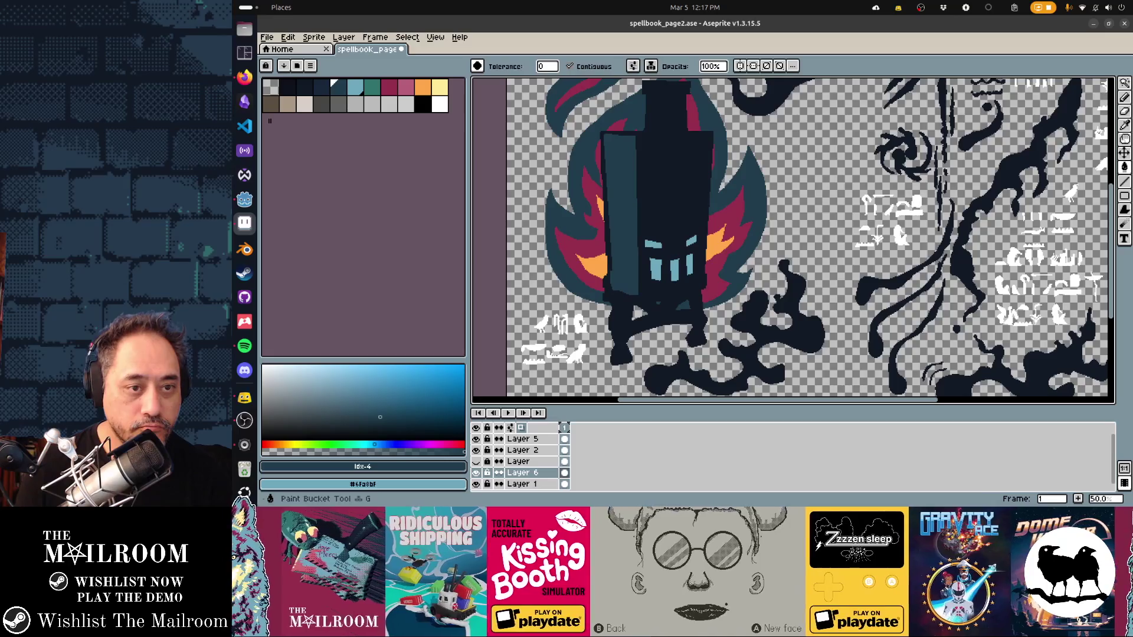
alt+click(618, 184)
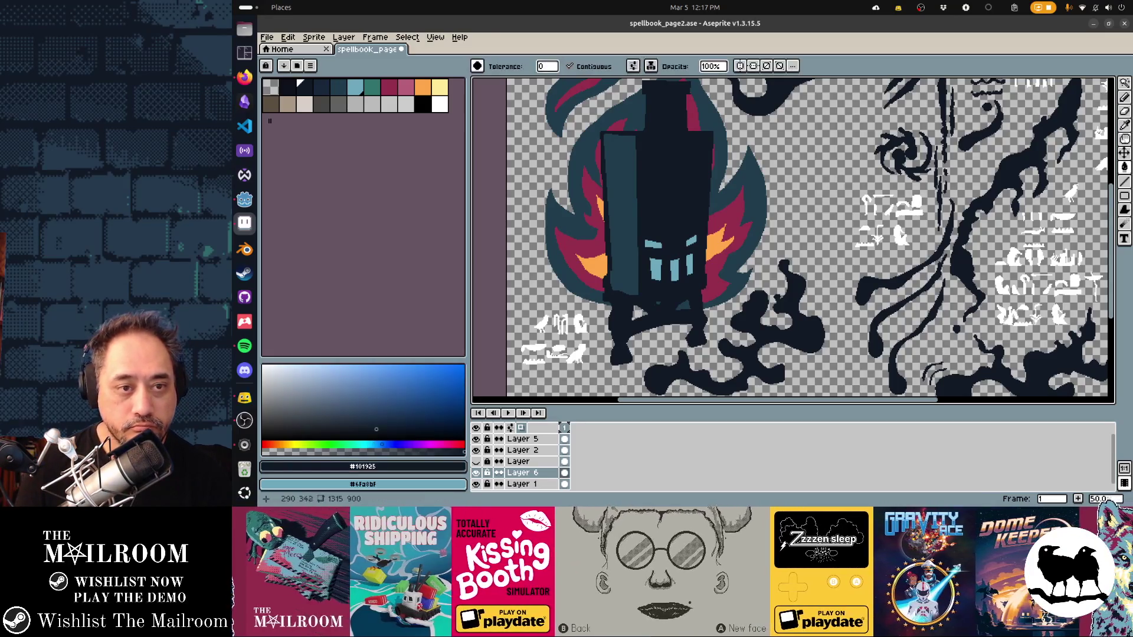
key(b)
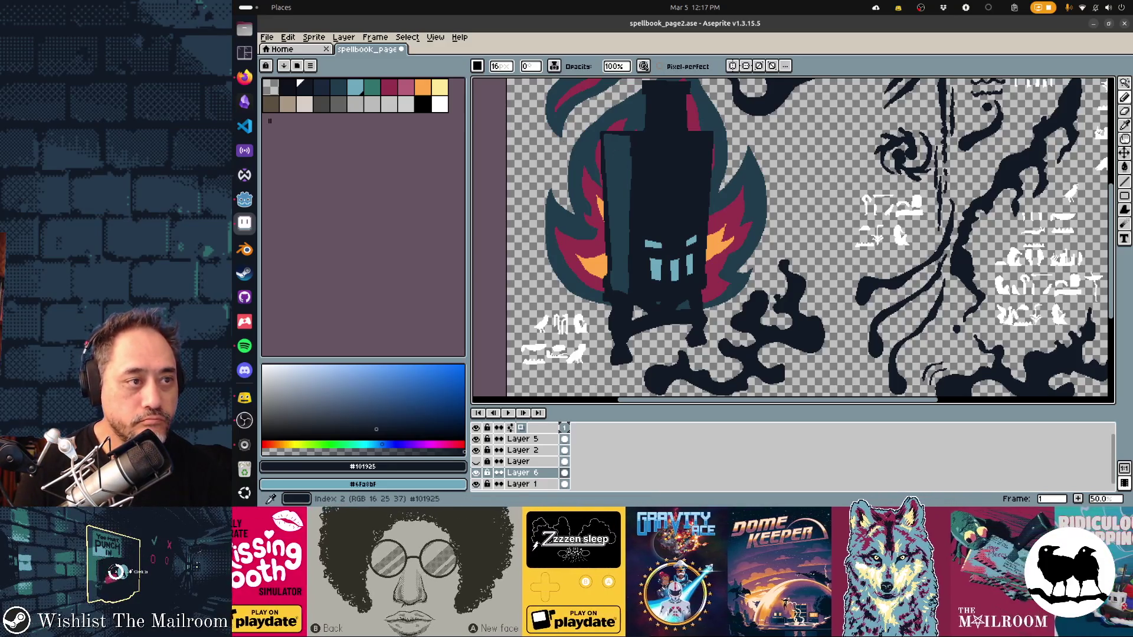
key(ctrl+b)
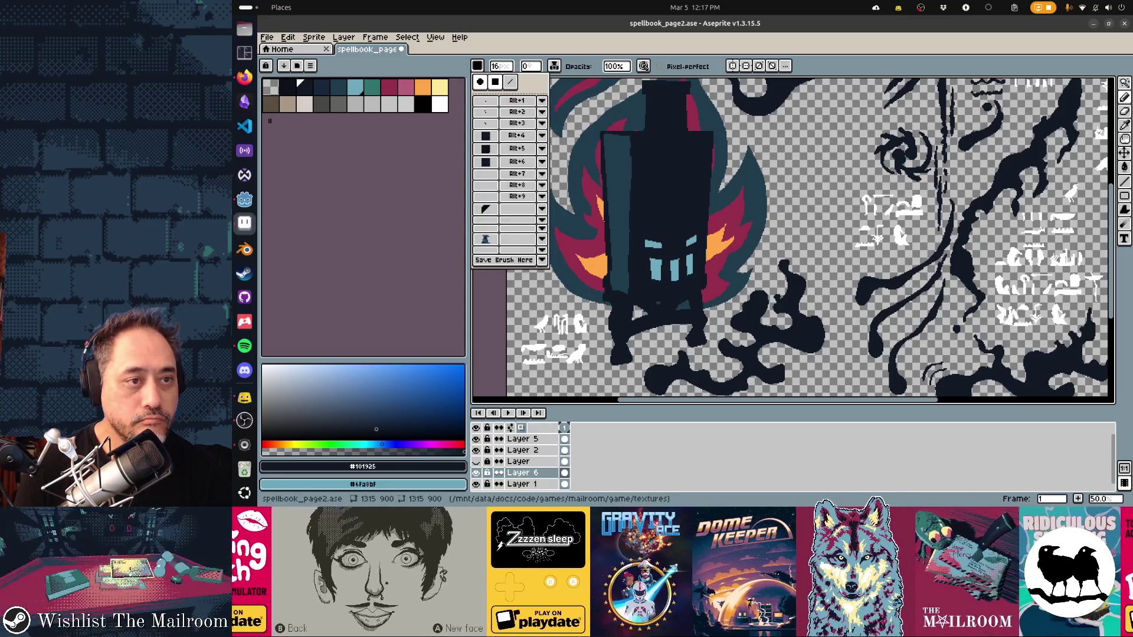
key(Escape)
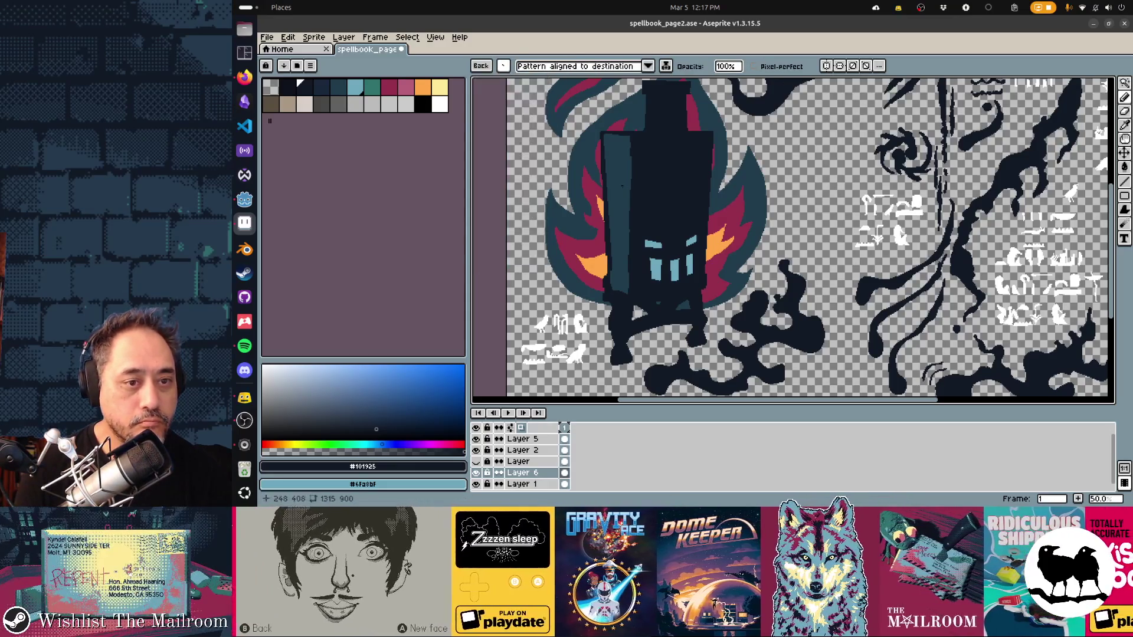
key(g)
click(627, 288)
key(ctrl+z)
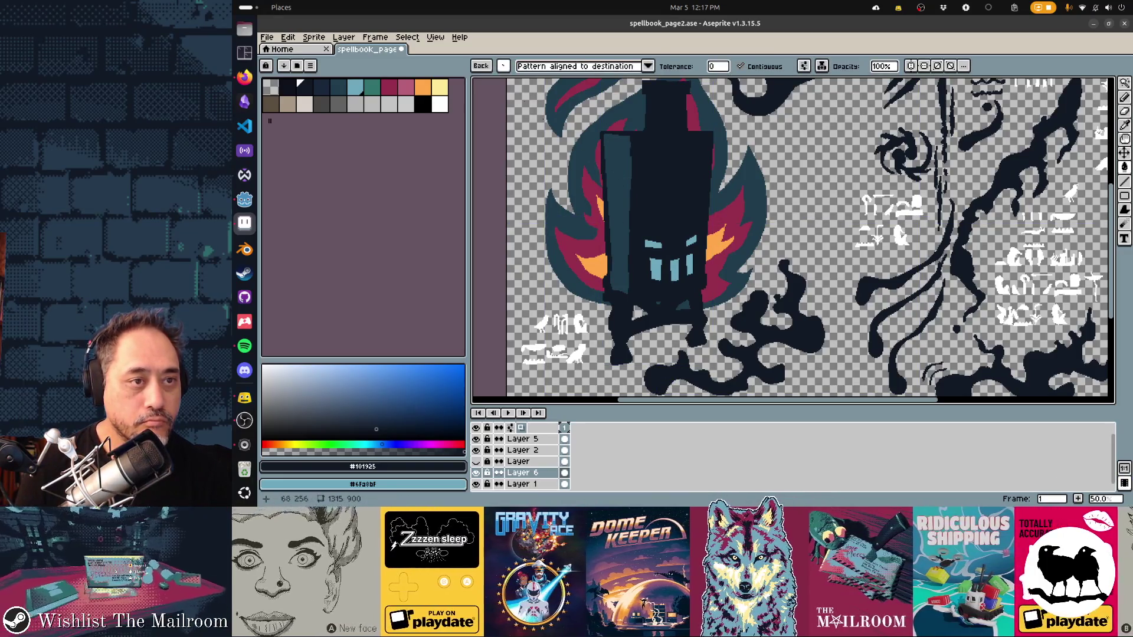
key(ctrl+b)
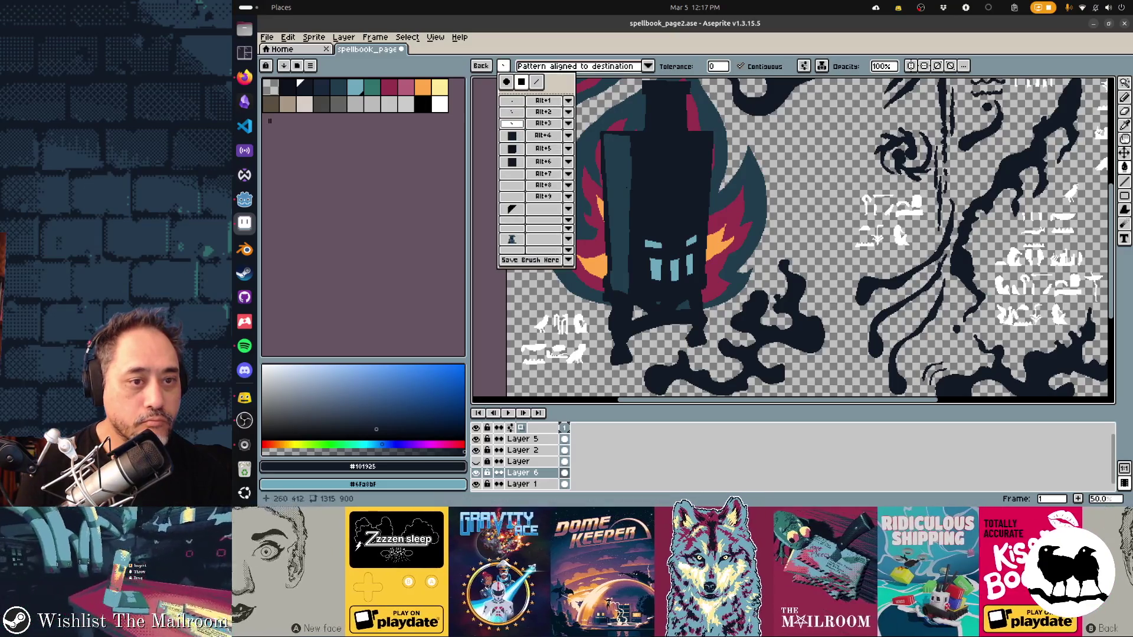
click(631, 296)
key(ctrl+z)
click(631, 297)
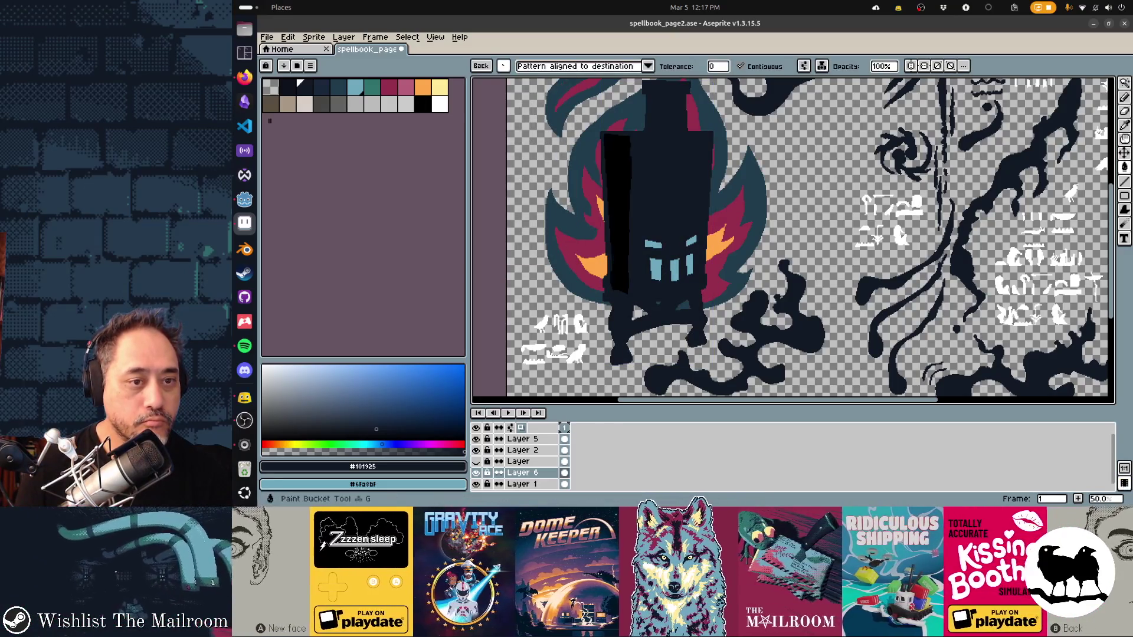
key(ctrl+z)
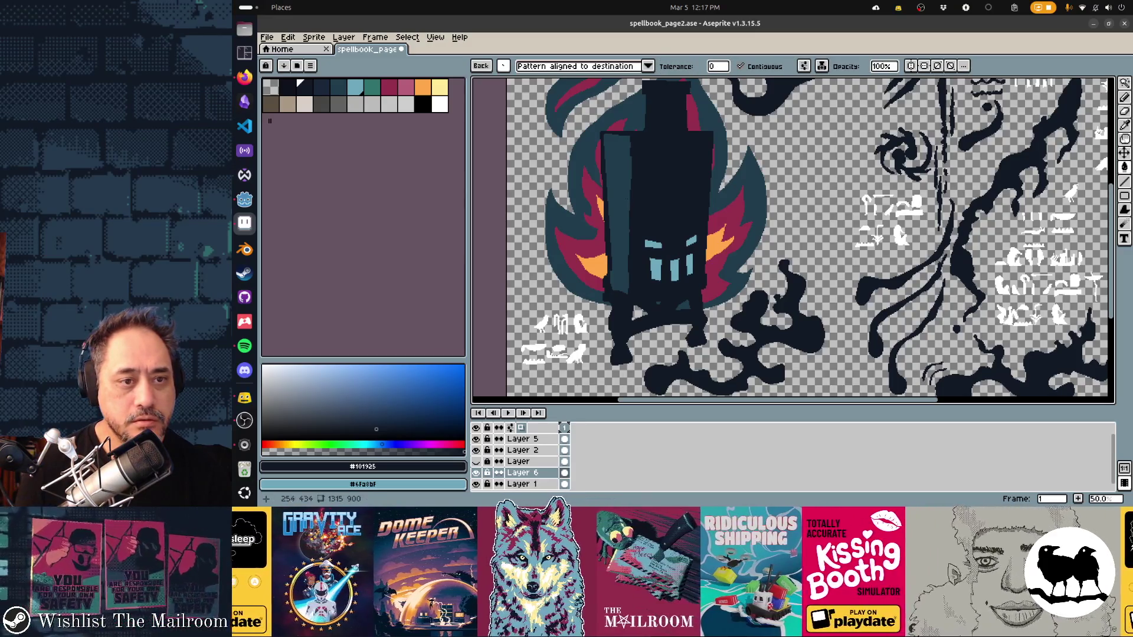
Step: Try a dithered fill on the tower's left strip and undo it
click(632, 296)
scroll(624, 210, up, 2)
scroll(624, 210, down, 1)
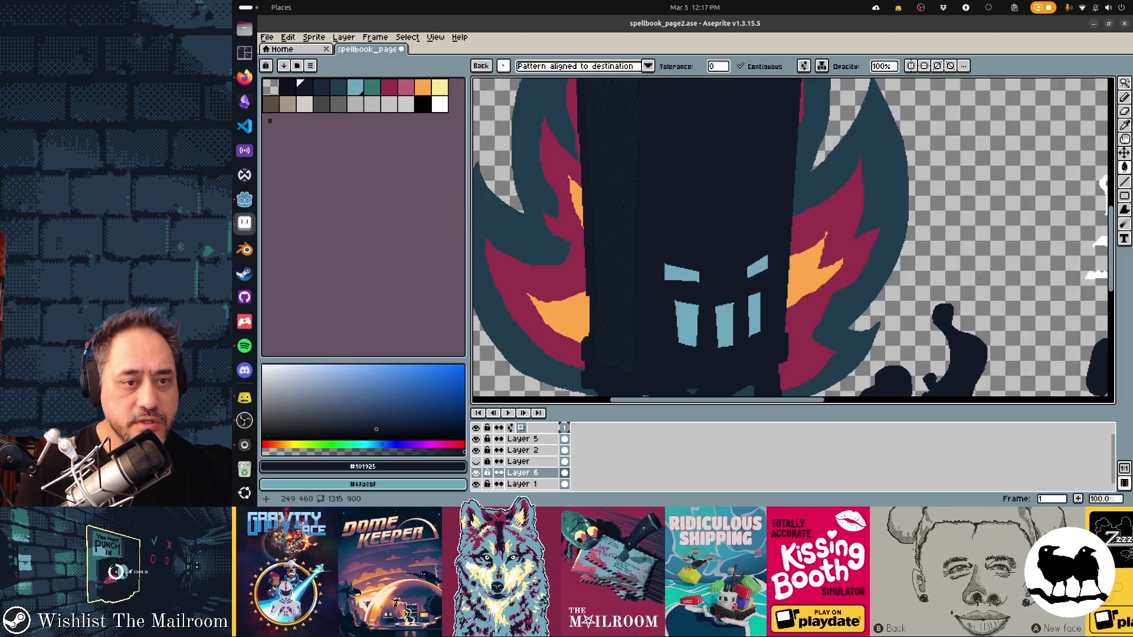
scroll(624, 213, up, 2)
scroll(624, 212, down, 2)
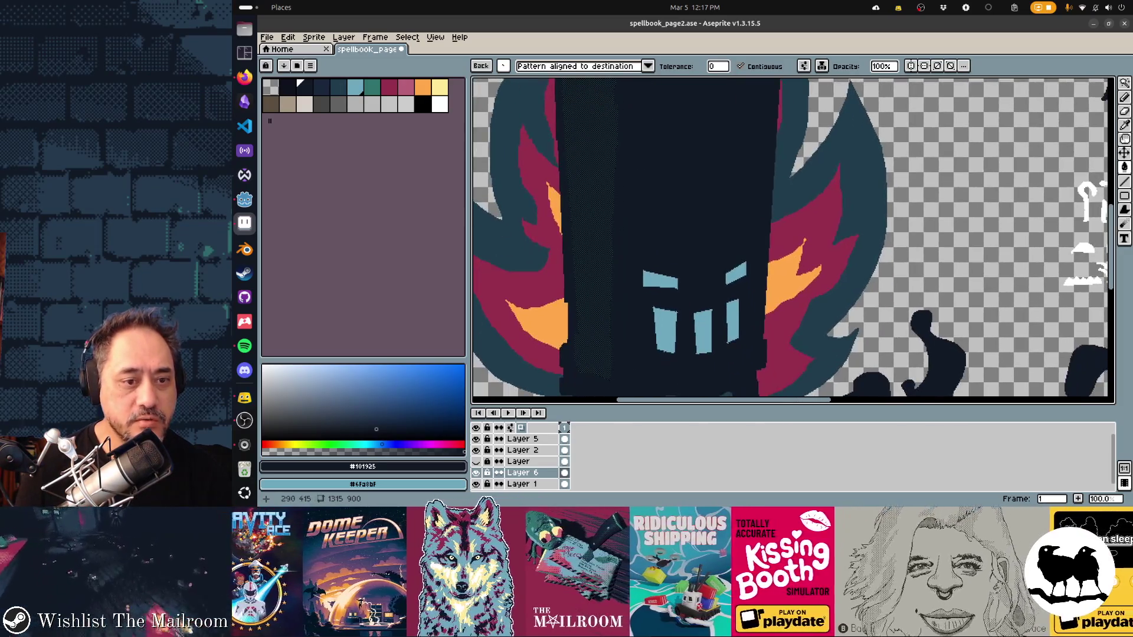
click(503, 66)
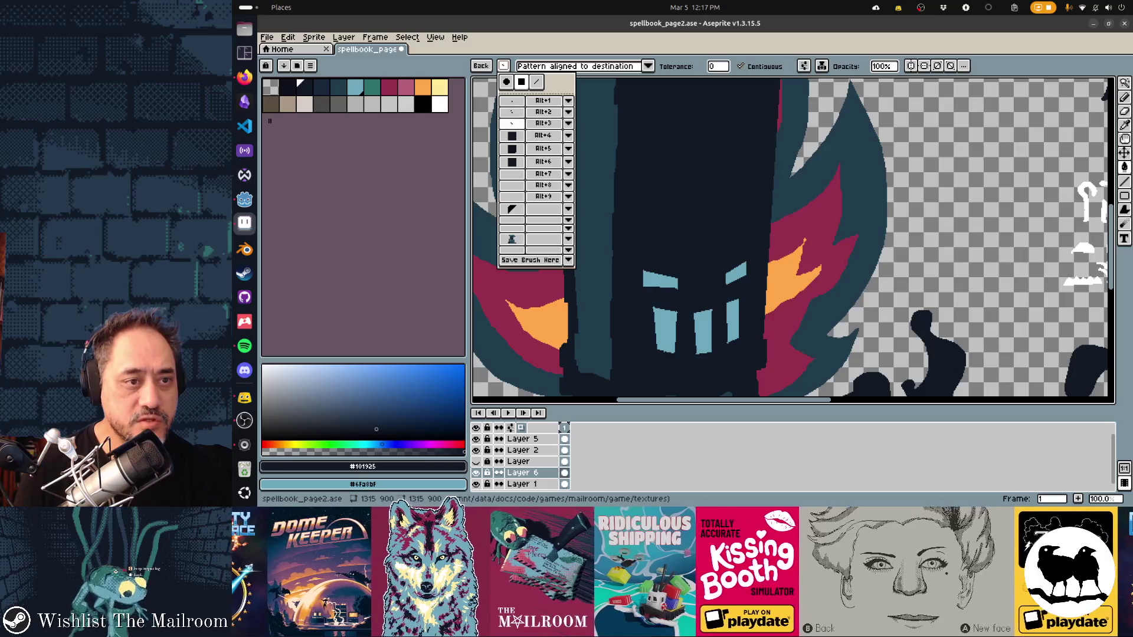
key(Escape)
scroll(792, 240, up, 2)
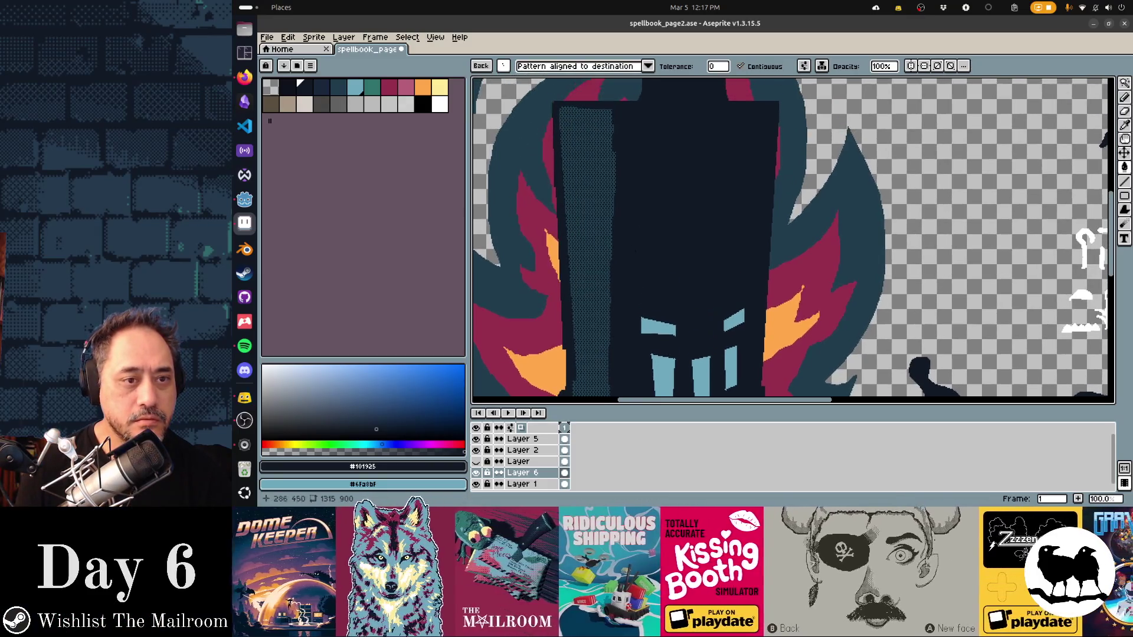
key(ctrl+z)
key(ctrl+z)
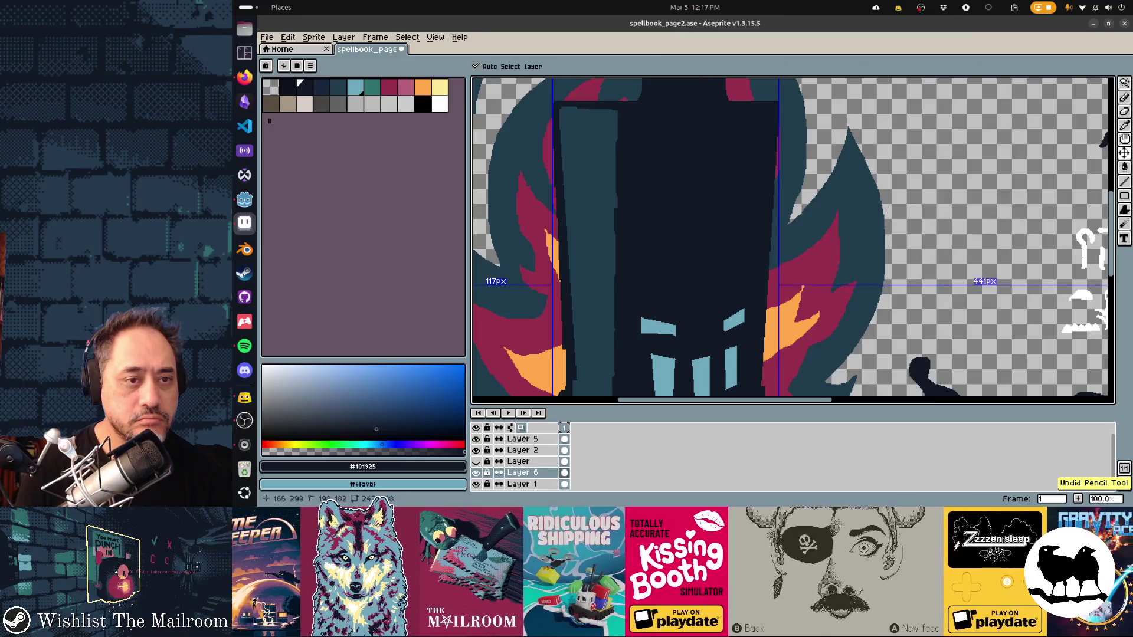
scroll(792, 239, down, 2)
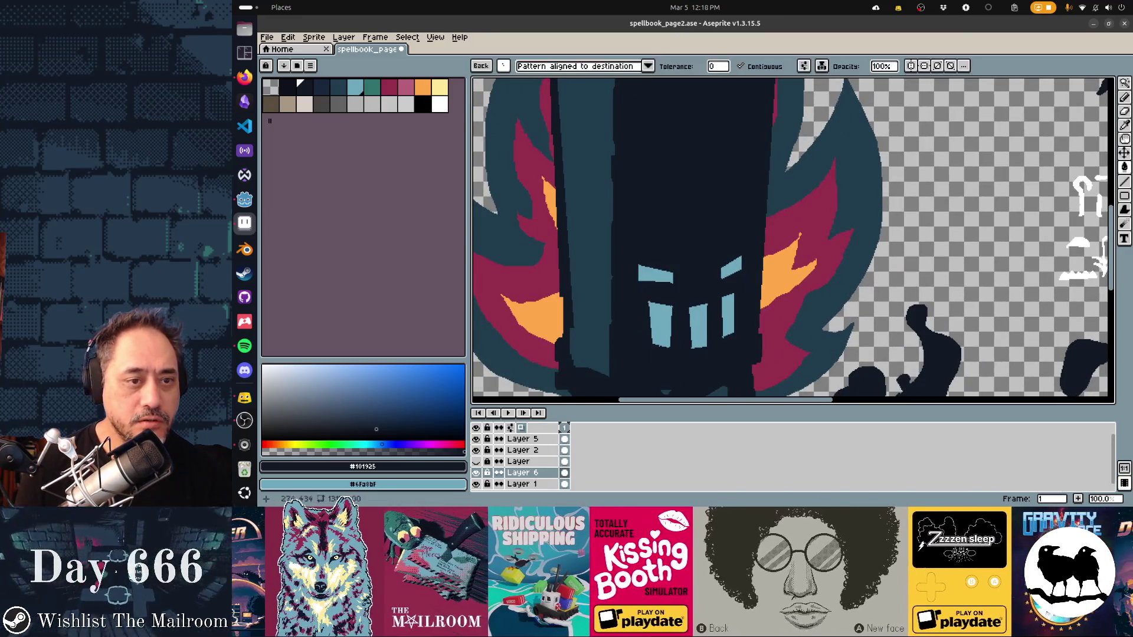
key(d)
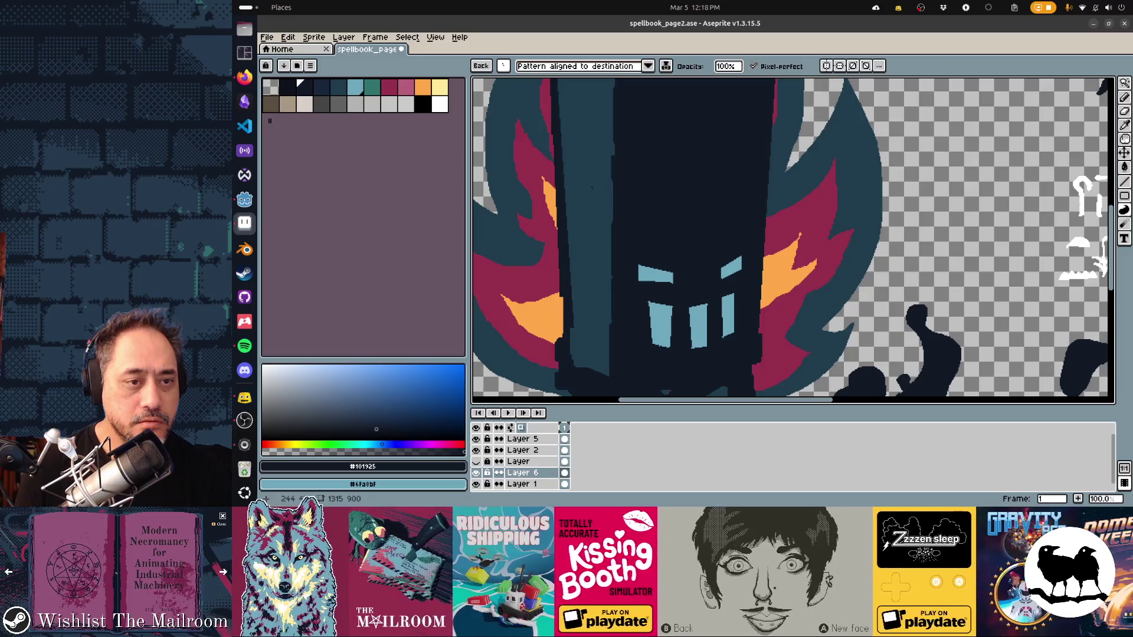
key(w)
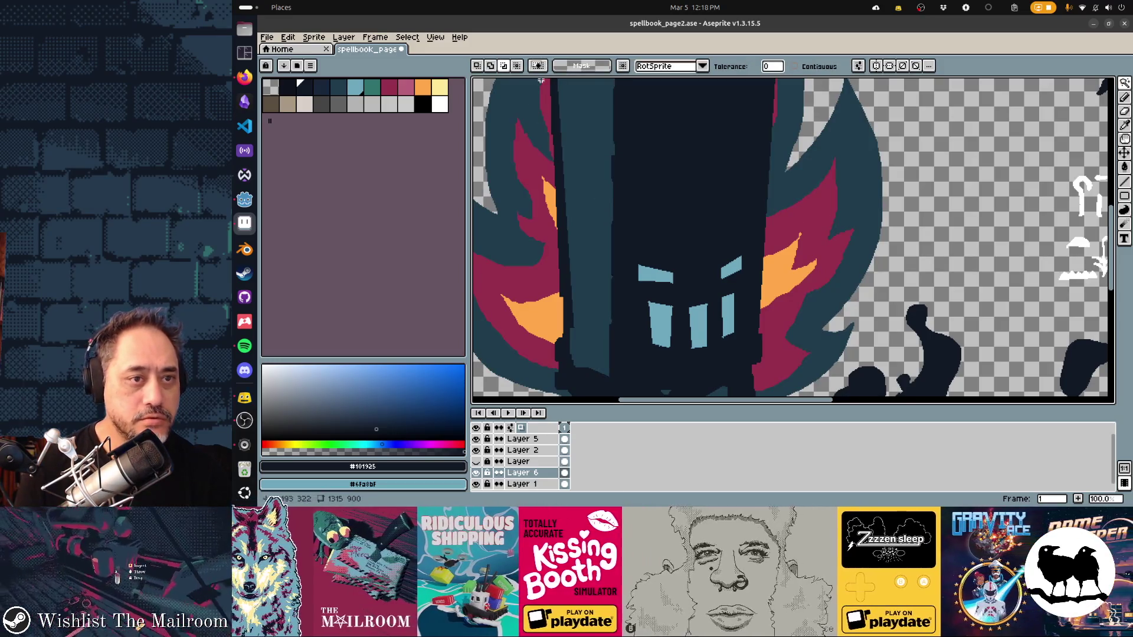
key(g)
key(g)
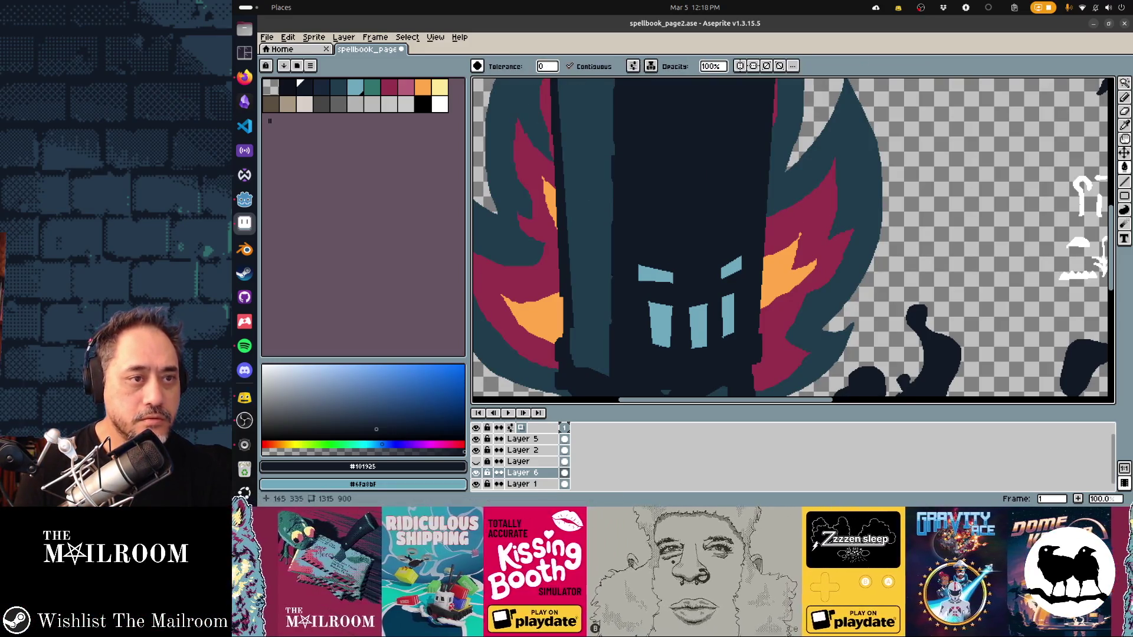
Step: Fill the tower's teal strip dark navy, choose the pattern brush and hide the timeline
click(585, 222)
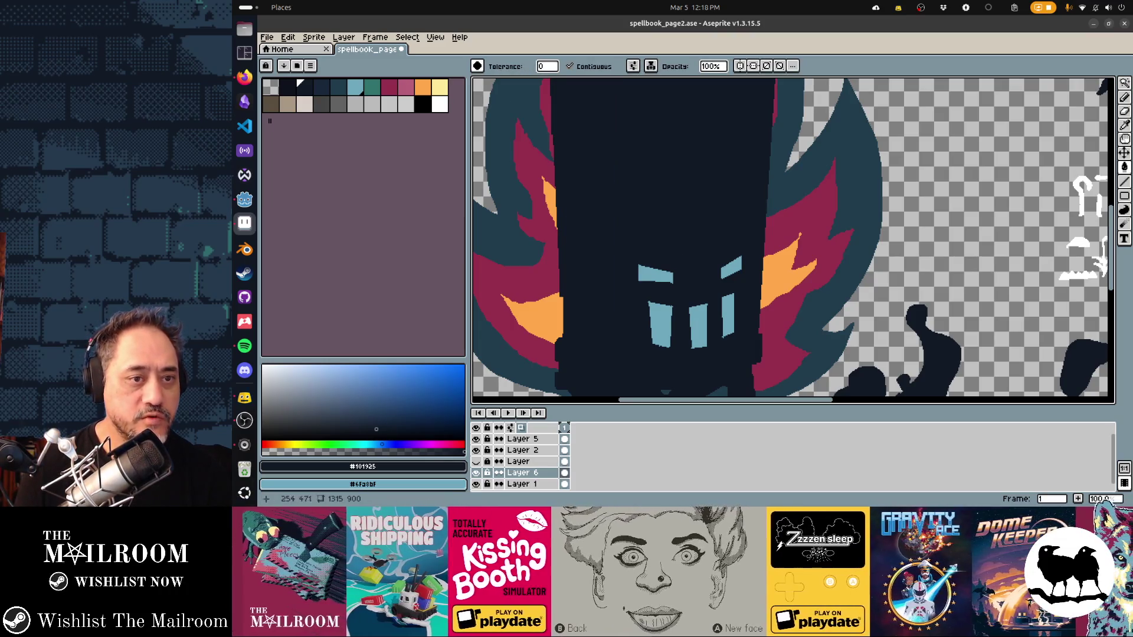
click(477, 66)
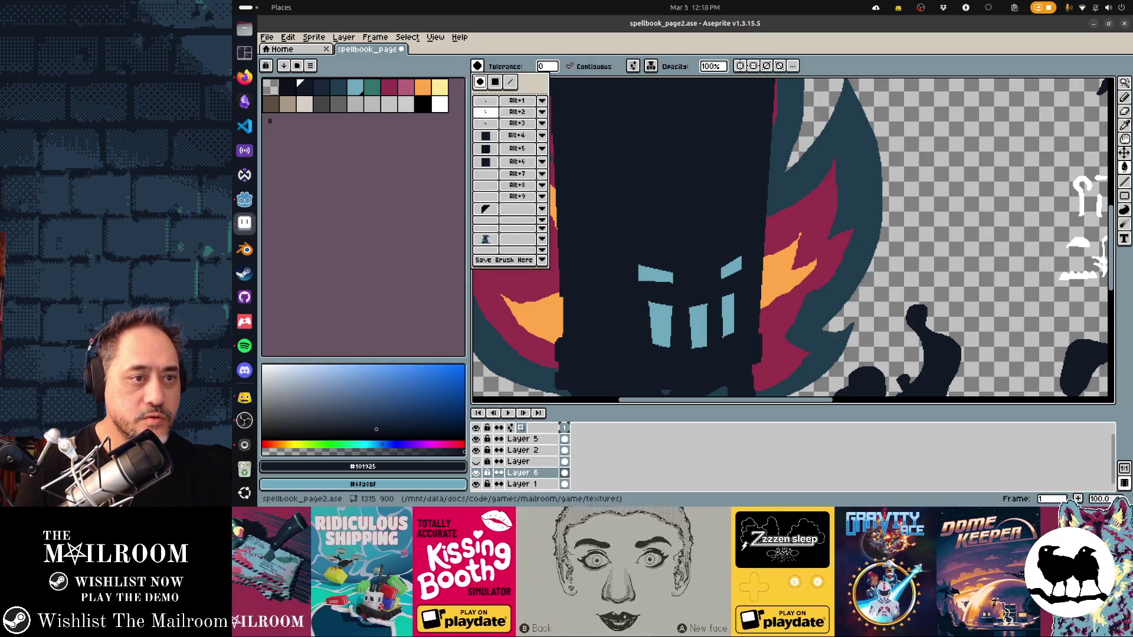
click(485, 123)
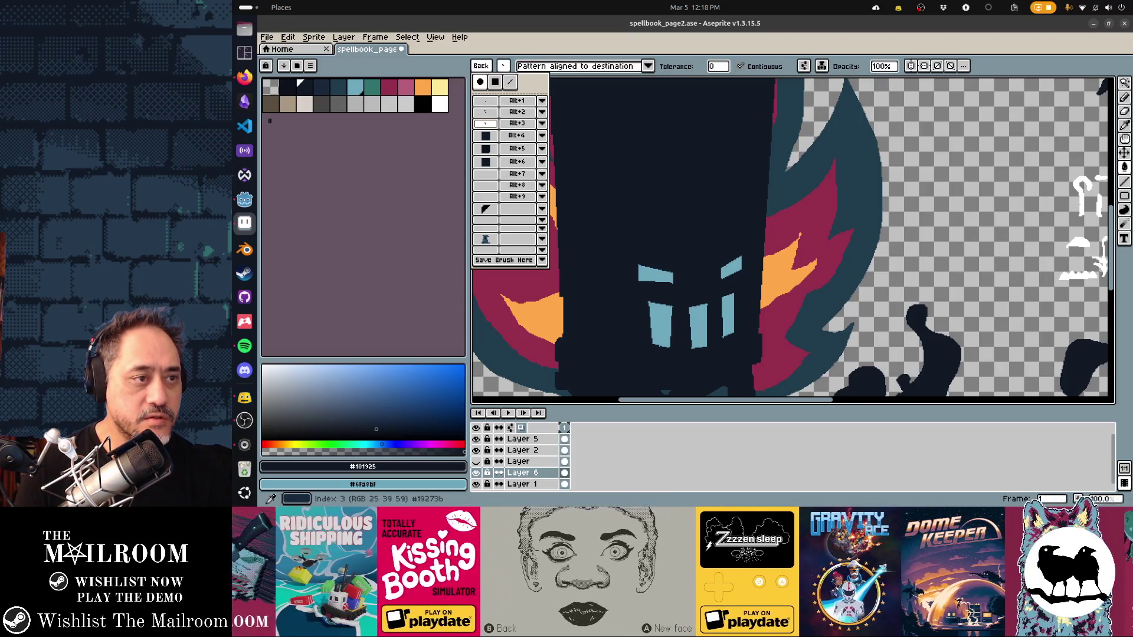
scroll(798, 239, down, 2)
scroll(796, 239, up, 2)
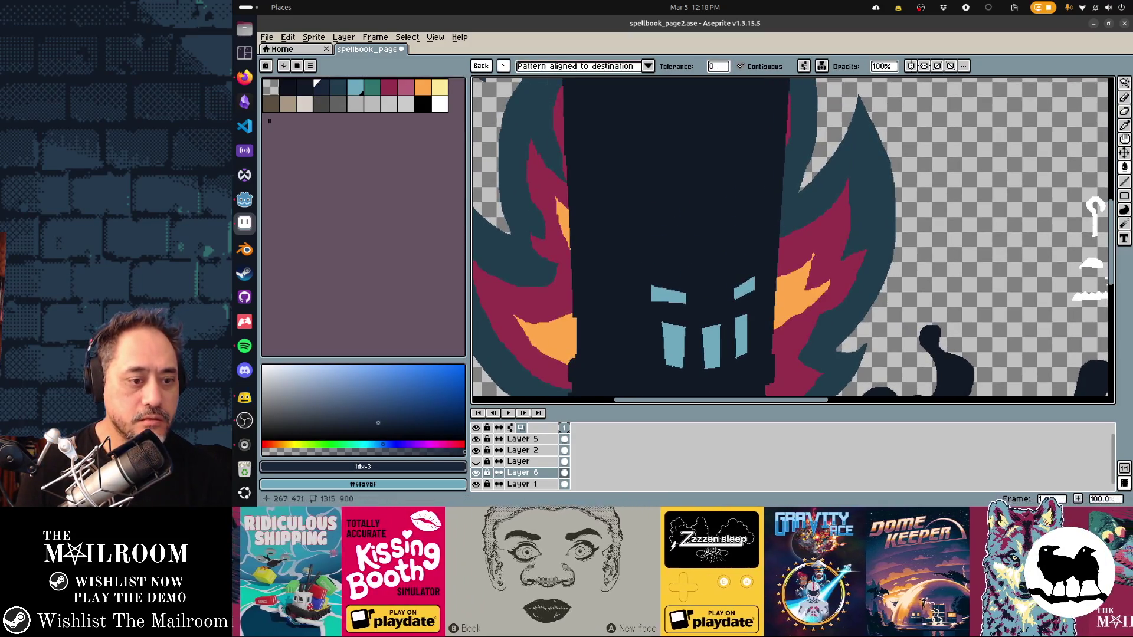
key(Tab)
scroll(792, 282, down, 2)
scroll(793, 281, up, 2)
key(b)
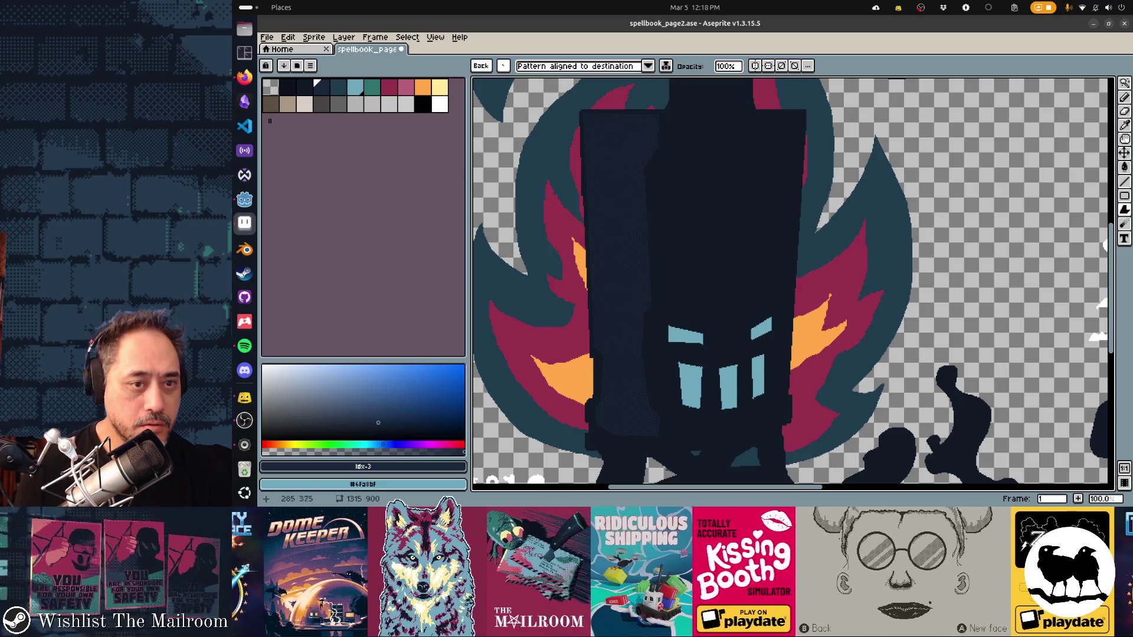
Step: Pan the canvas to centre the furnace tower
drag(797, 266, 727, 288)
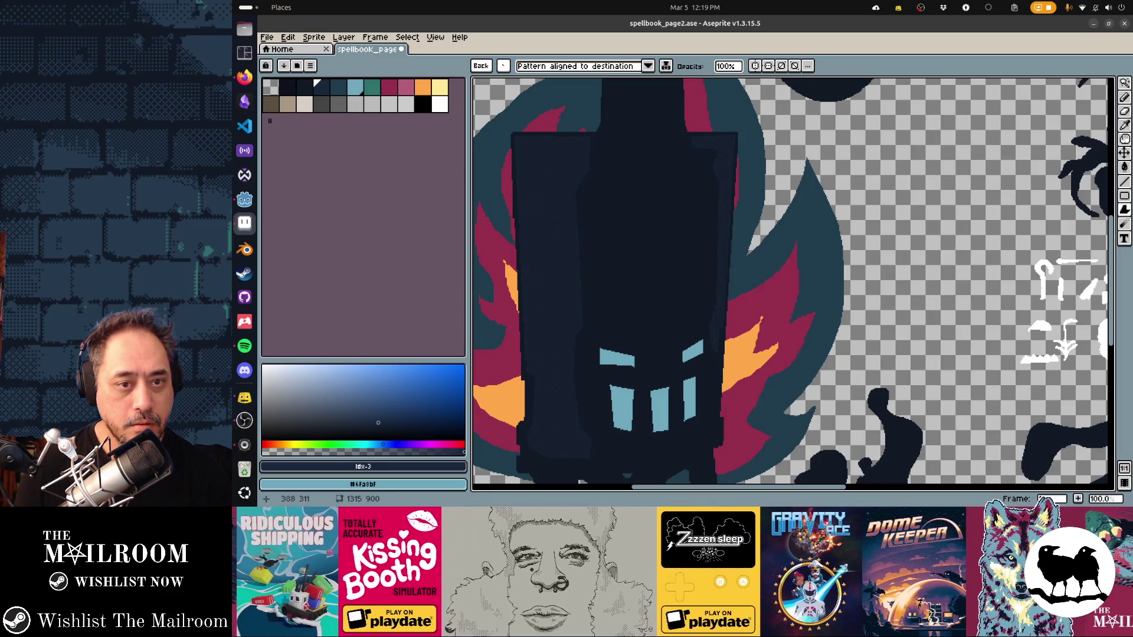
scroll(793, 284, down, 5)
scroll(726, 281, down, 2)
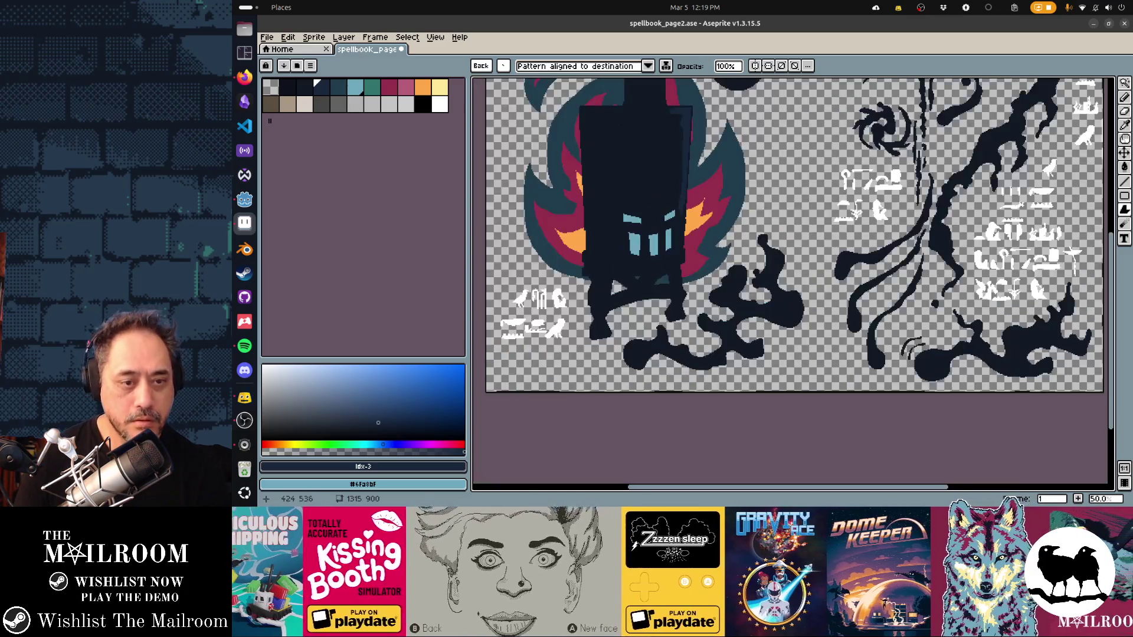
scroll(726, 282, up, 1)
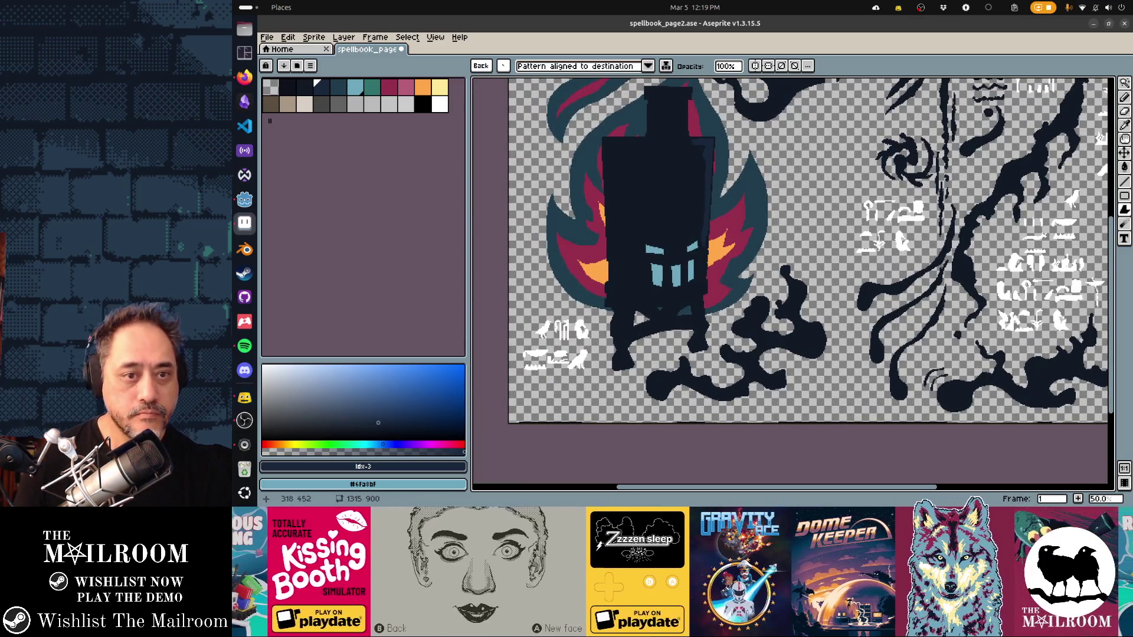
scroll(700, 266, up, 1)
scroll(793, 284, down, 2)
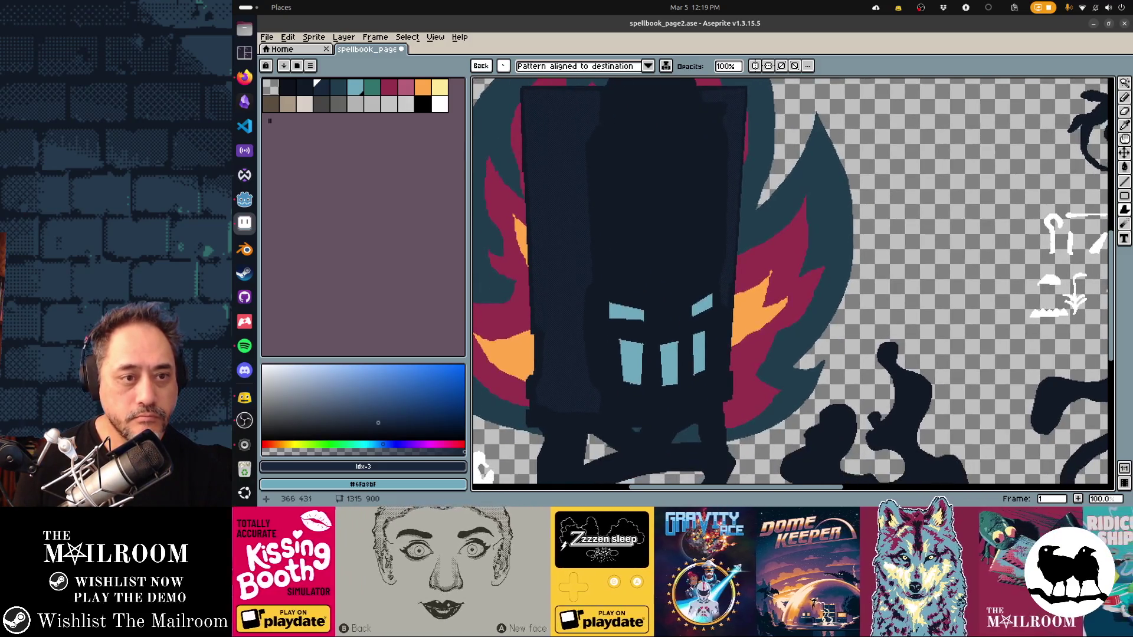
scroll(792, 283, down, 3)
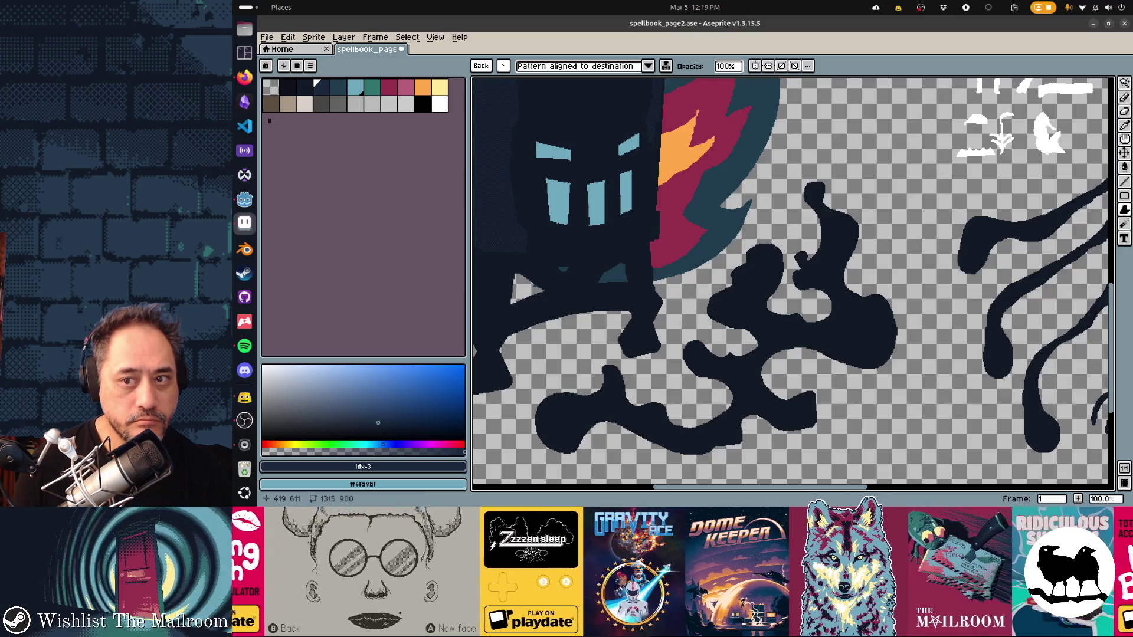
Step: Select a rectangle around the furnace's lower body and show the pattern alignment choices
key(b)
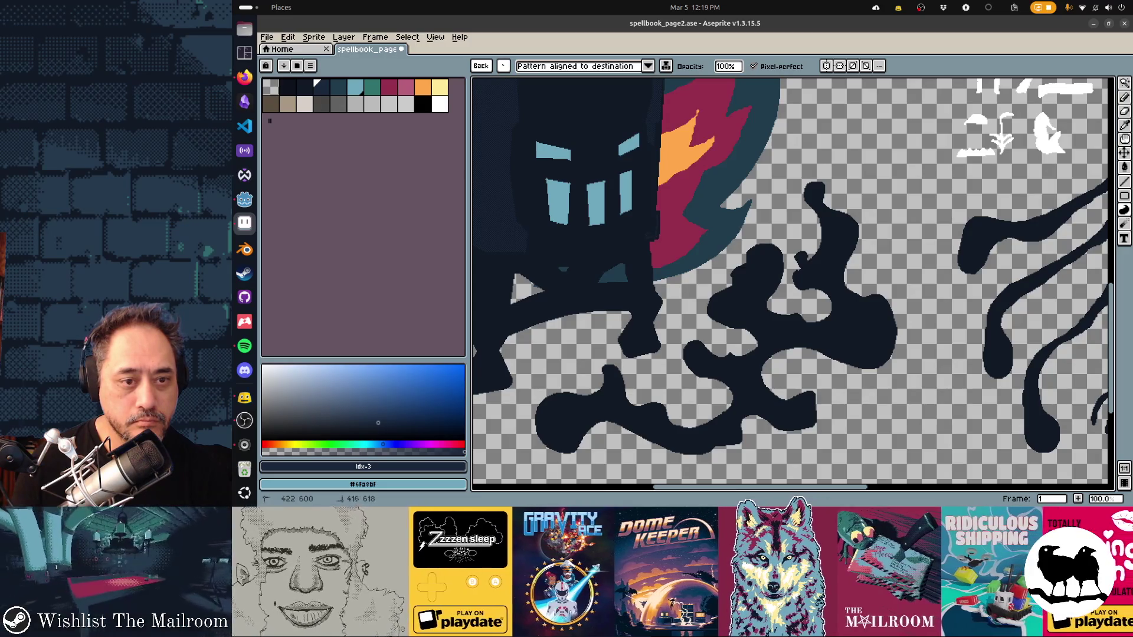
scroll(793, 283, down, 2)
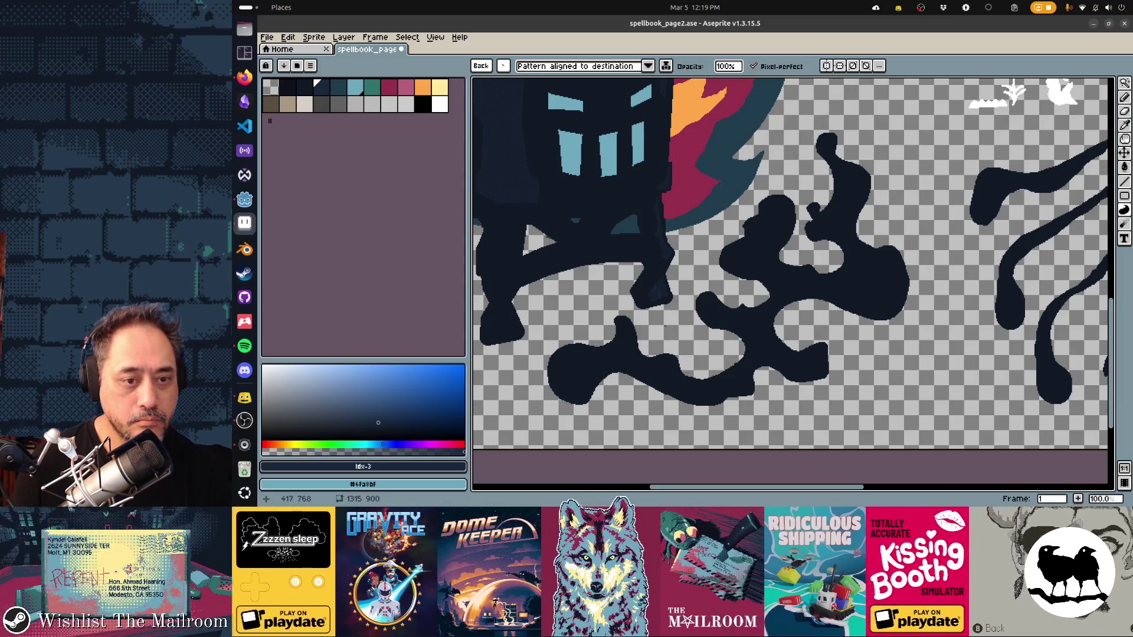
drag(475, 80, 686, 346)
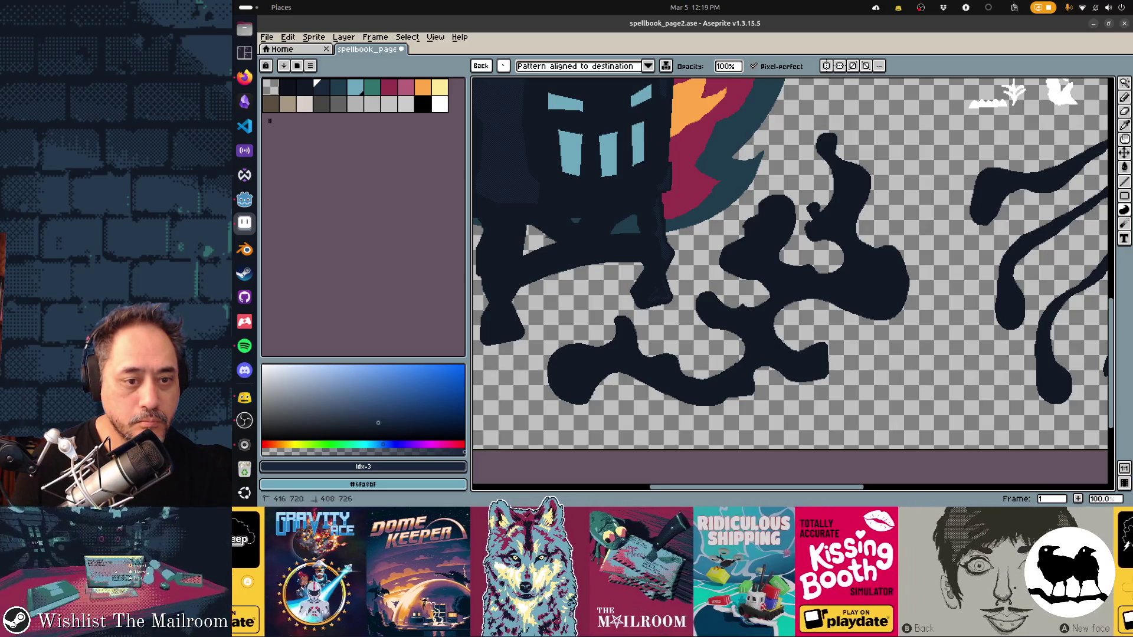
click(648, 66)
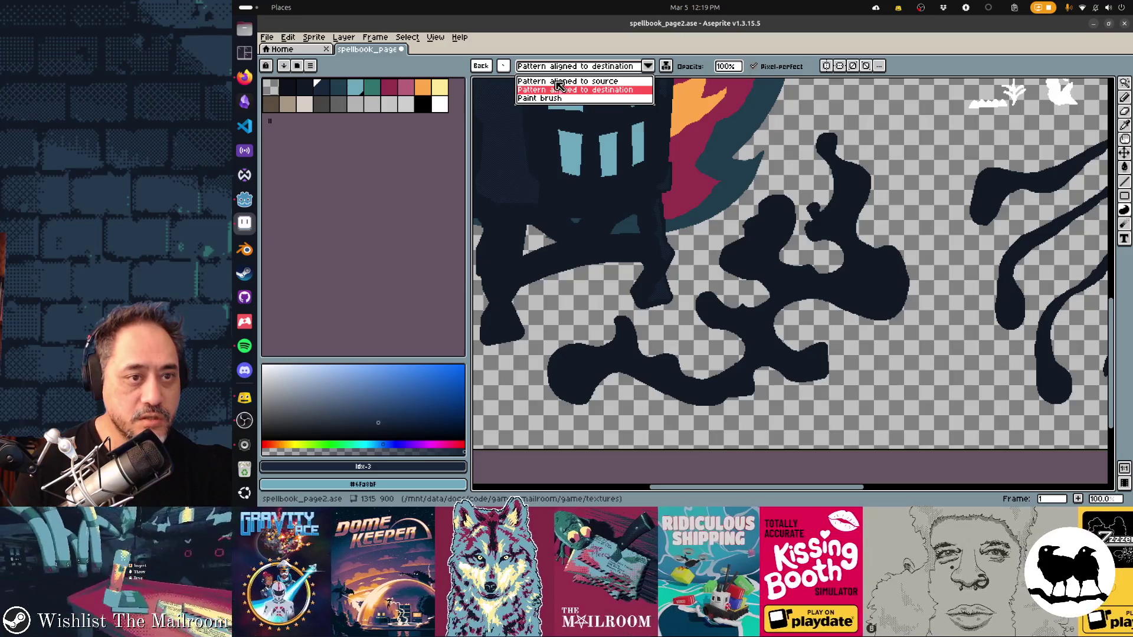
Step: Align pattern painting to the source, then undo the last contour stroke
click(567, 81)
drag(708, 266, 842, 230)
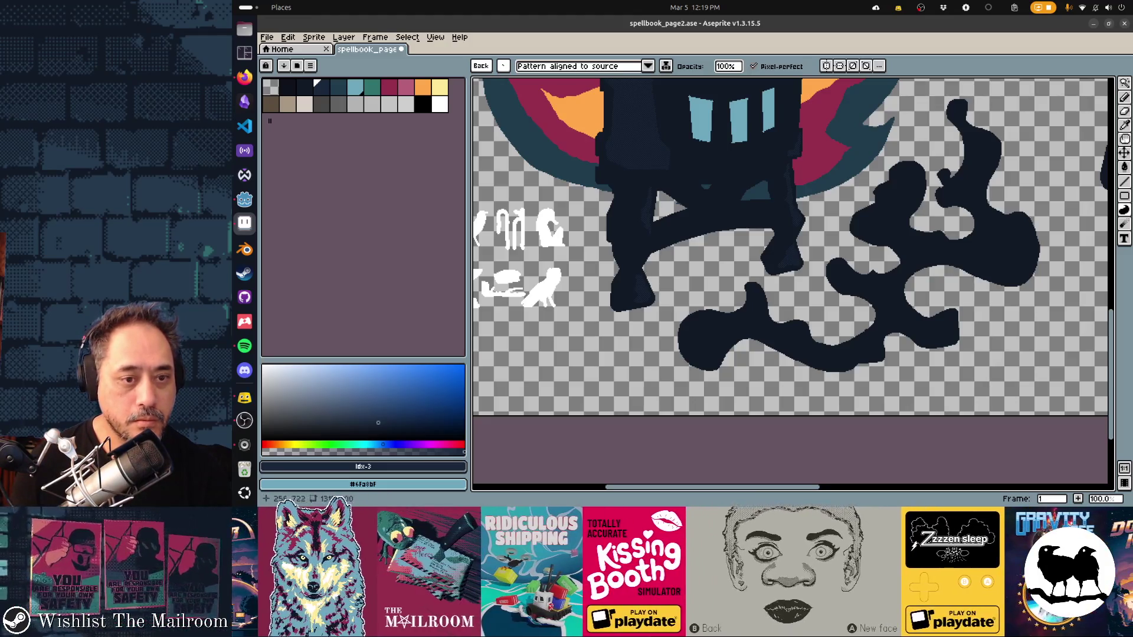
drag(787, 248, 734, 267)
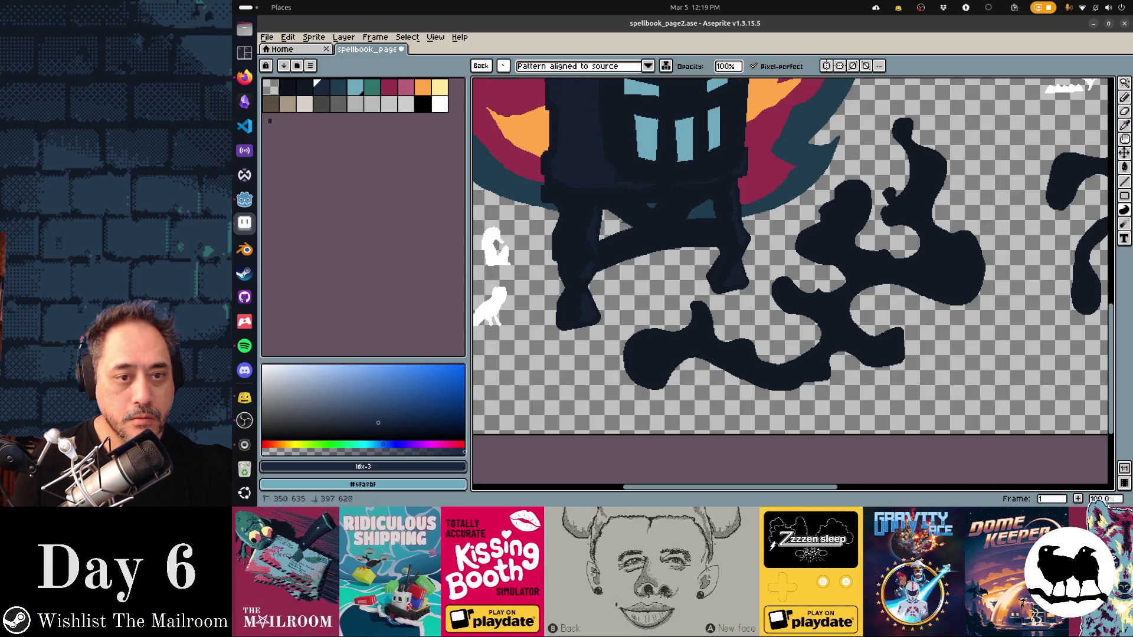
scroll(792, 283, up, 3)
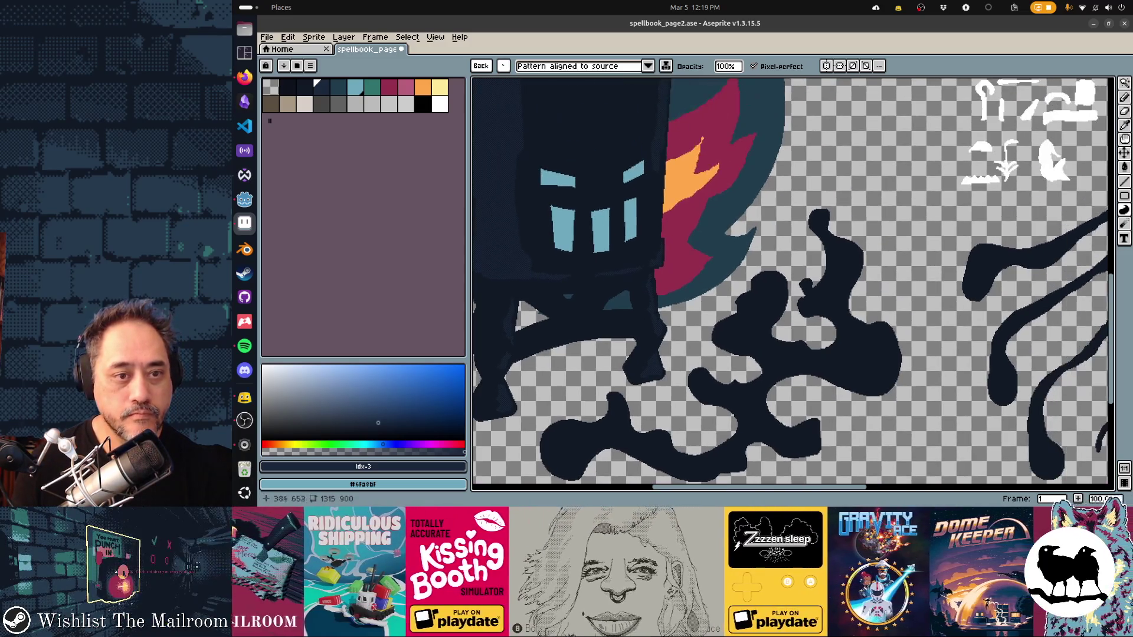
scroll(792, 284, up, 2)
scroll(793, 283, up, 1)
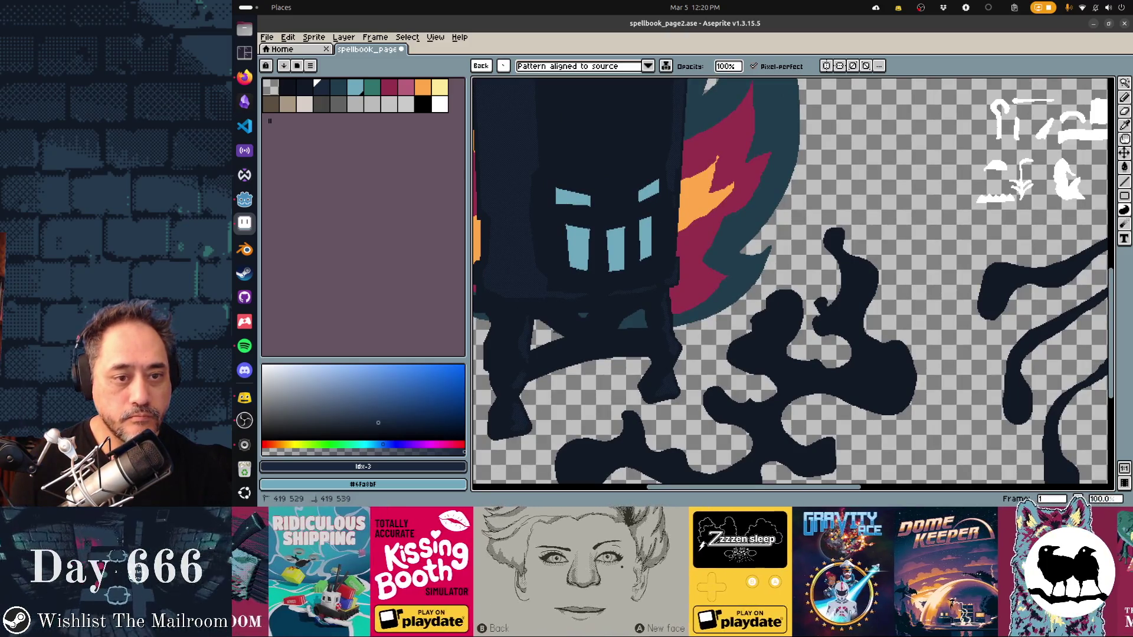
key(ctrl+z)
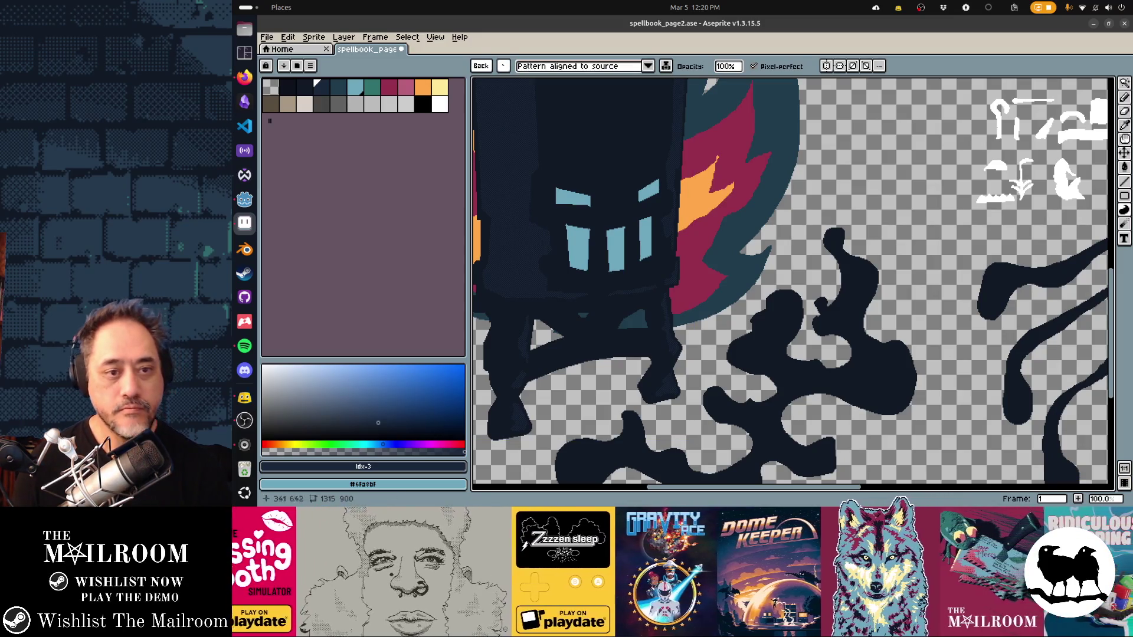
scroll(790, 284, up, 3)
scroll(791, 284, up, 2)
scroll(791, 284, up, 3)
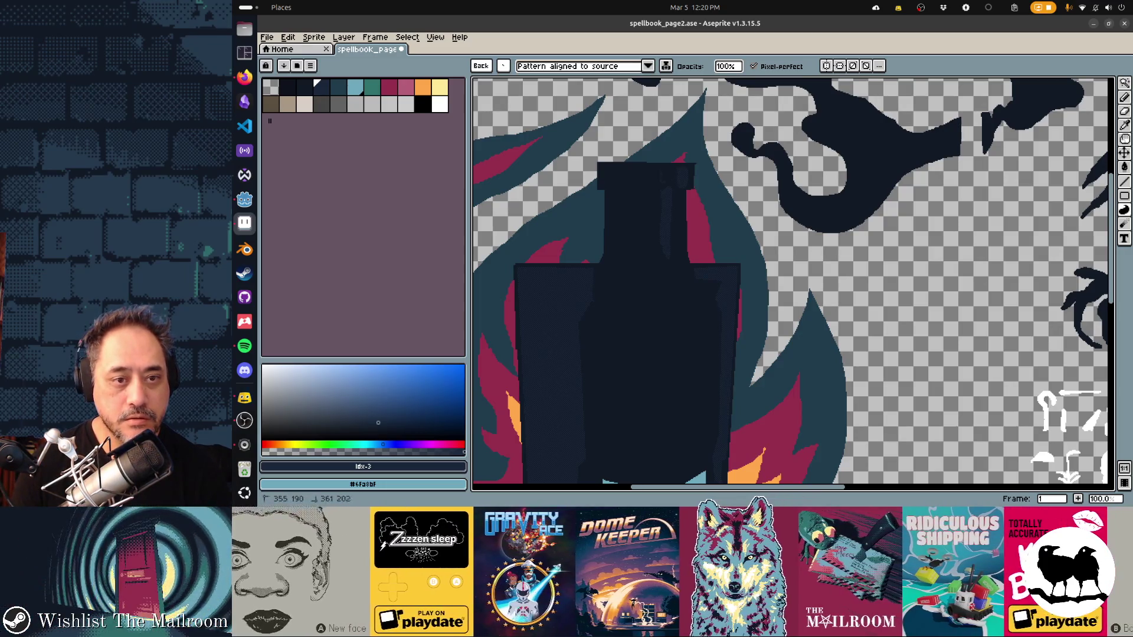
Step: Undo a stray contour stroke, clear the leg selection and save spellbook_page2.ase
drag(735, 165, 517, 279)
key(ctrl+z)
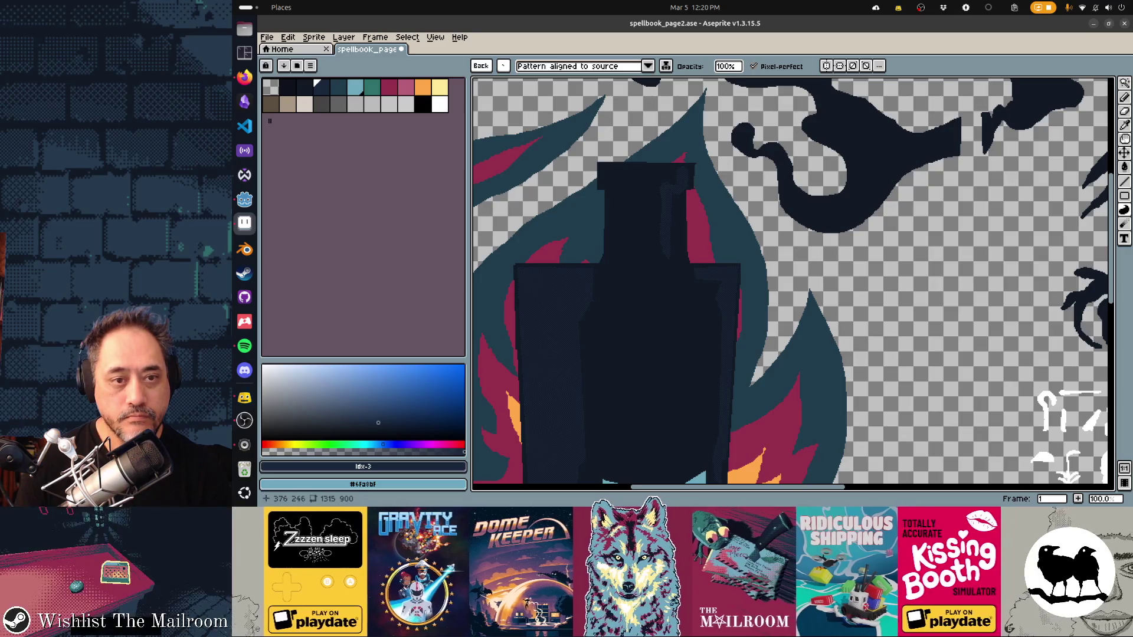
scroll(792, 284, down, 3)
scroll(793, 284, down, 3)
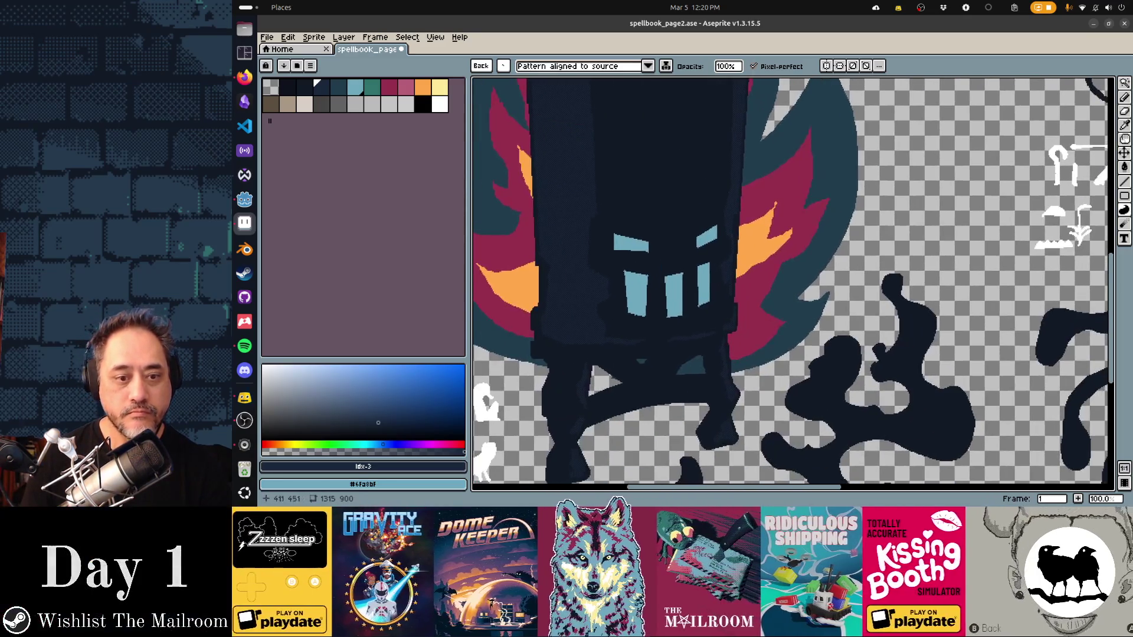
scroll(793, 283, down, 3)
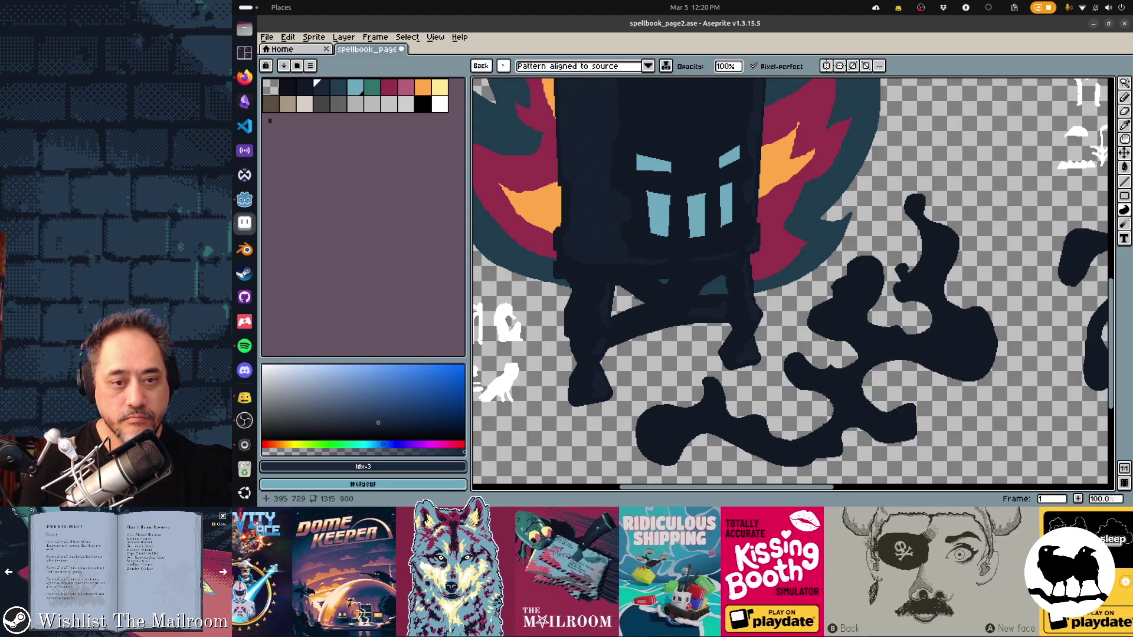
key(ctrl+s)
key(ctrl+z)
key(ctrl+d)
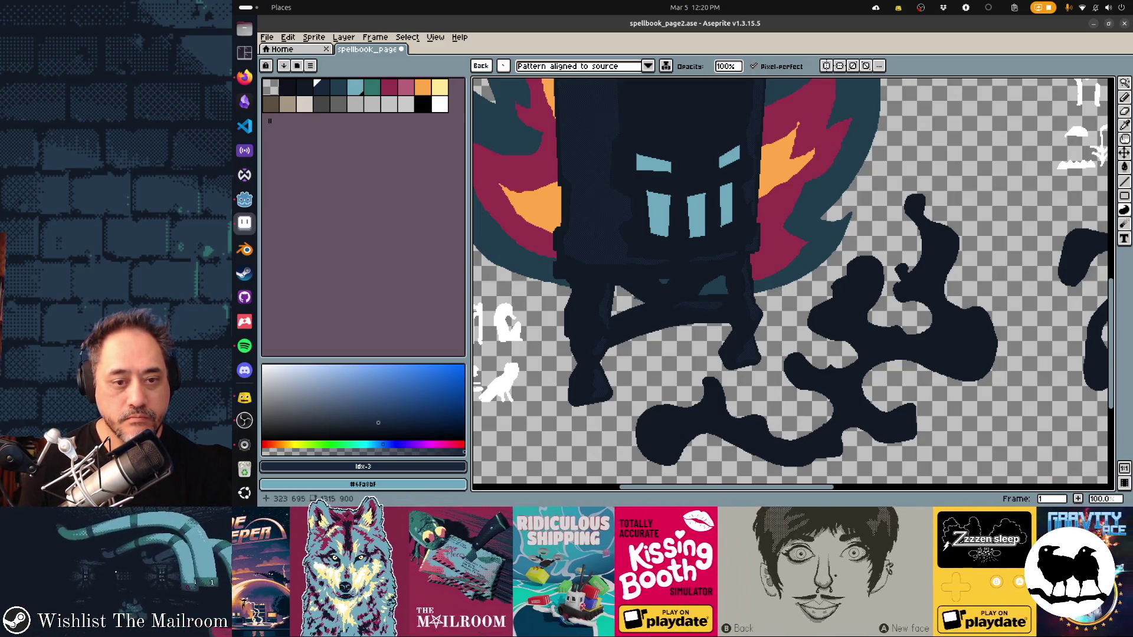
key(ctrl+s)
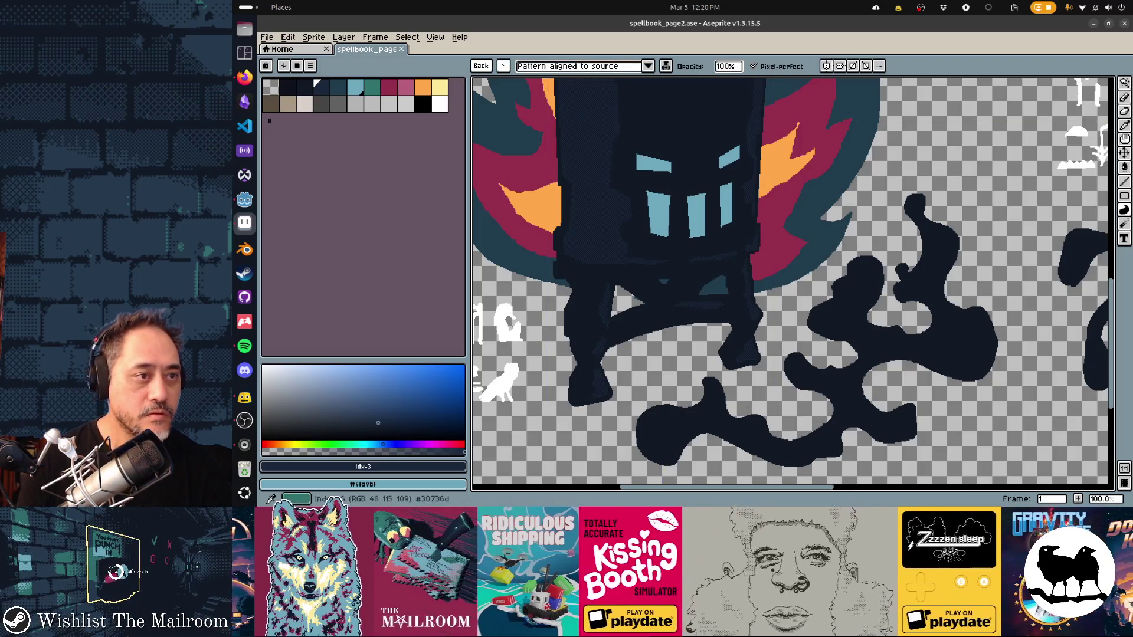
Step: Save again, then test a teal canvas fill and undo it
click(337, 86)
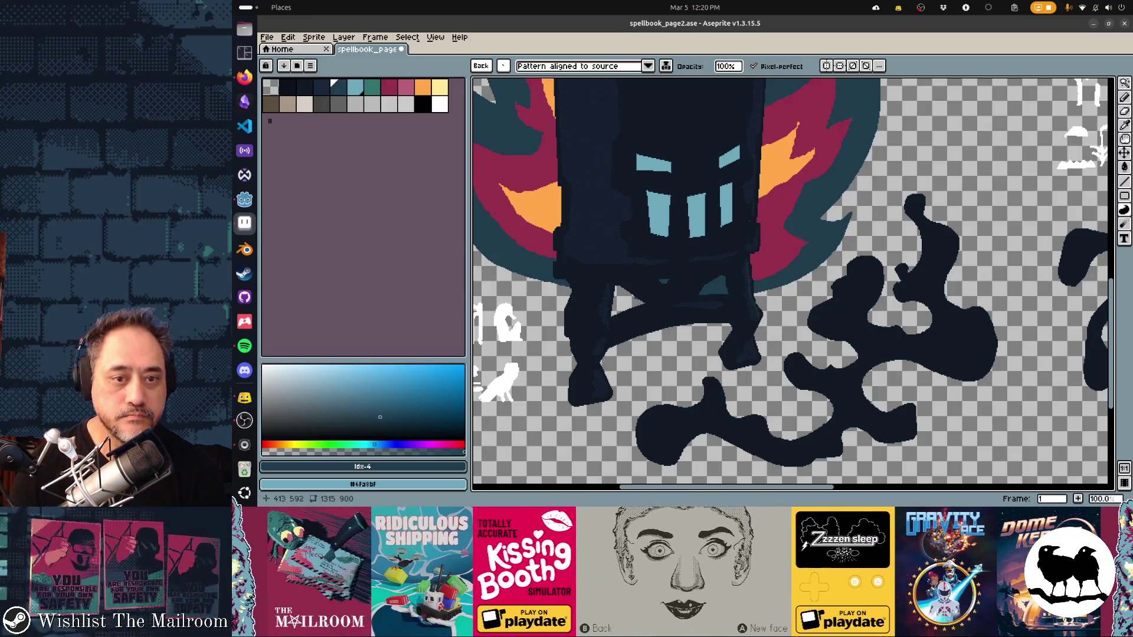
scroll(793, 284, up, 5)
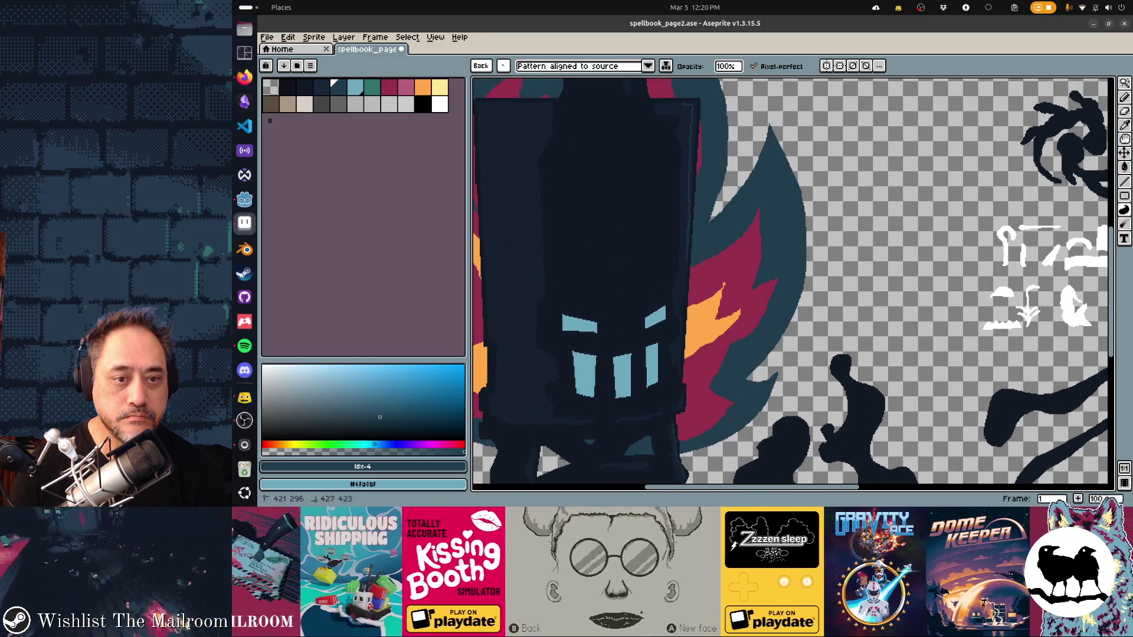
scroll(793, 285, down, 2)
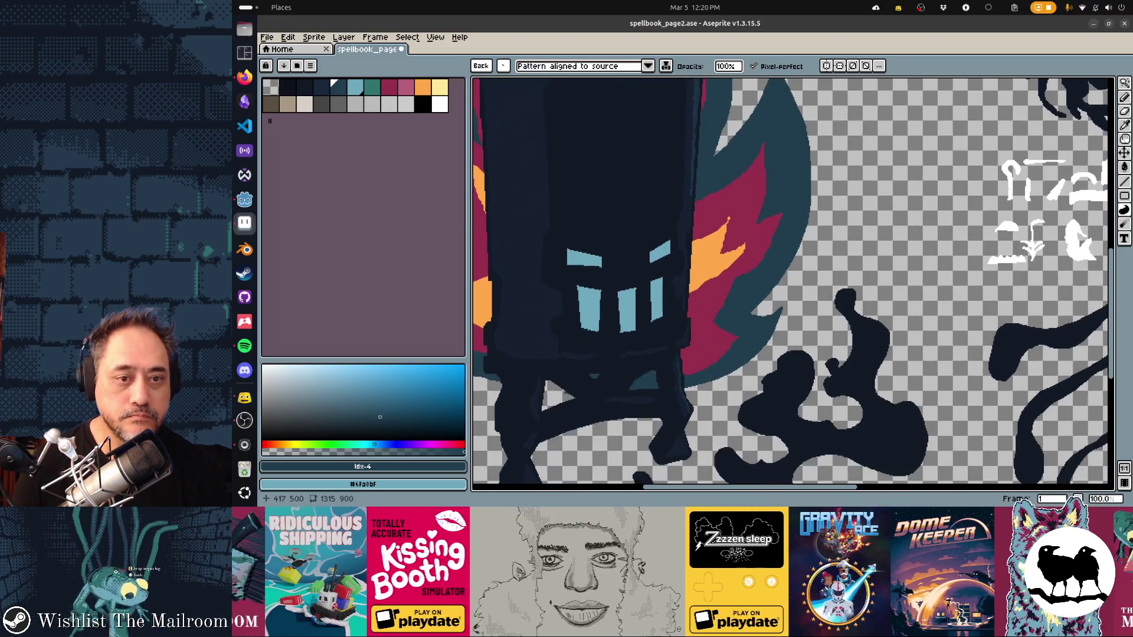
scroll(793, 281, left, 2)
scroll(793, 282, left, 2)
scroll(793, 281, left, 2)
scroll(794, 281, up, 1)
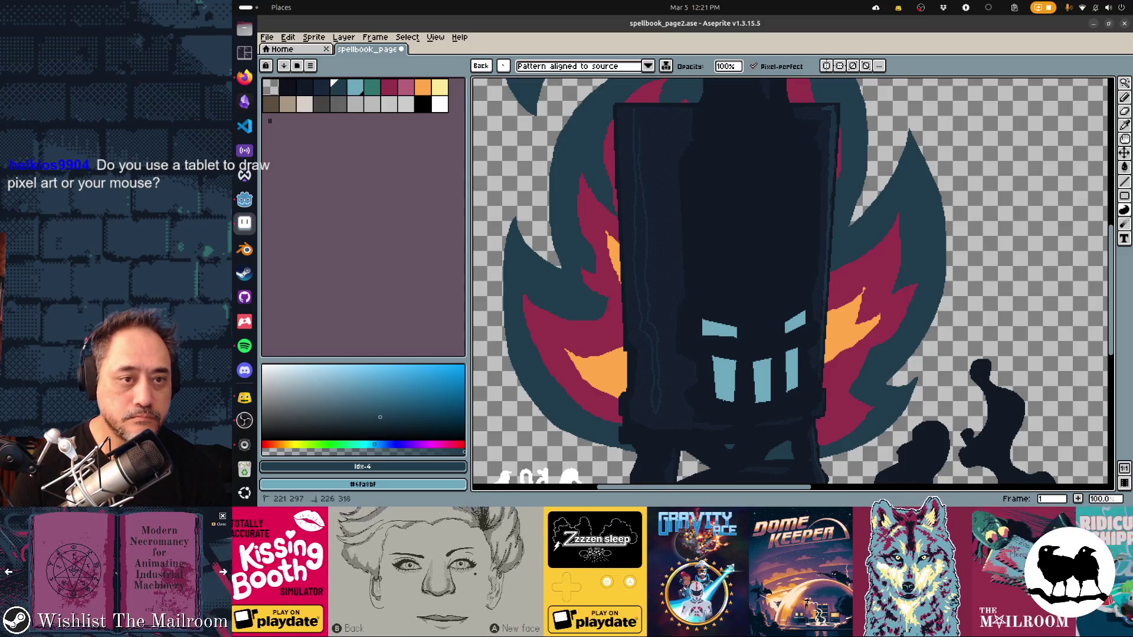
scroll(793, 283, down, 5)
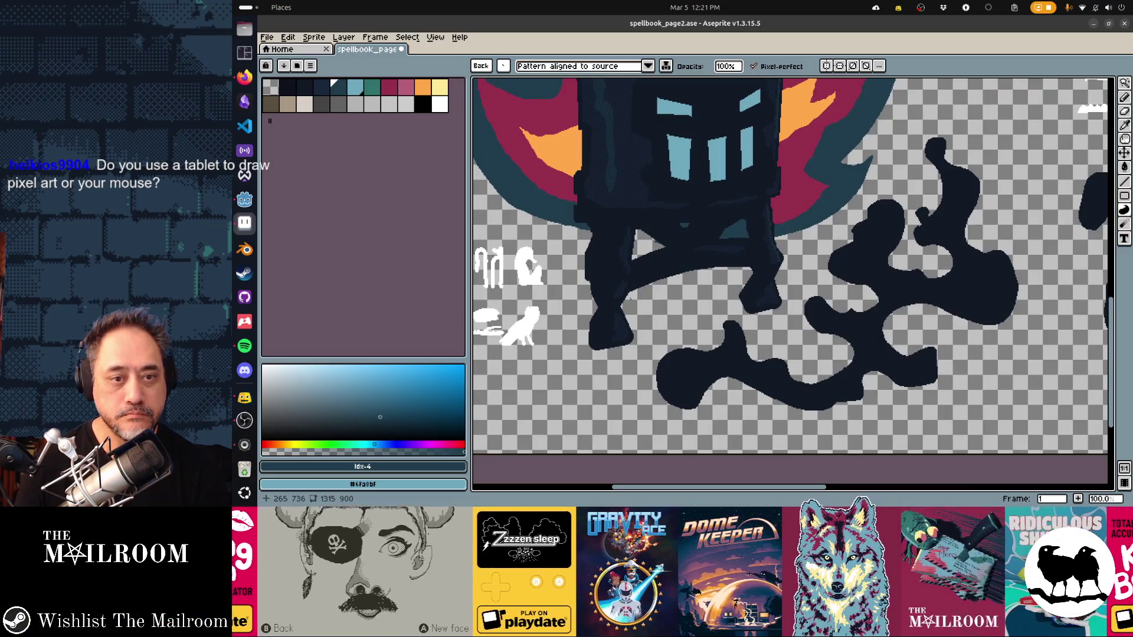
scroll(794, 284, up, 2)
key(ctrl+s)
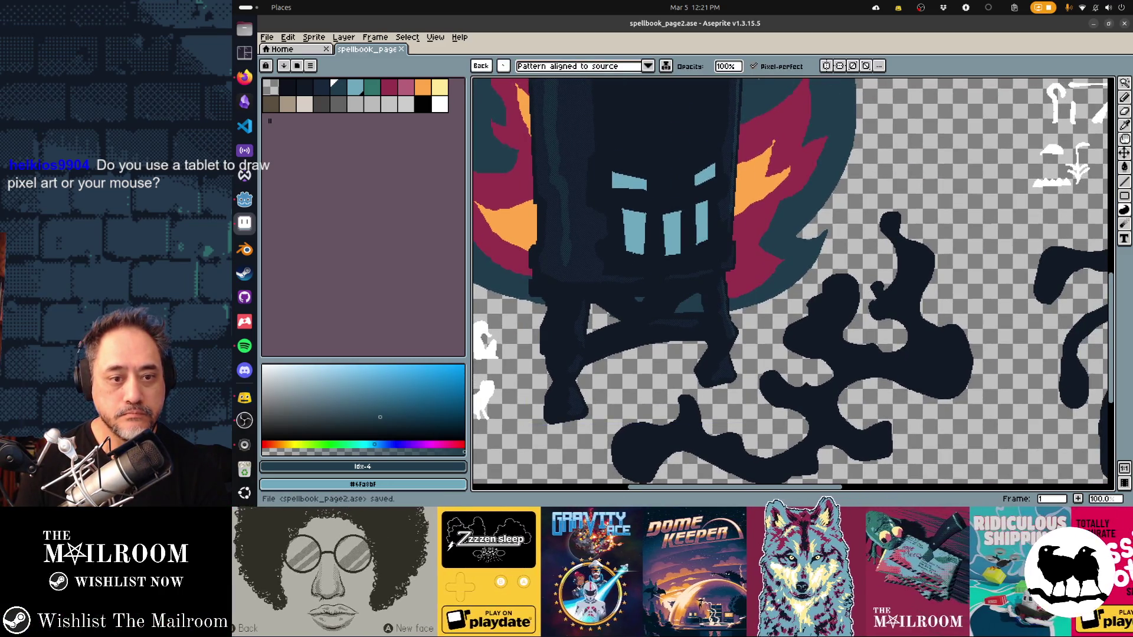
scroll(793, 283, up, 3)
scroll(793, 284, down, 3)
scroll(793, 284, up, 3)
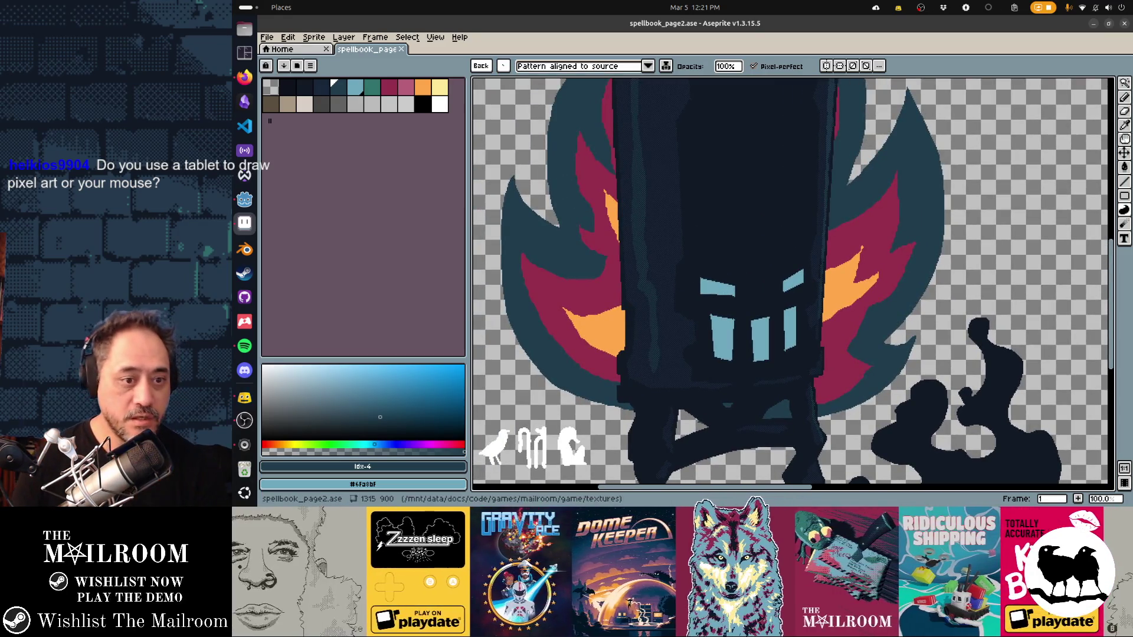
alt+click(522, 248)
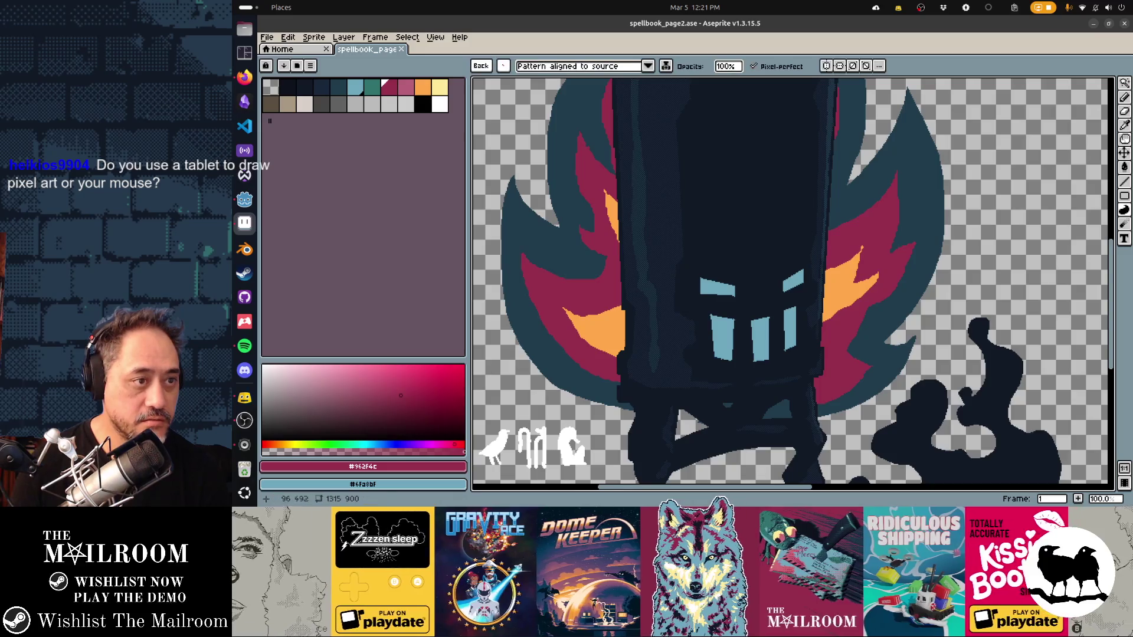
click(370, 86)
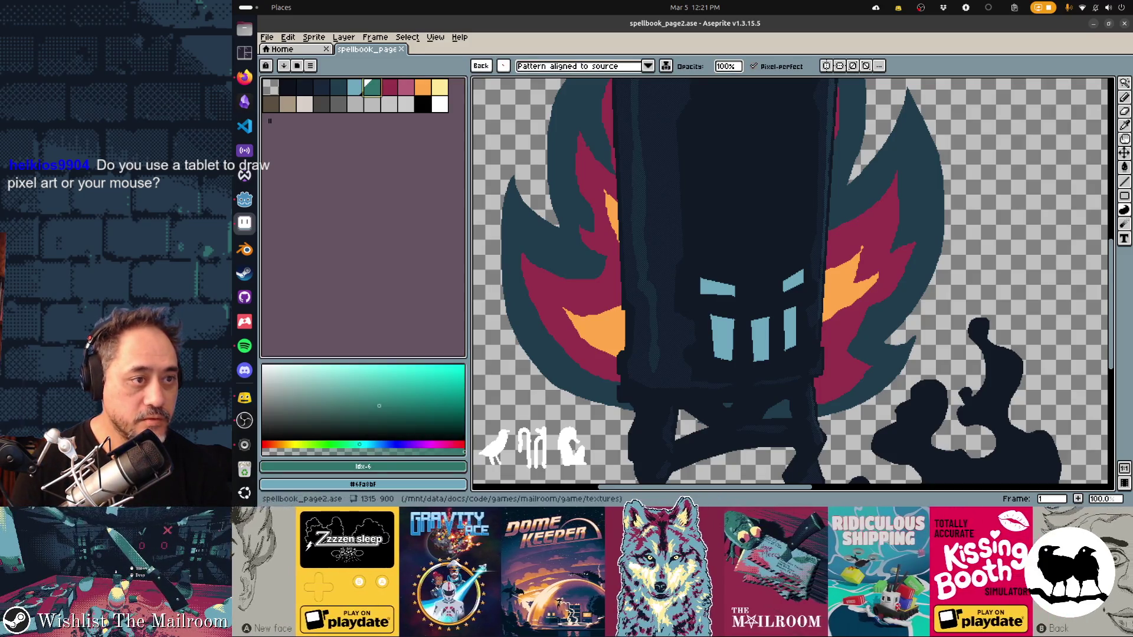
key(g)
click(686, 425)
key(ctrl+z)
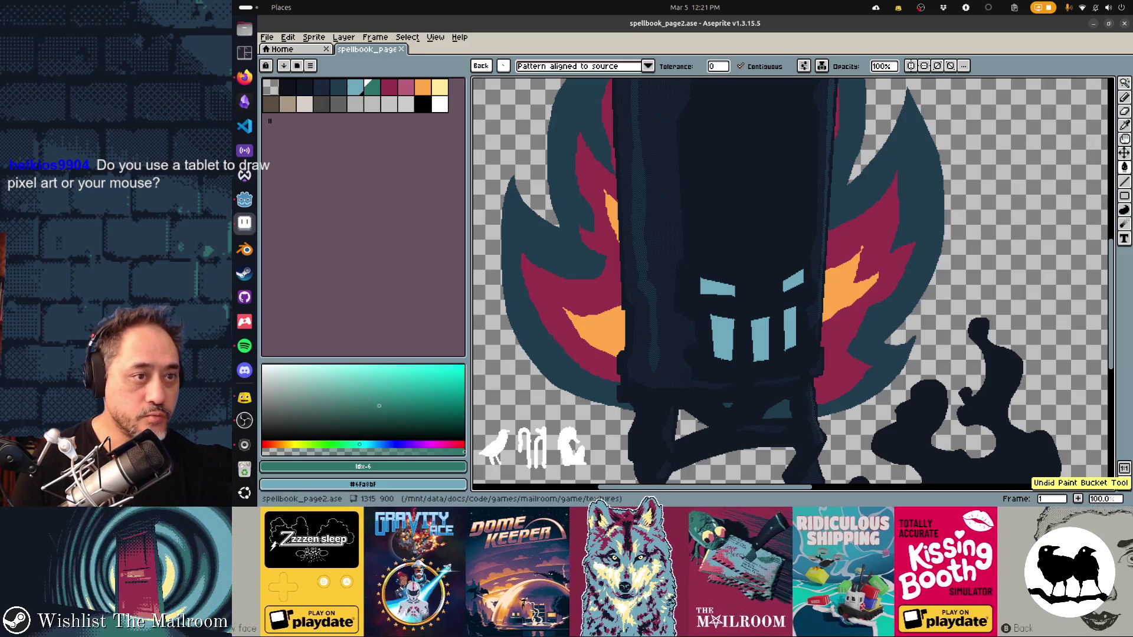
Step: Test a dark slate canvas fill, undo it, and show the layer list
click(476, 66)
click(339, 86)
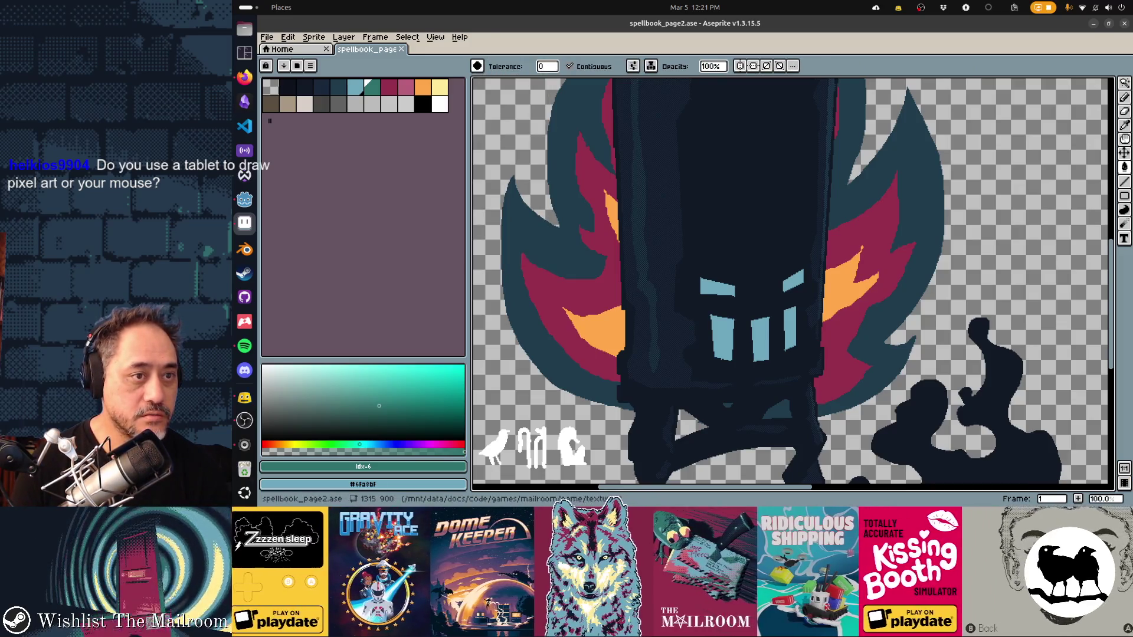
click(339, 86)
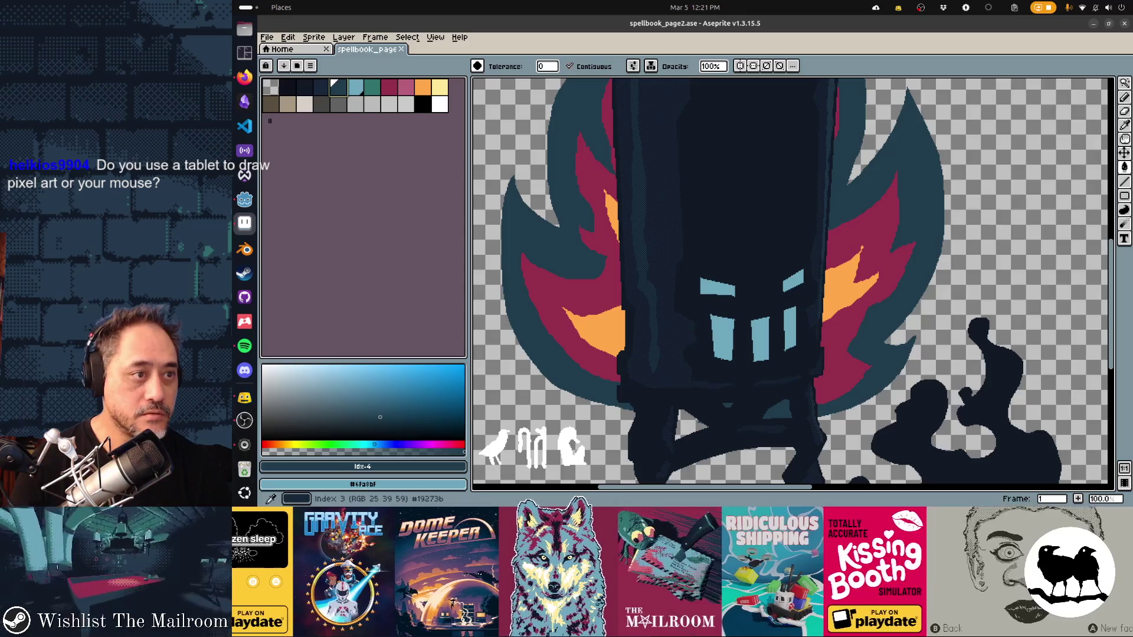
click(322, 86)
click(687, 426)
key(ctrl+z)
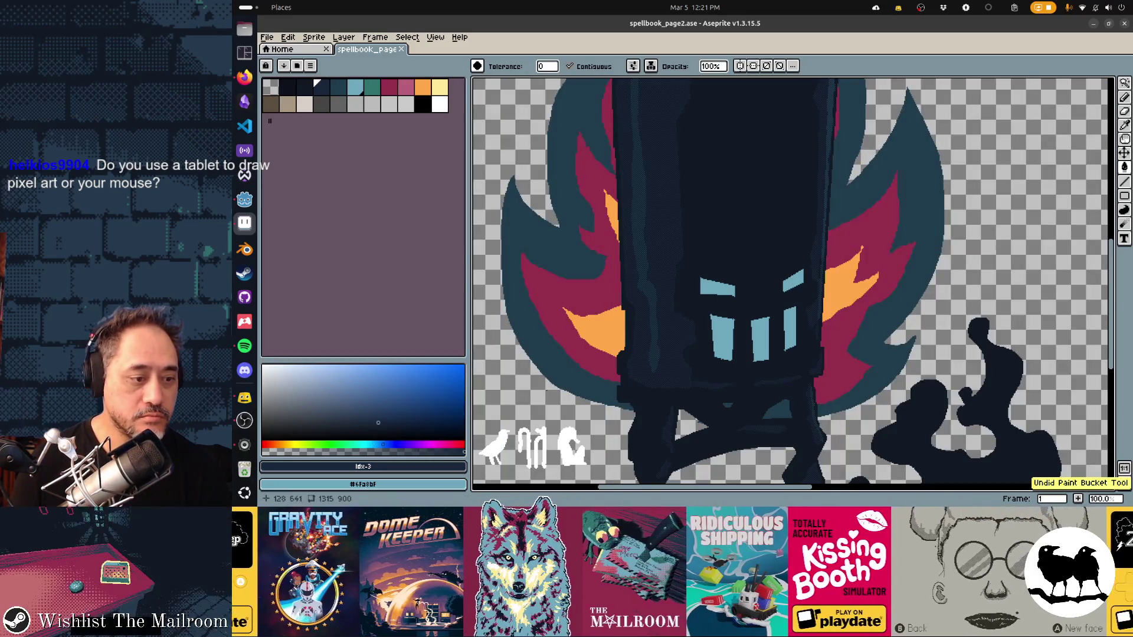
key(Tab)
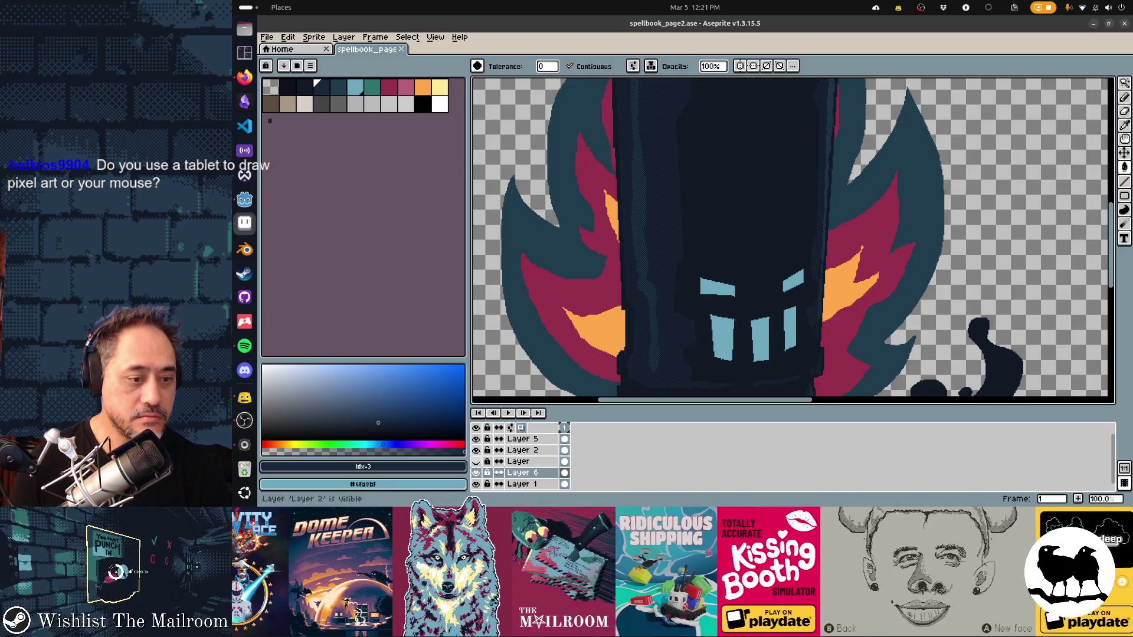
Step: On Layer 1, try filling the crimson and orange flame patches dark blue, then undo those fills
key(ctrl+y)
key(ctrl+z)
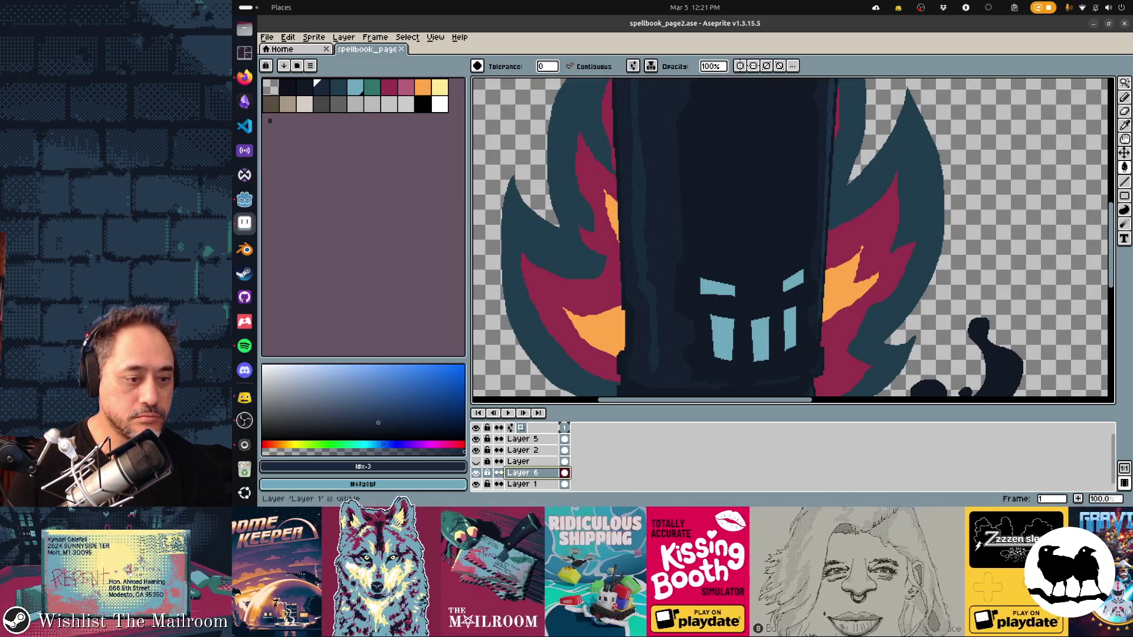
click(475, 483)
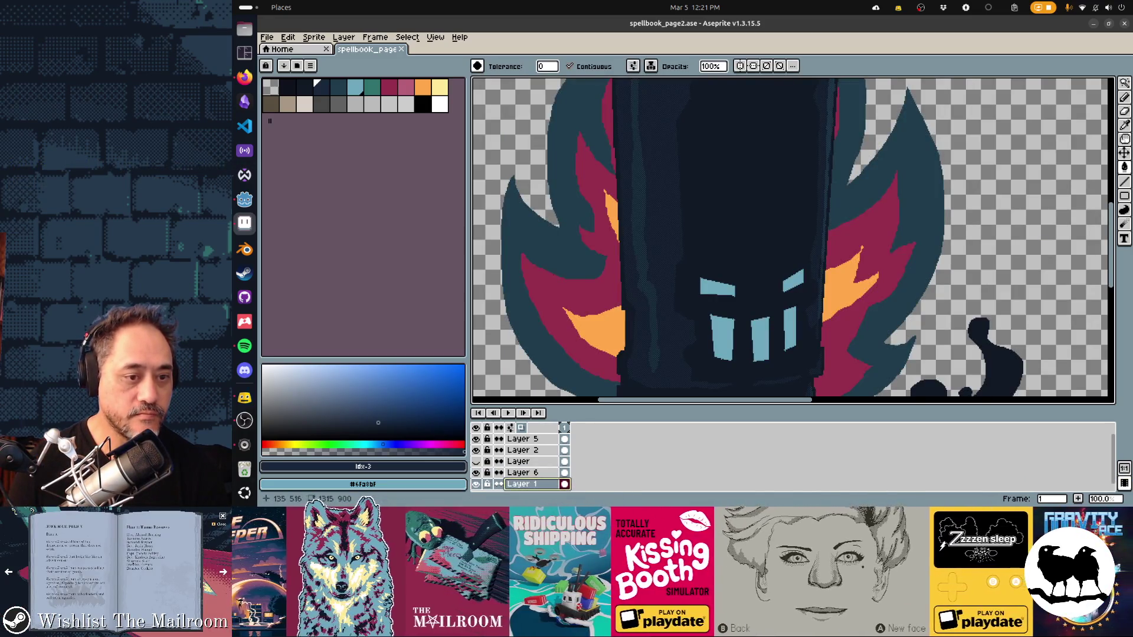
click(567, 266)
scroll(794, 241, down, 2)
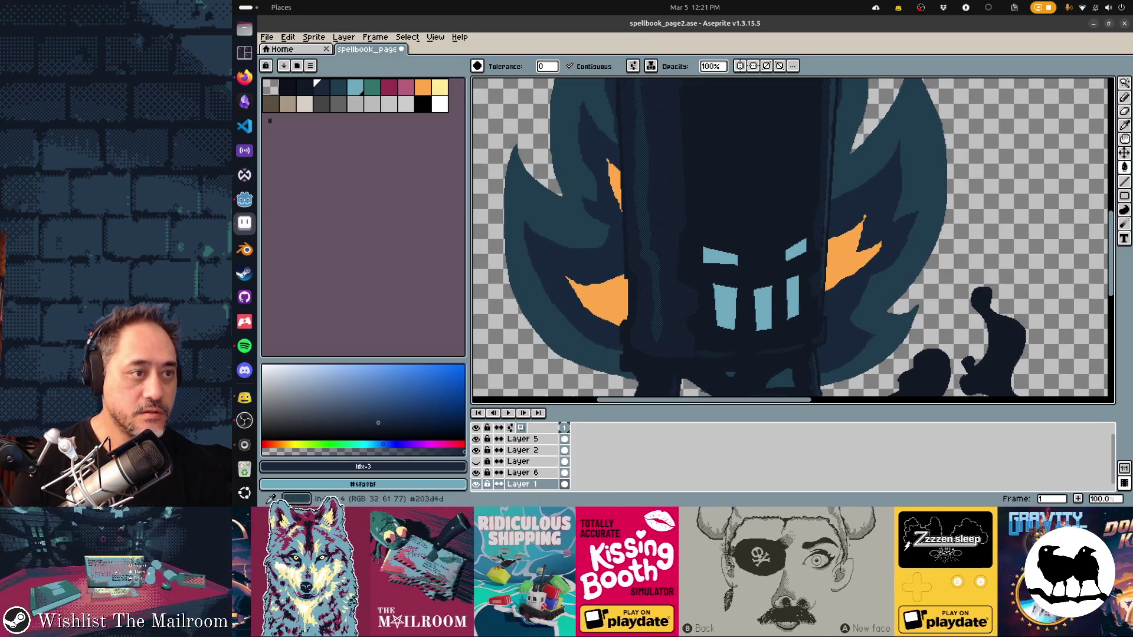
key(bracketright)
click(598, 297)
click(613, 182)
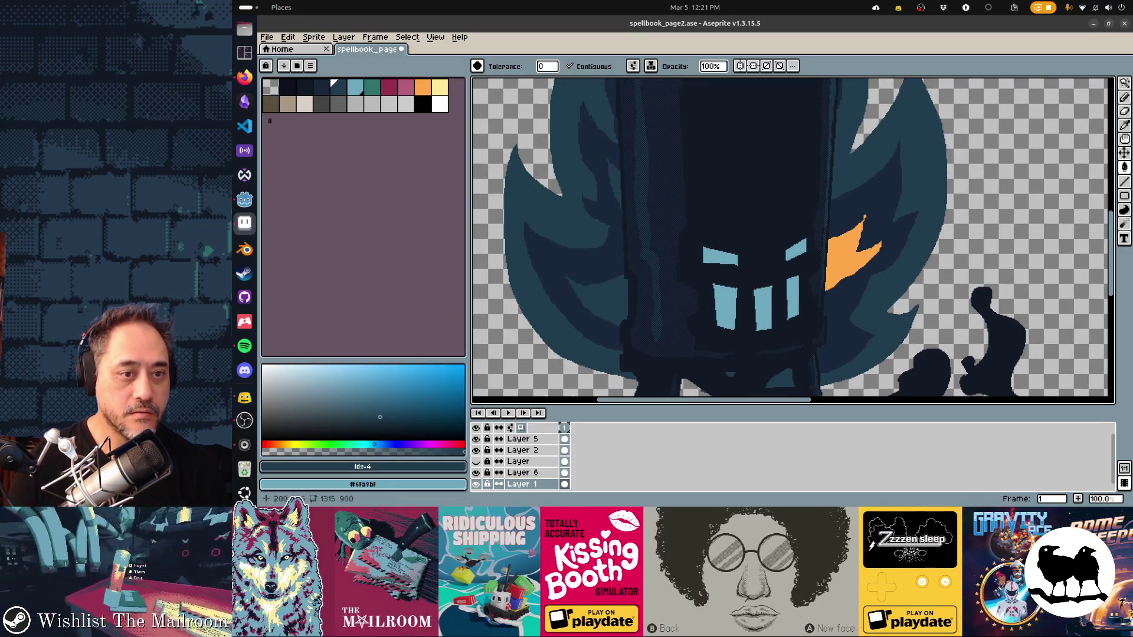
click(849, 252)
scroll(793, 241, down, 2)
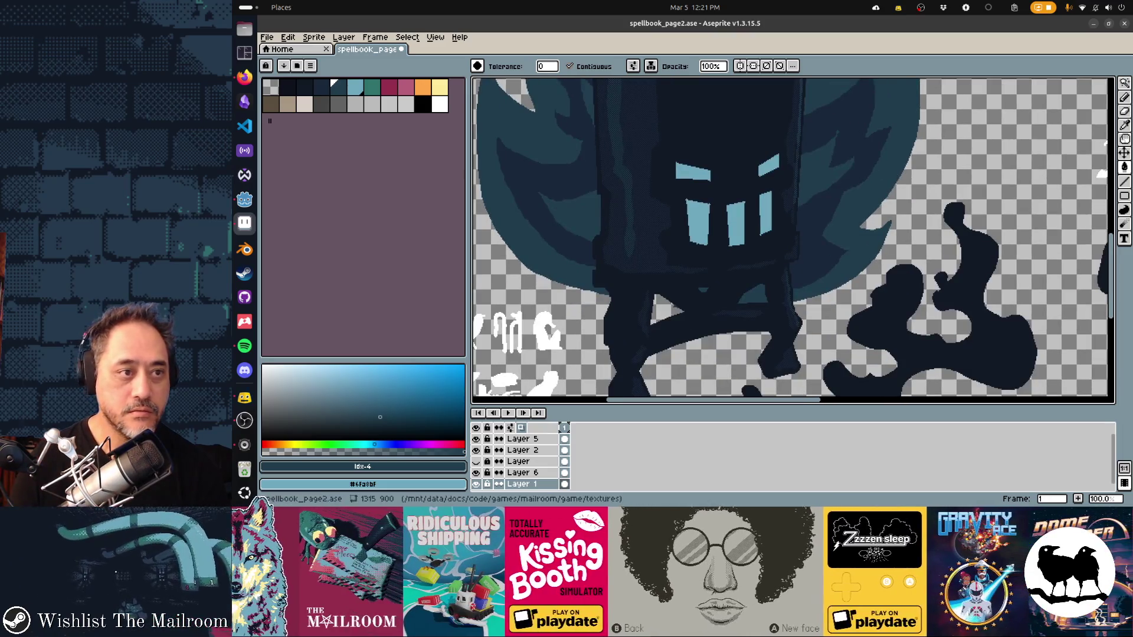
key(ctrl+z)
key(ctrl+z)
key(ctrl+z)
key(ctrl+z)
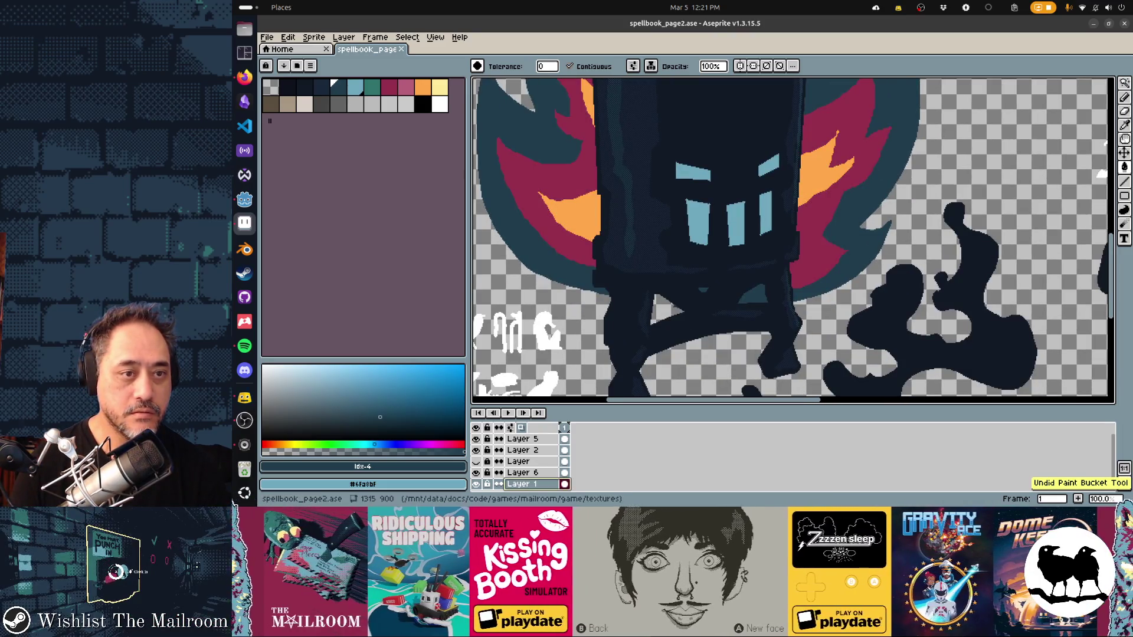
Step: Bucket-fill the left and right flames teal and light blue, turn the pink areas teal, and save
click(355, 87)
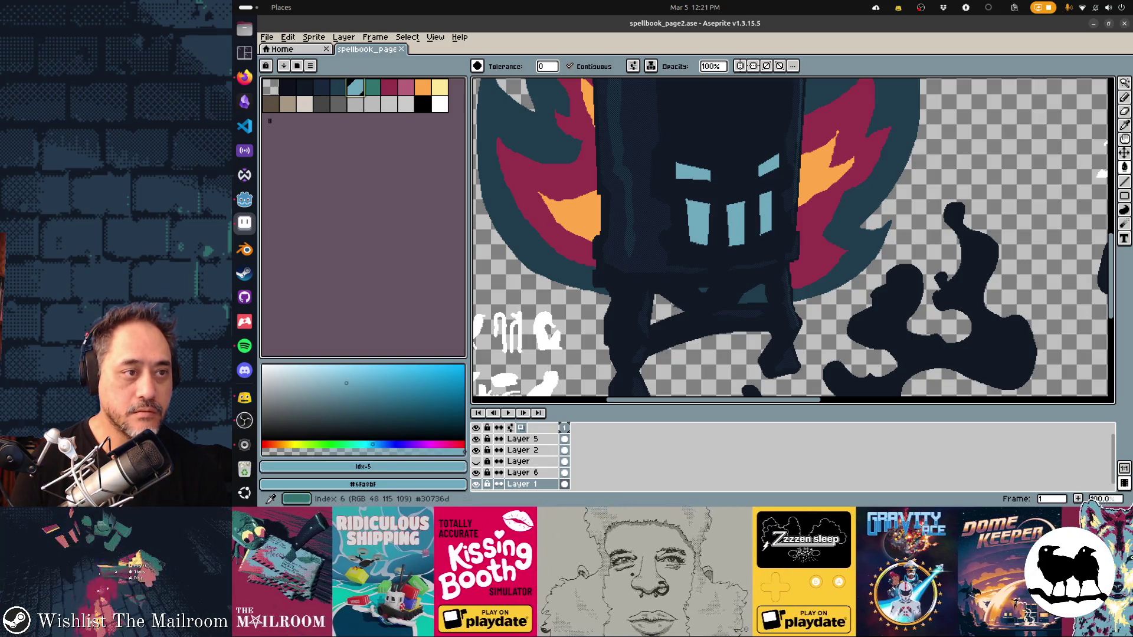
click(571, 213)
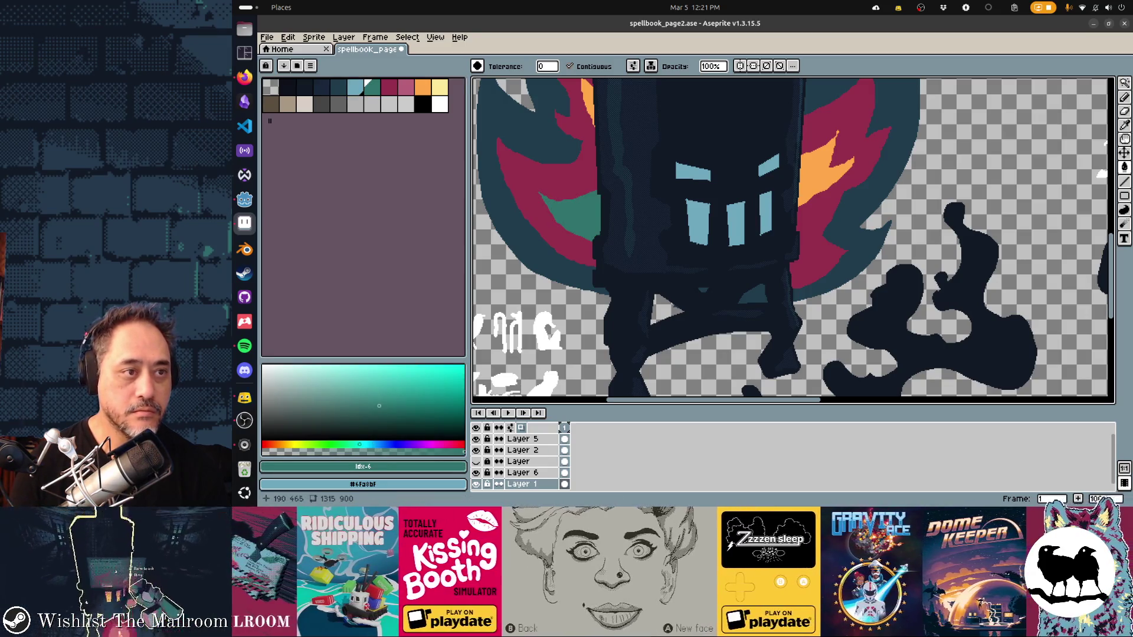
click(355, 86)
click(572, 213)
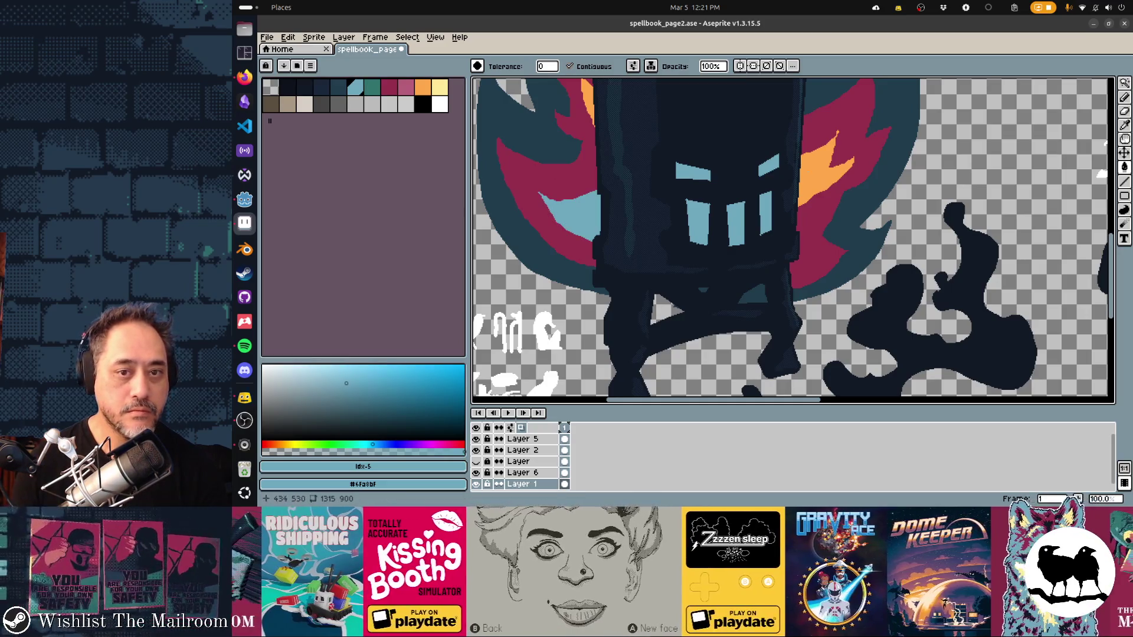
click(837, 135)
click(371, 88)
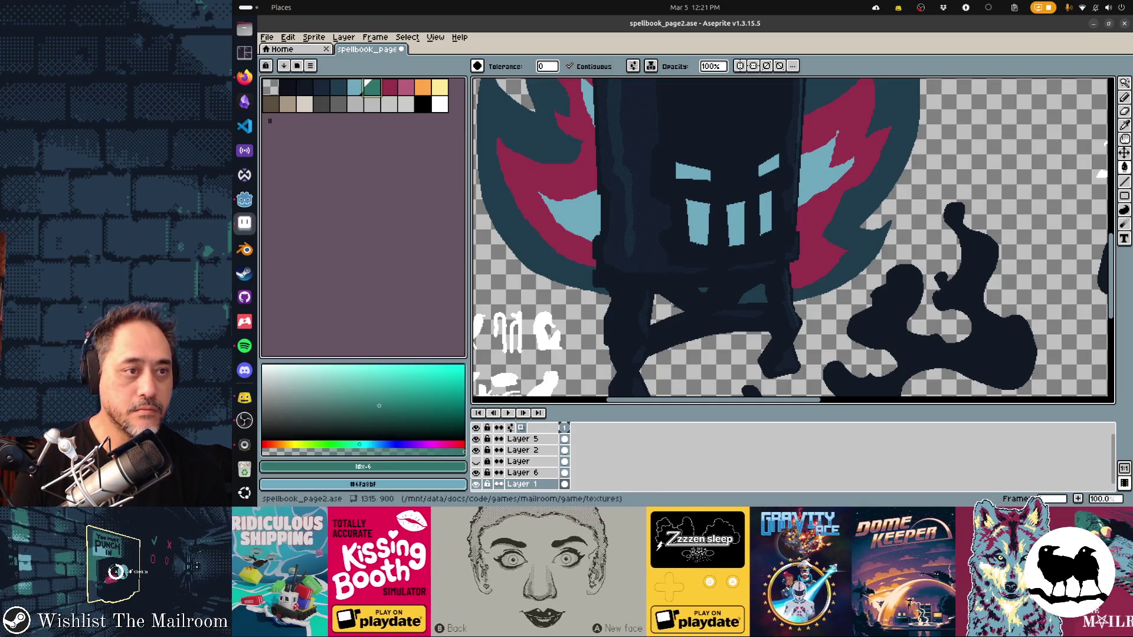
key(ctrl+s)
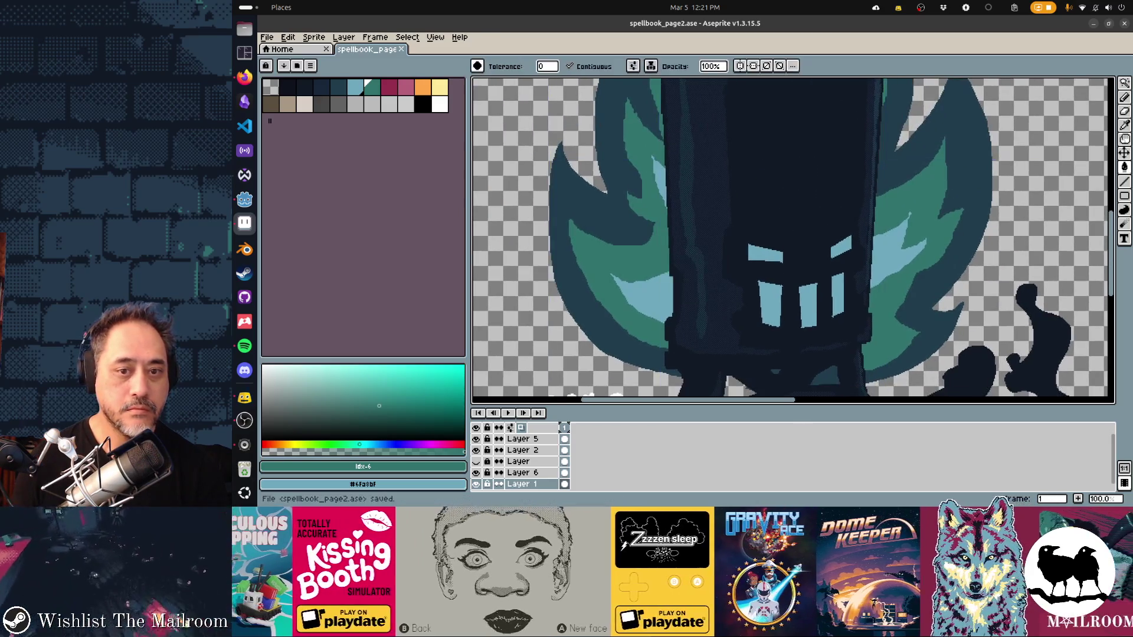
scroll(710, 266, down, 2)
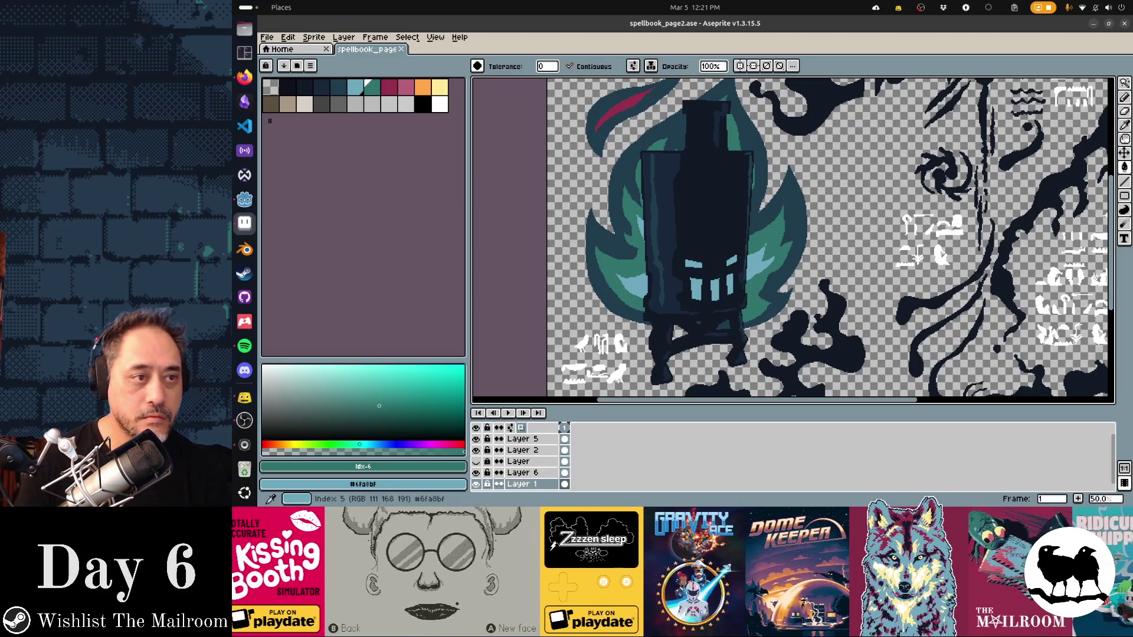
Step: Recolour the last red stroke atop the flame light blue, save the page, and head toward Godot
click(619, 111)
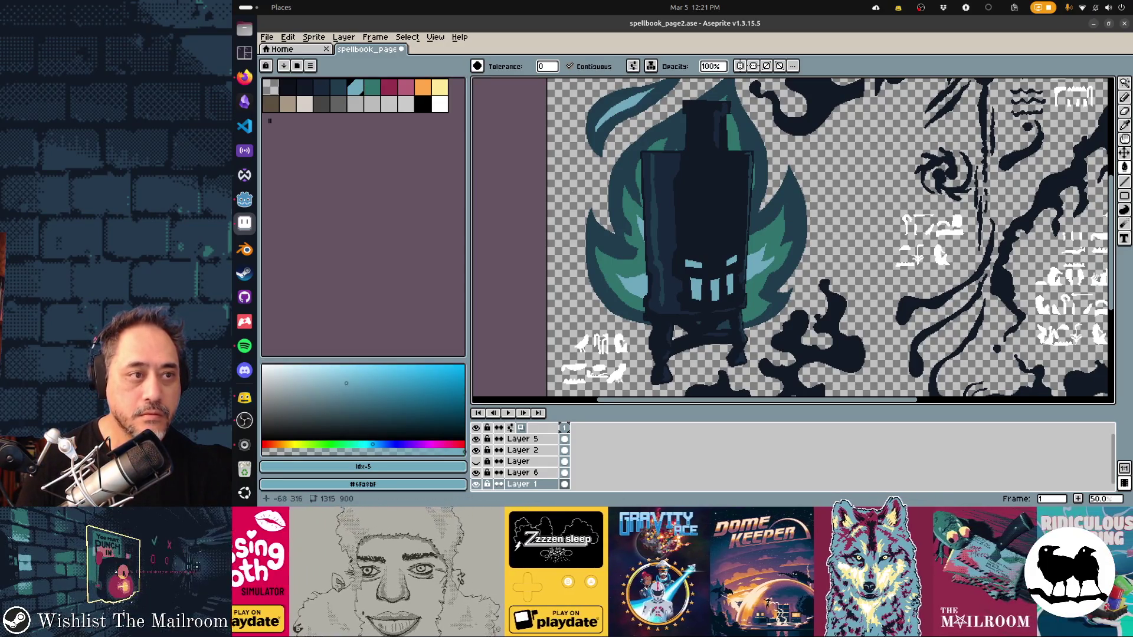
click(371, 85)
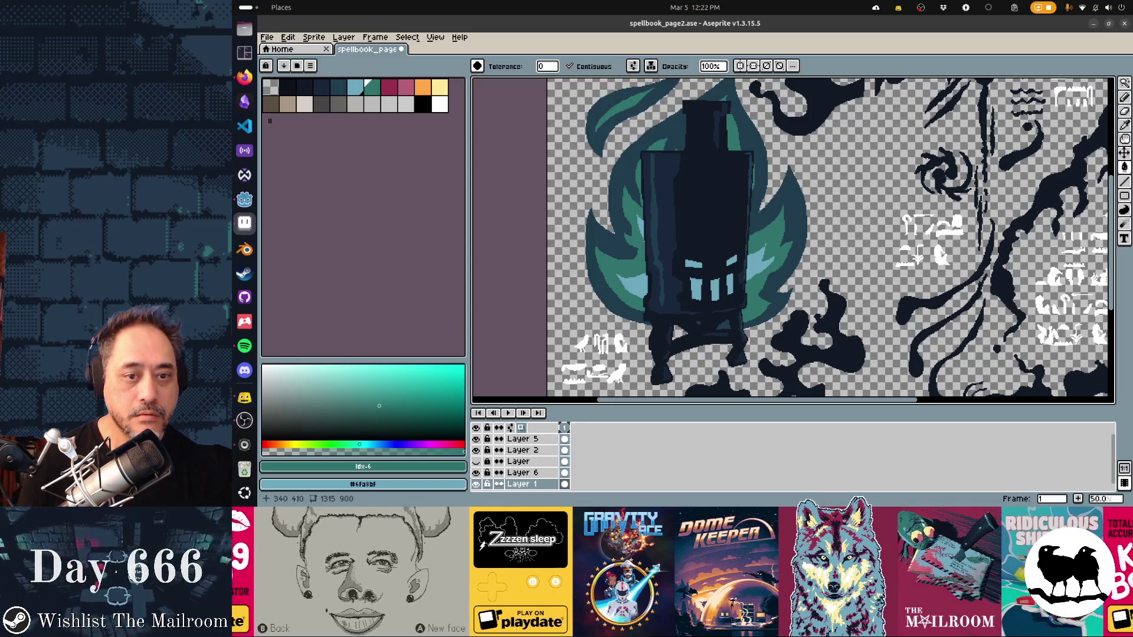
key(ctrl+s)
key(alt+Tab)
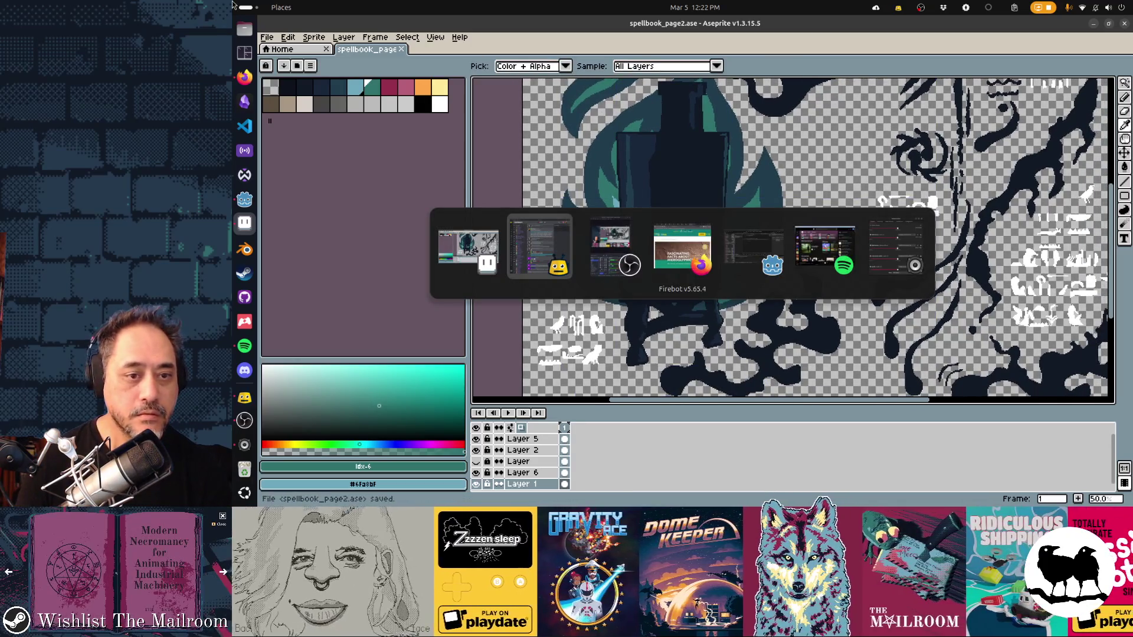
key(alt+Tab)
key(alt+Tab)
key(alt+Tab)
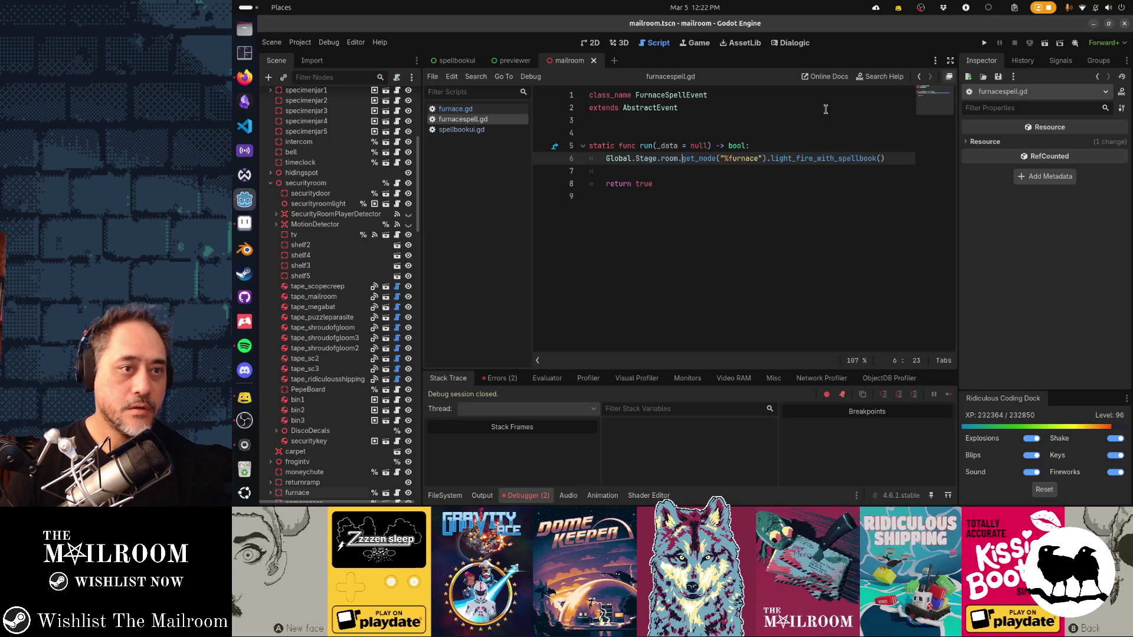
Step: In Godot, bring up the spellbookui scene in the 2D workspace, then return to Aseprite
key(alt+Tab)
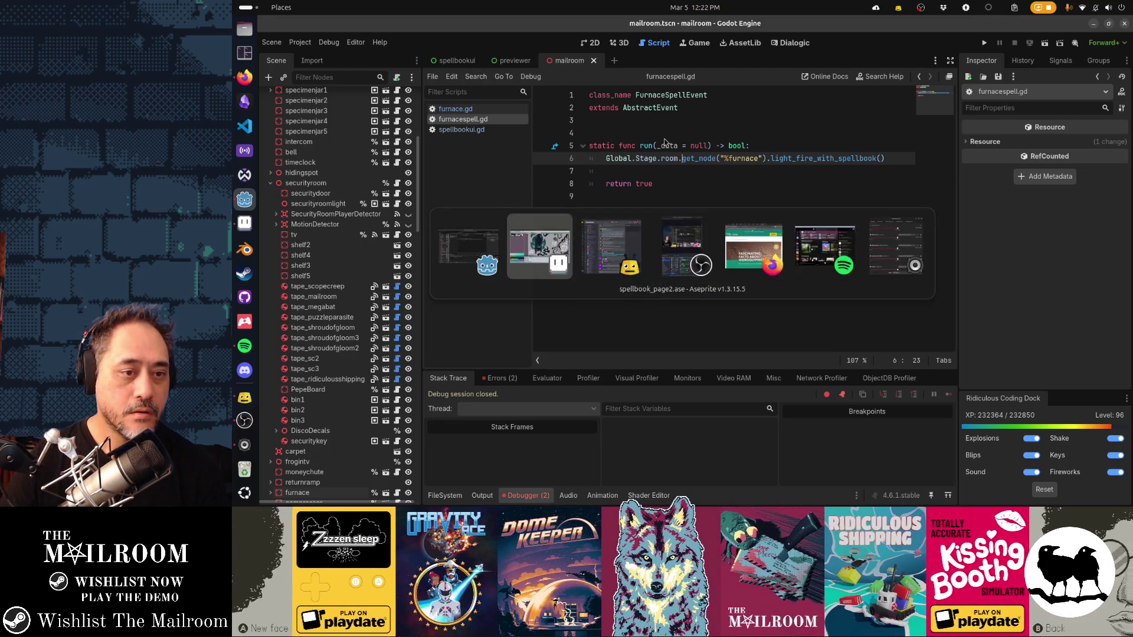
key(Escape)
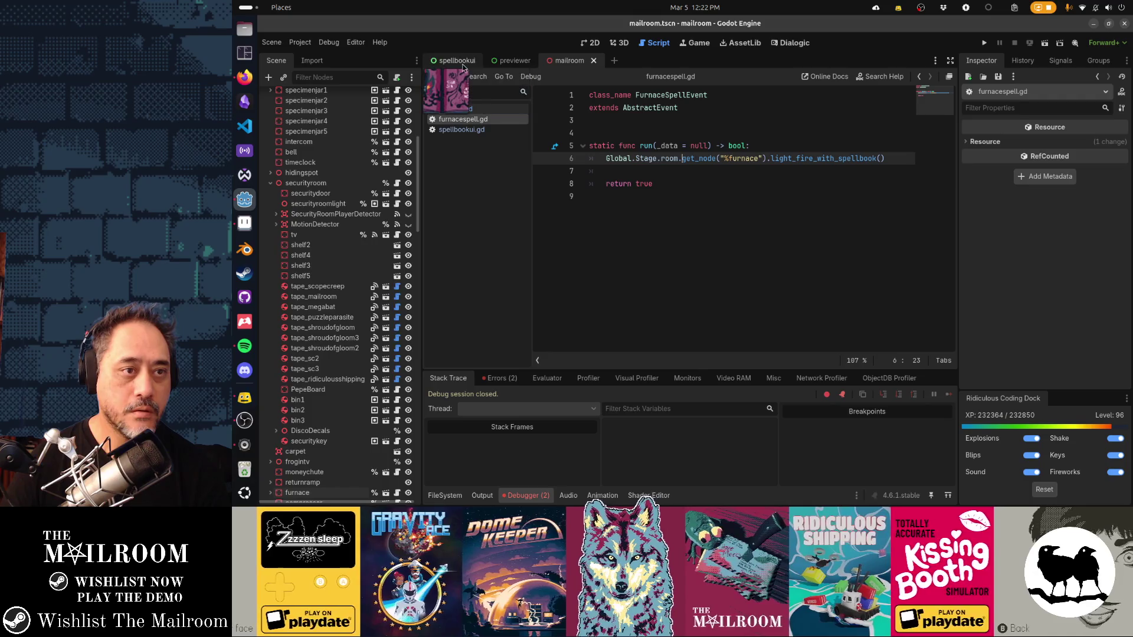
click(461, 64)
key(ctrl+F1)
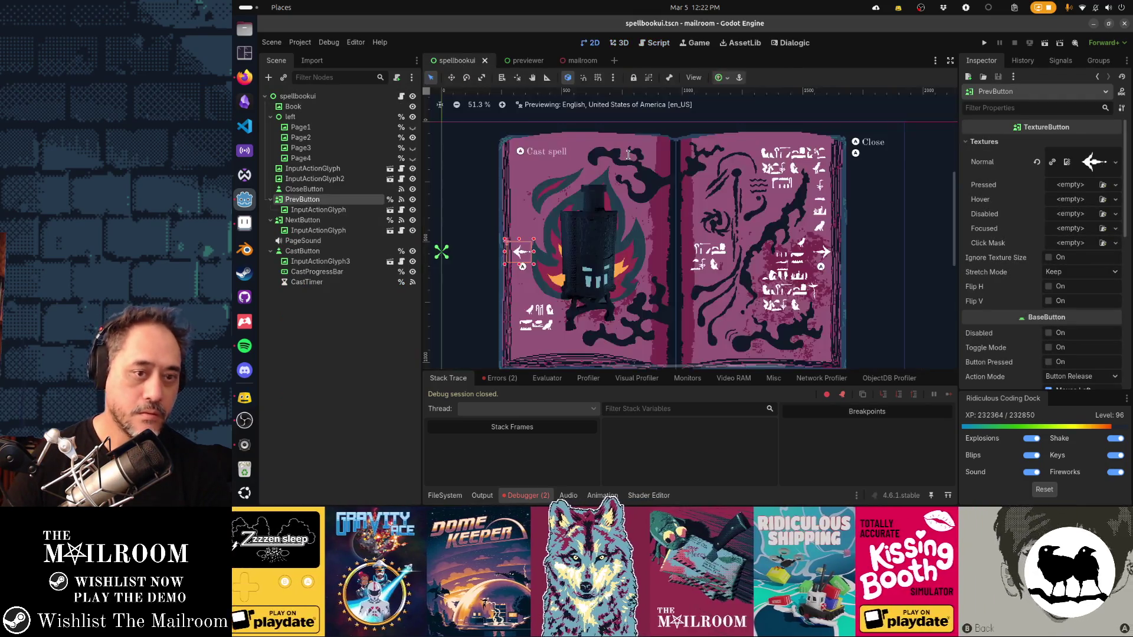
key(alt+Tab)
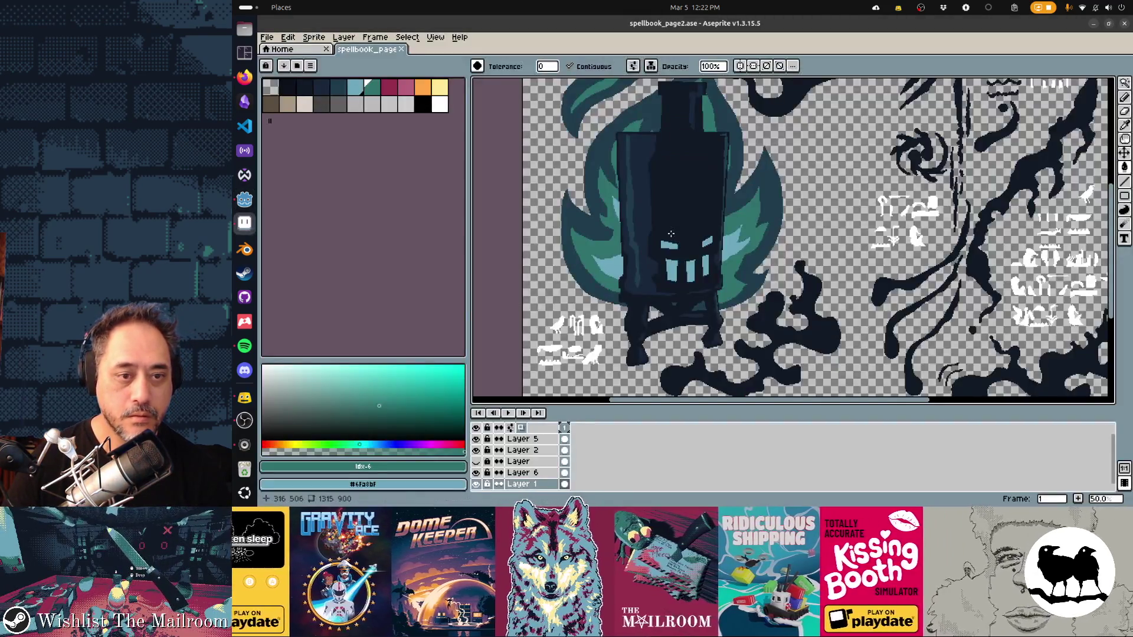
Step: Export the page as a sprite sheet and check the reimported teal-flame furnace in Godot's spellbook scene
key(ctrl+e)
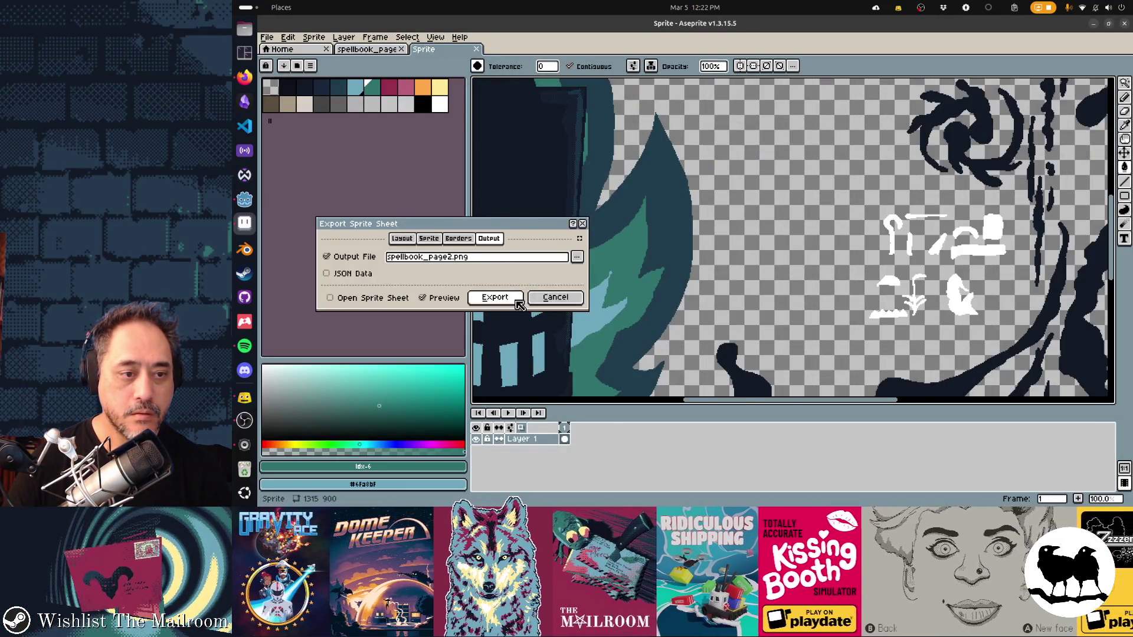
click(494, 297)
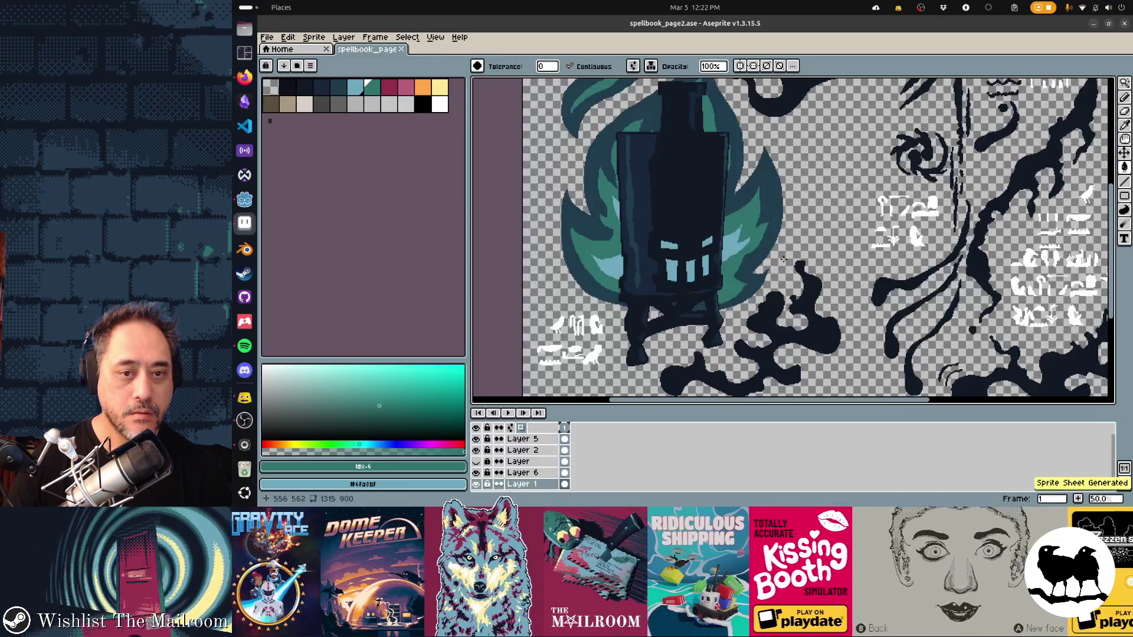
key(alt+Tab)
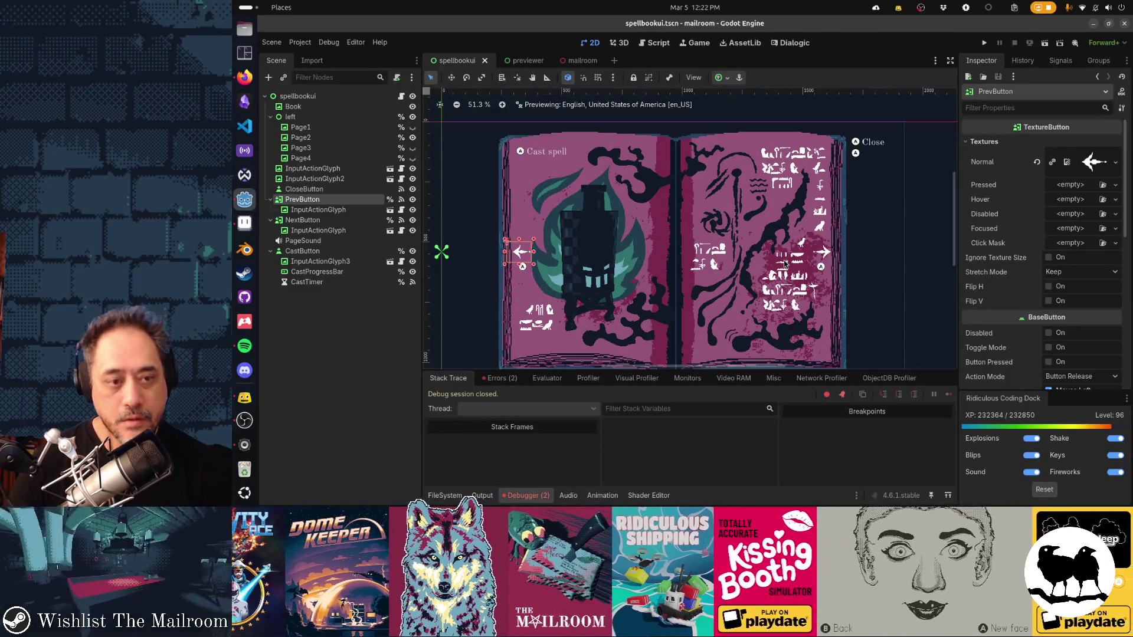
scroll(580, 304, up, 1)
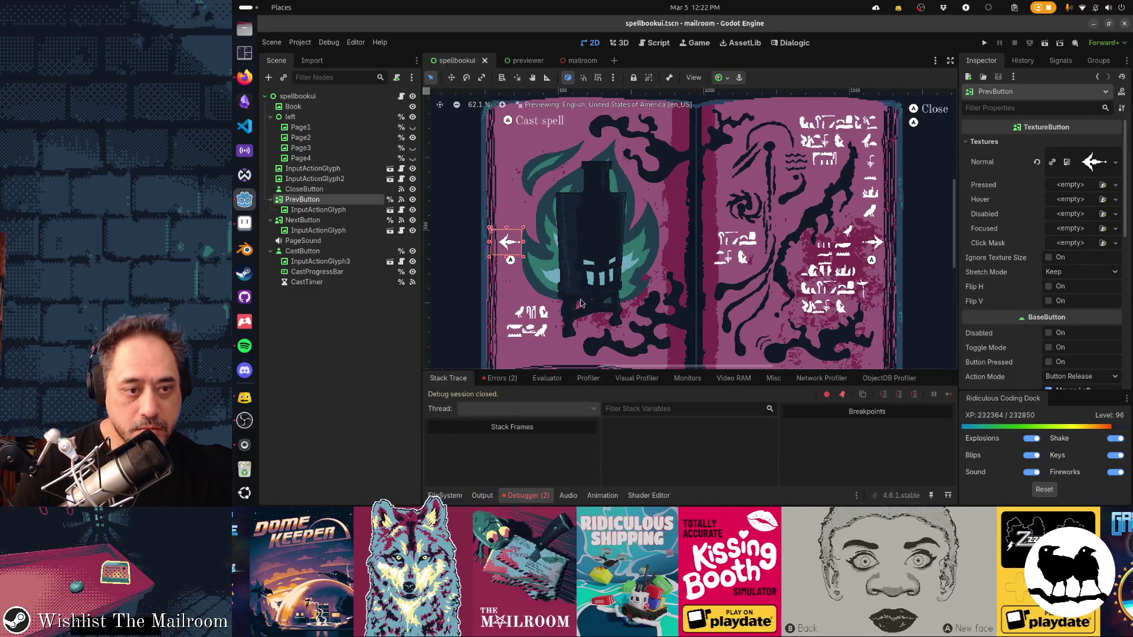
scroll(580, 304, up, 1)
scroll(581, 303, up, 1)
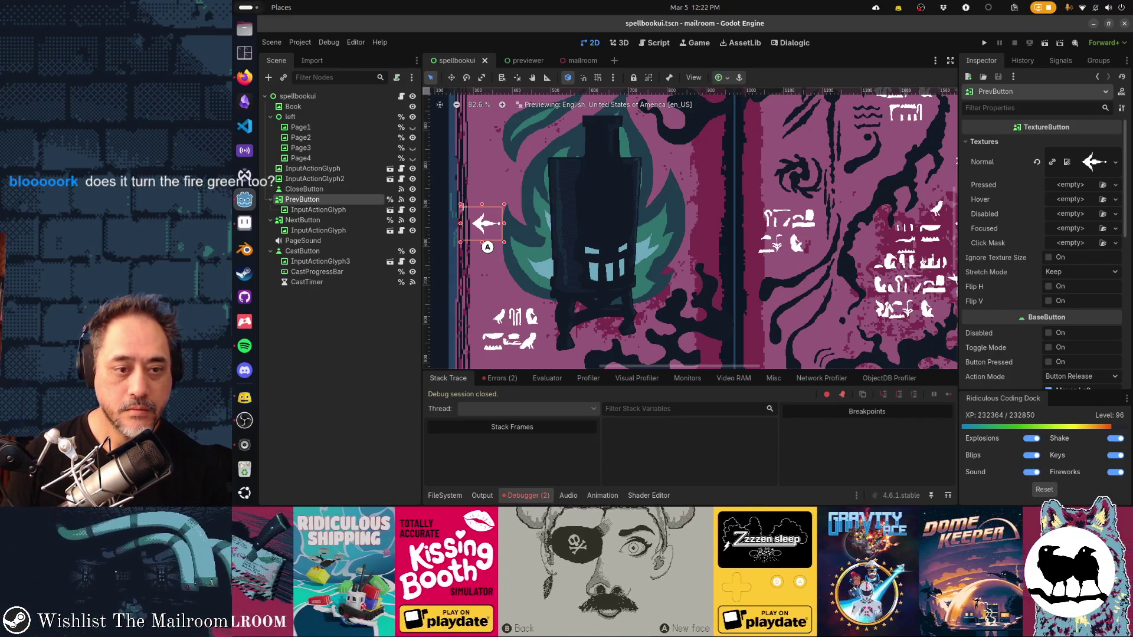
key(alt+Tab)
scroll(697, 222, down, 2)
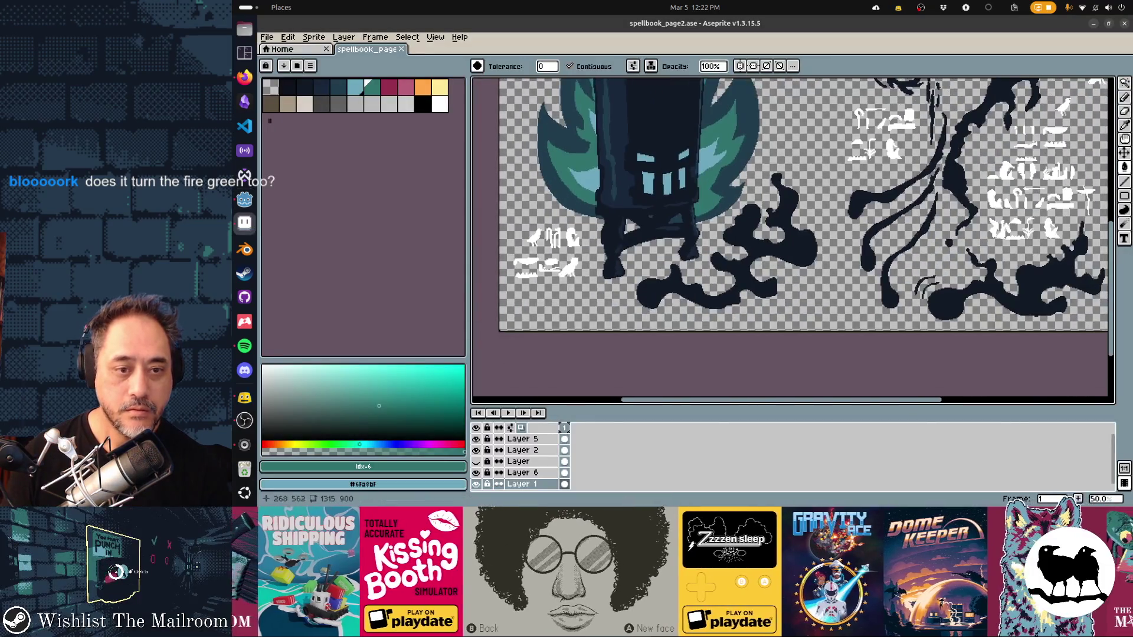
scroll(697, 222, up, 2)
Step: Clean up the stray teal pixels near the furnace base with the Pencil and go back to Godot
key(w)
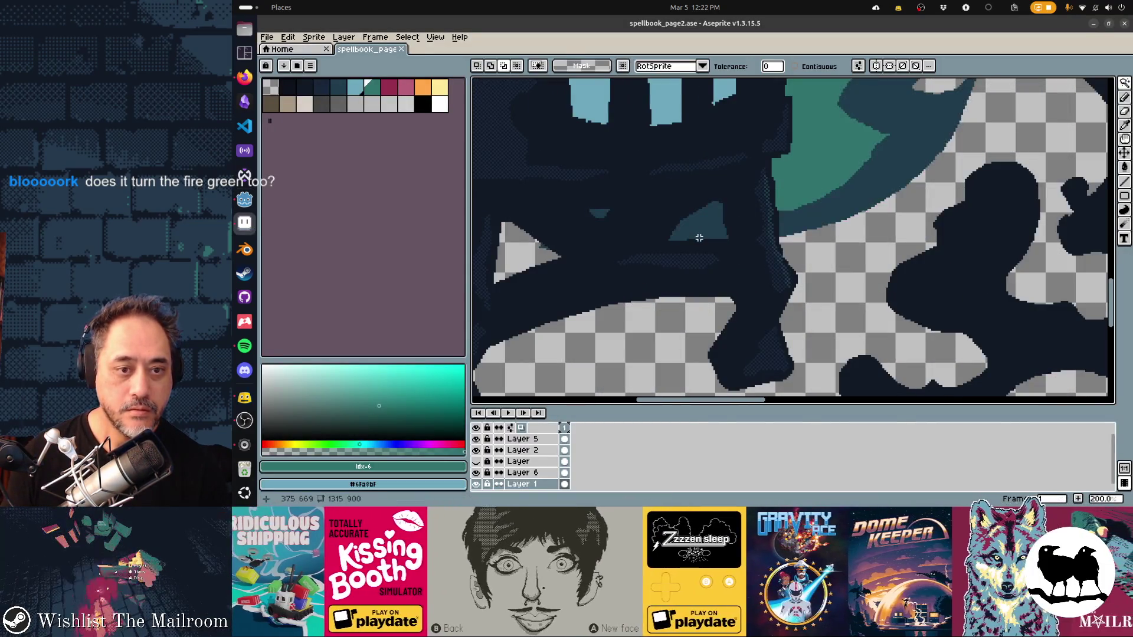
key(b)
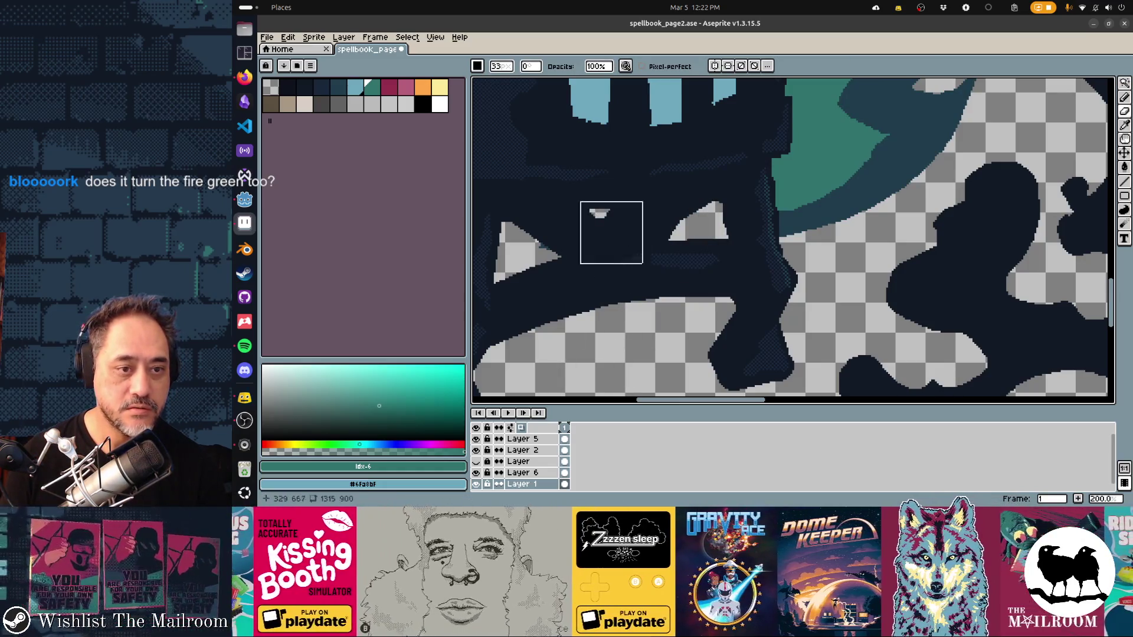
key(alt+Tab)
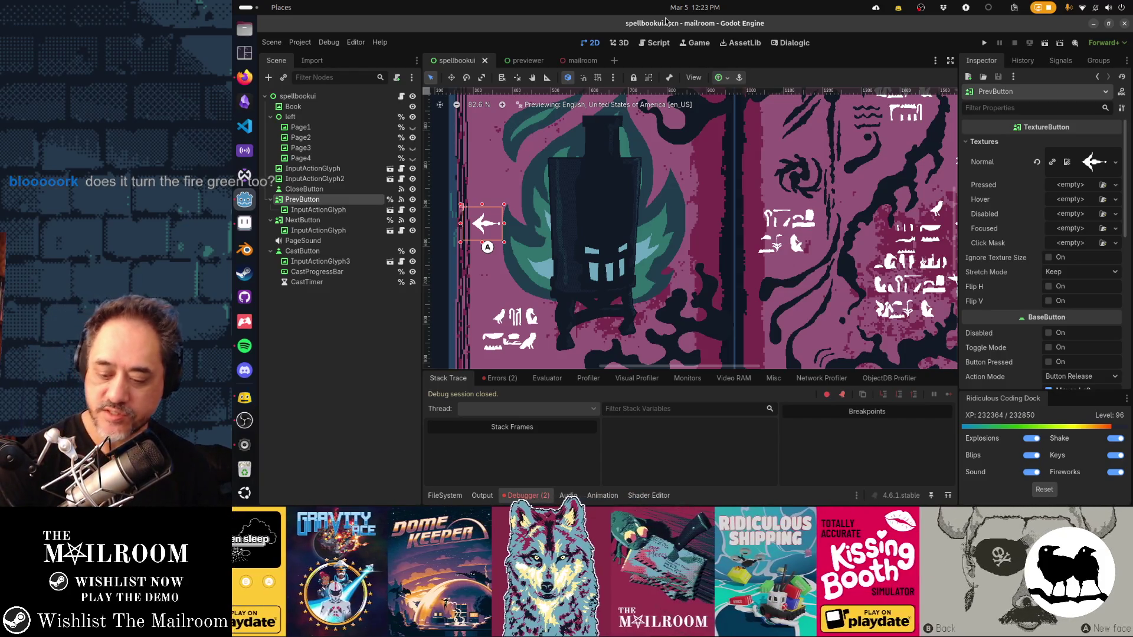
Step: Glance at the Dialogic and Script workspaces, return to 2D, and run the project with F5
click(794, 42)
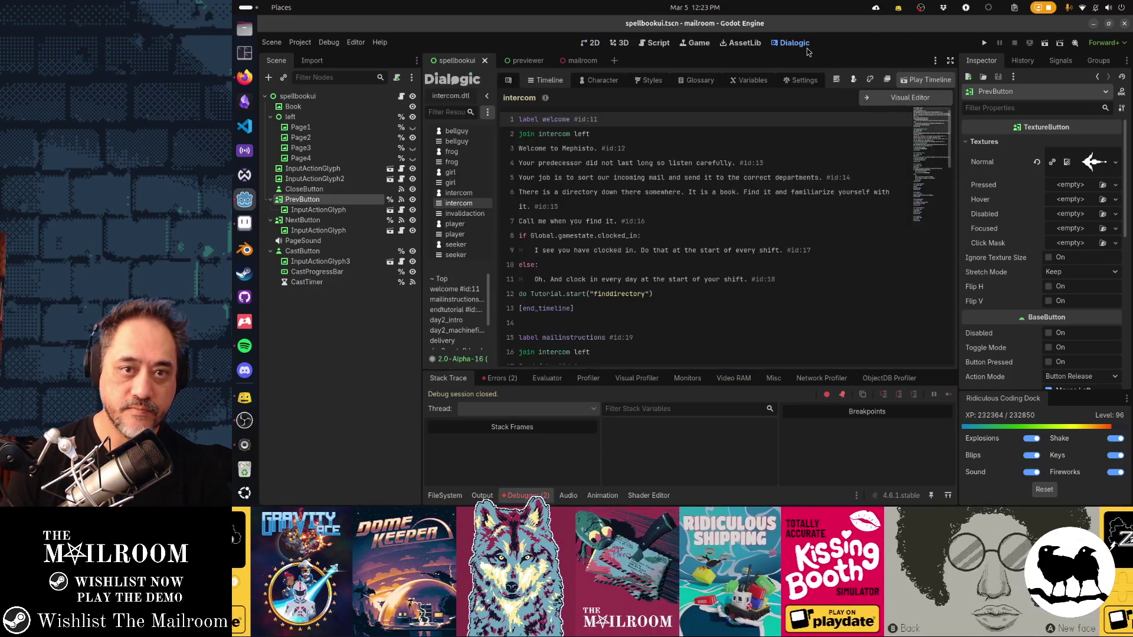
click(655, 42)
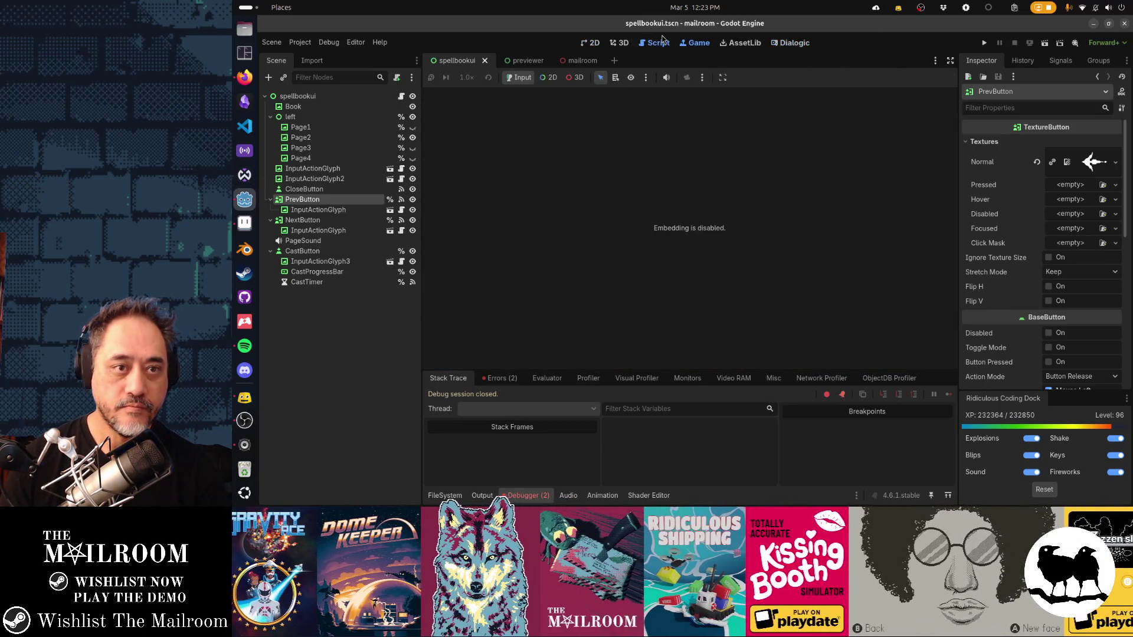
click(622, 43)
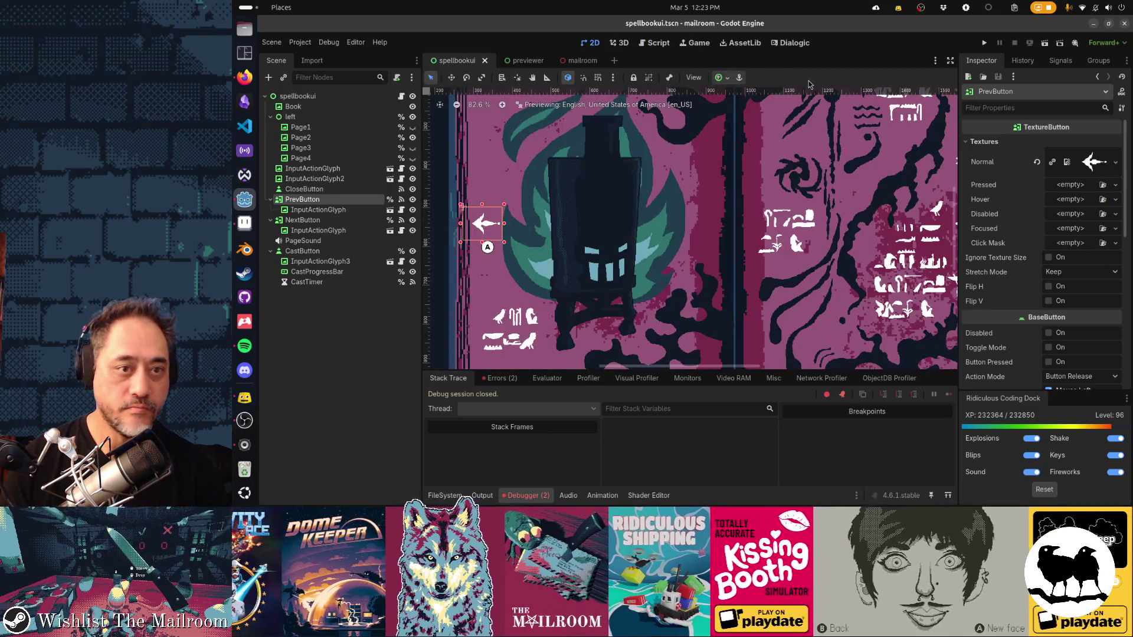
key(F5)
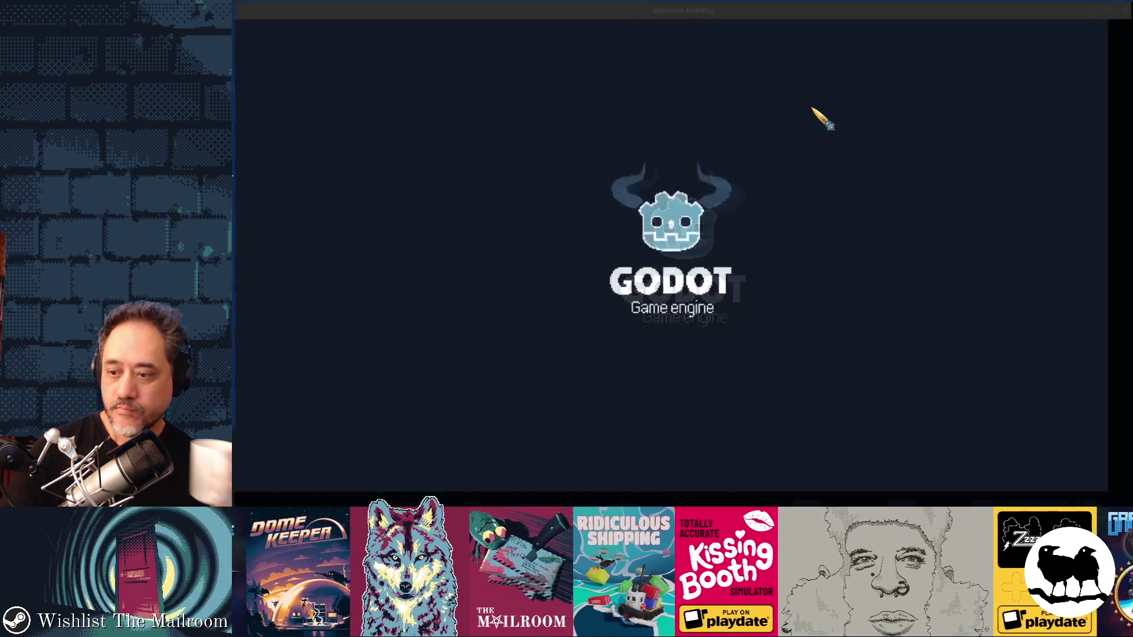
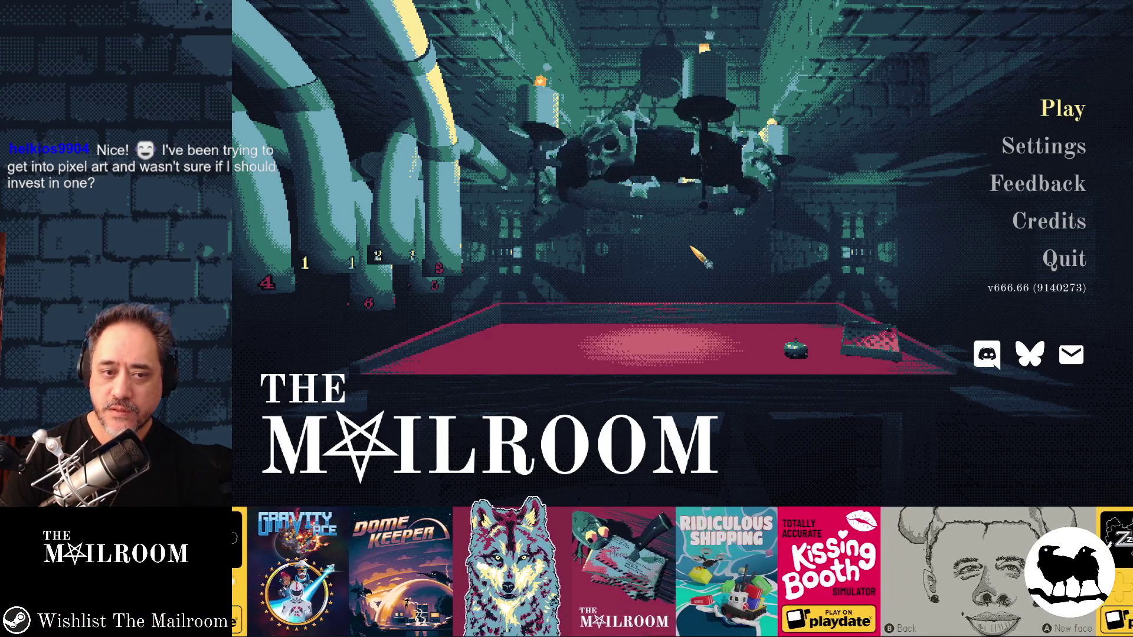
Step: Start the game, pick up the spellbook from the table and hold E to read it
key(Return)
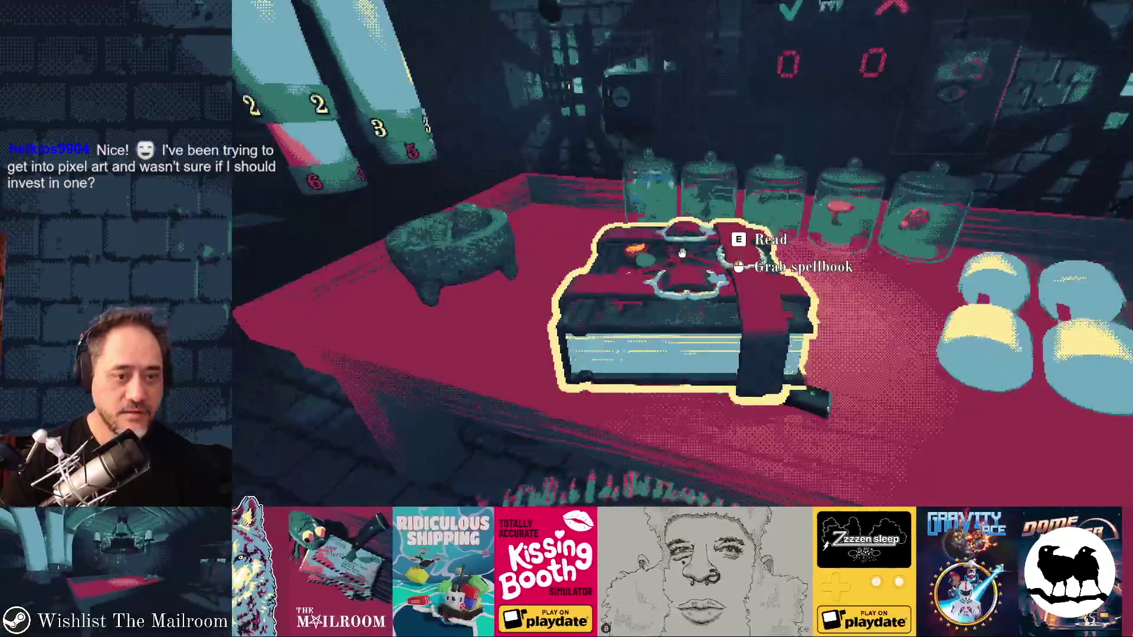
key(e)
click(682, 254)
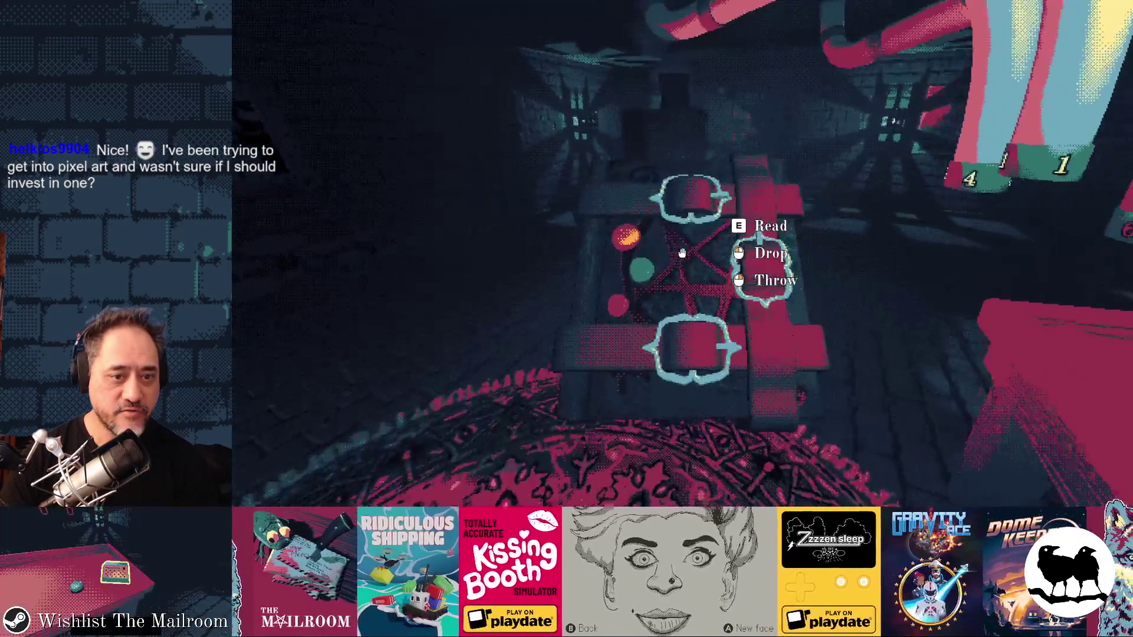
key(e)
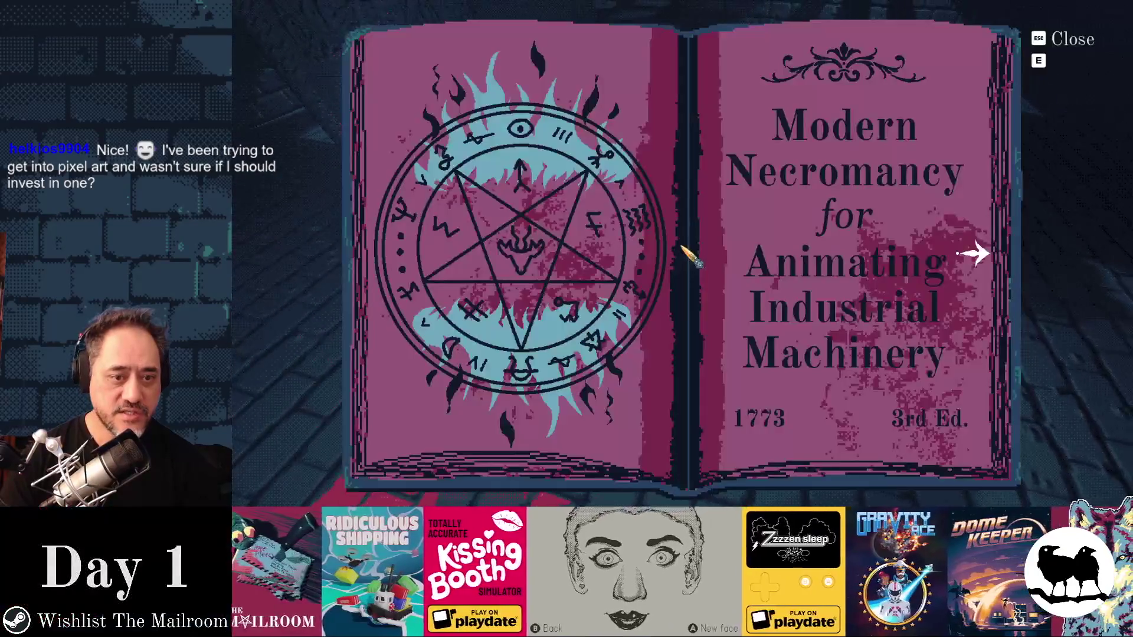
Step: Flip through the title, furnace and black-hole pages, ending on the black-hole spread, then show all windows
click(978, 256)
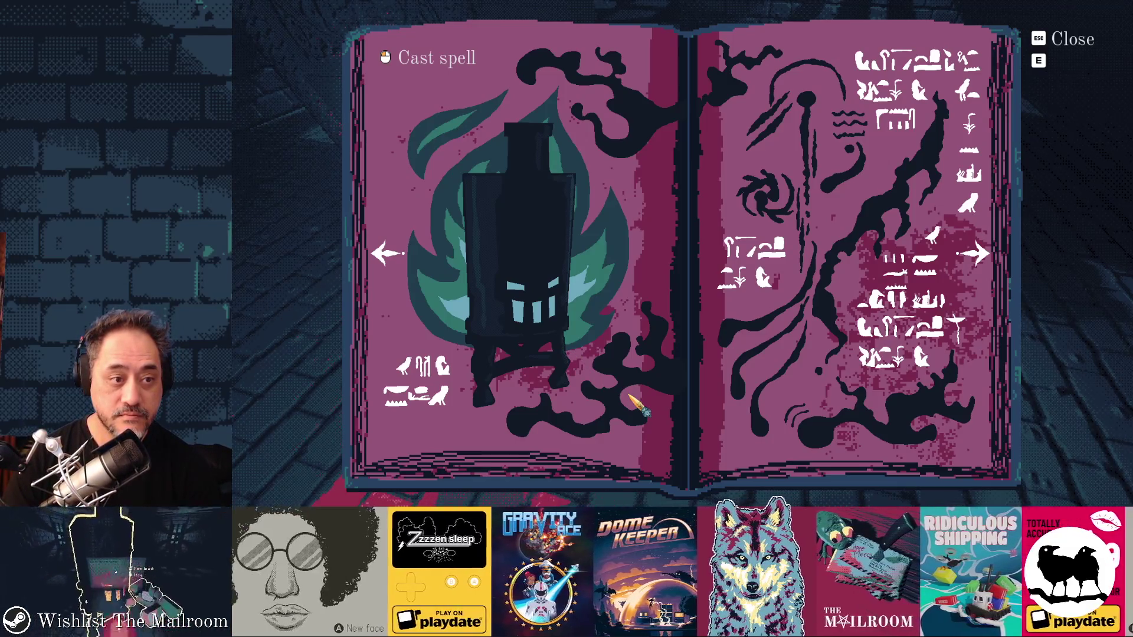
click(397, 263)
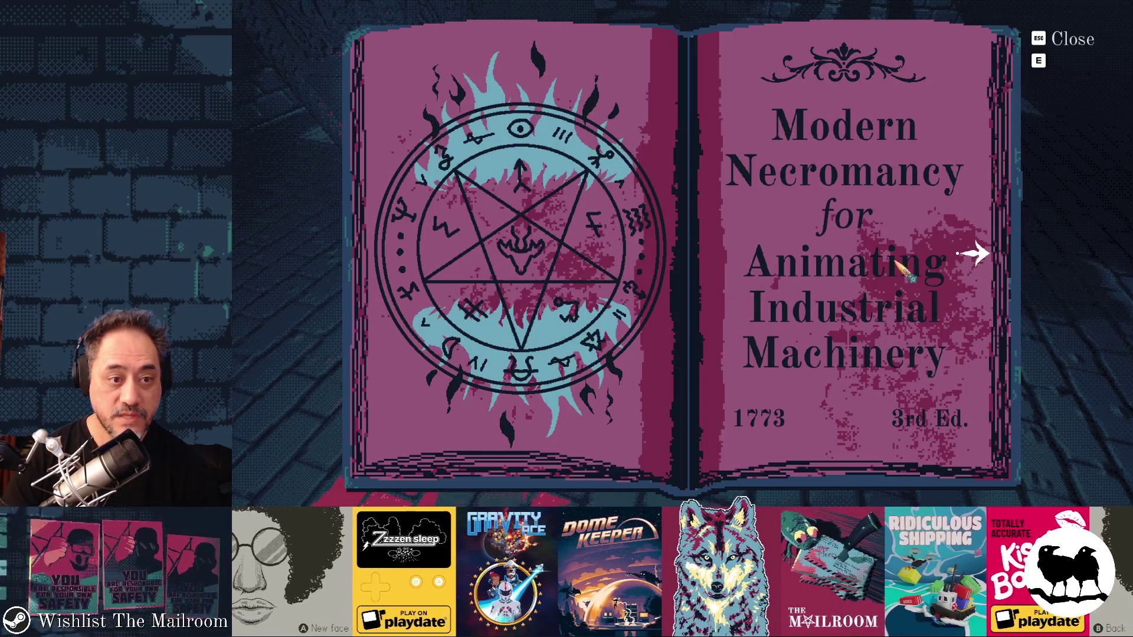
click(973, 254)
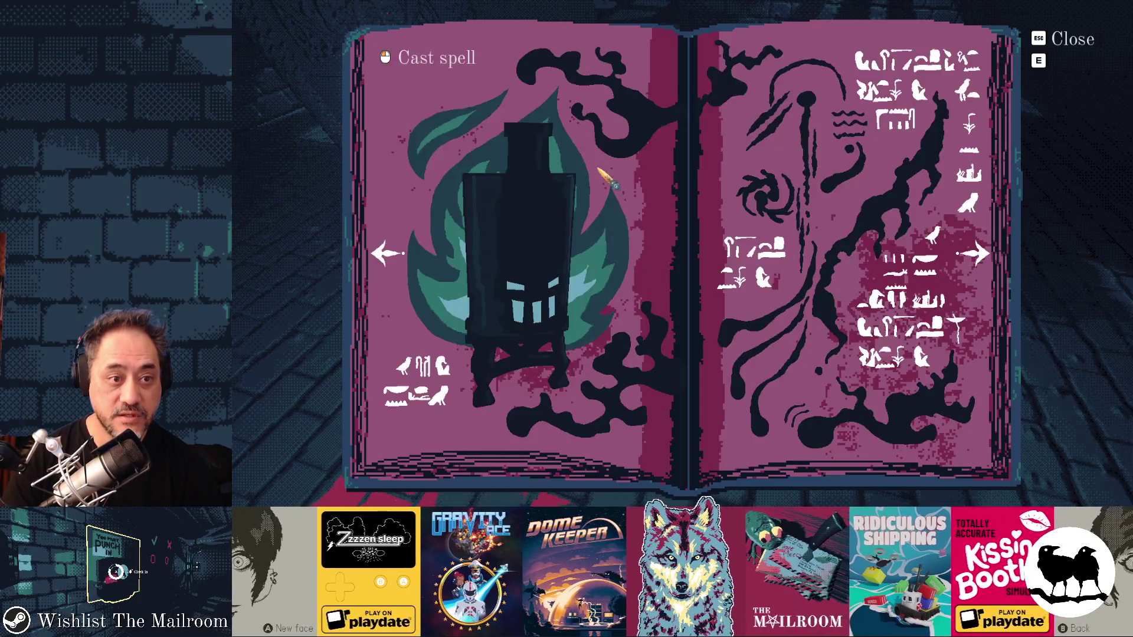
click(978, 257)
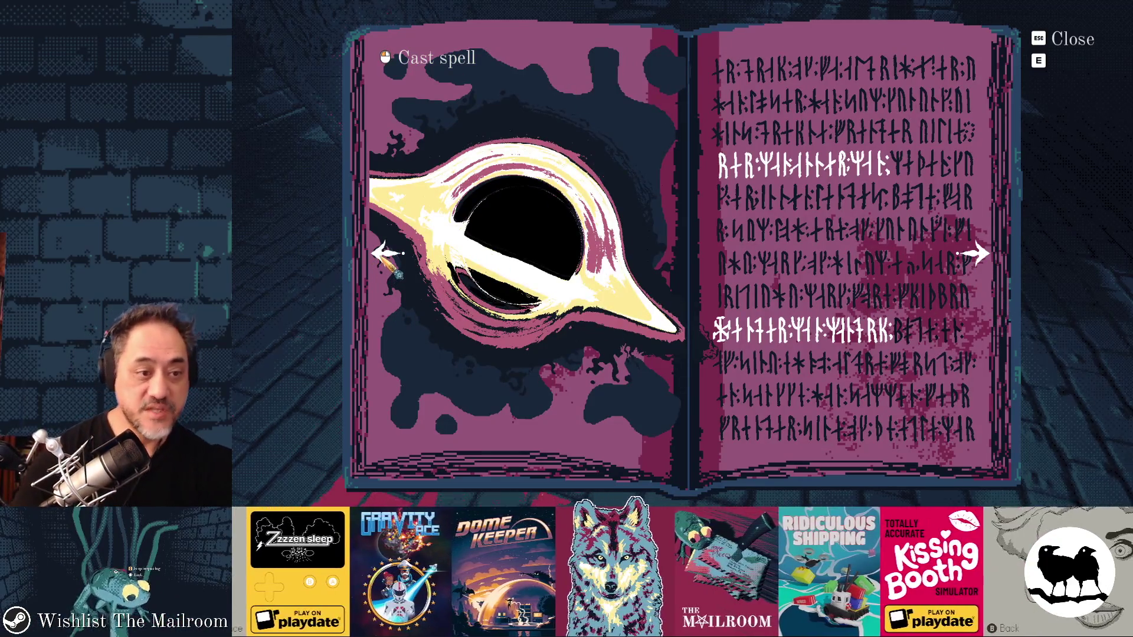
click(387, 255)
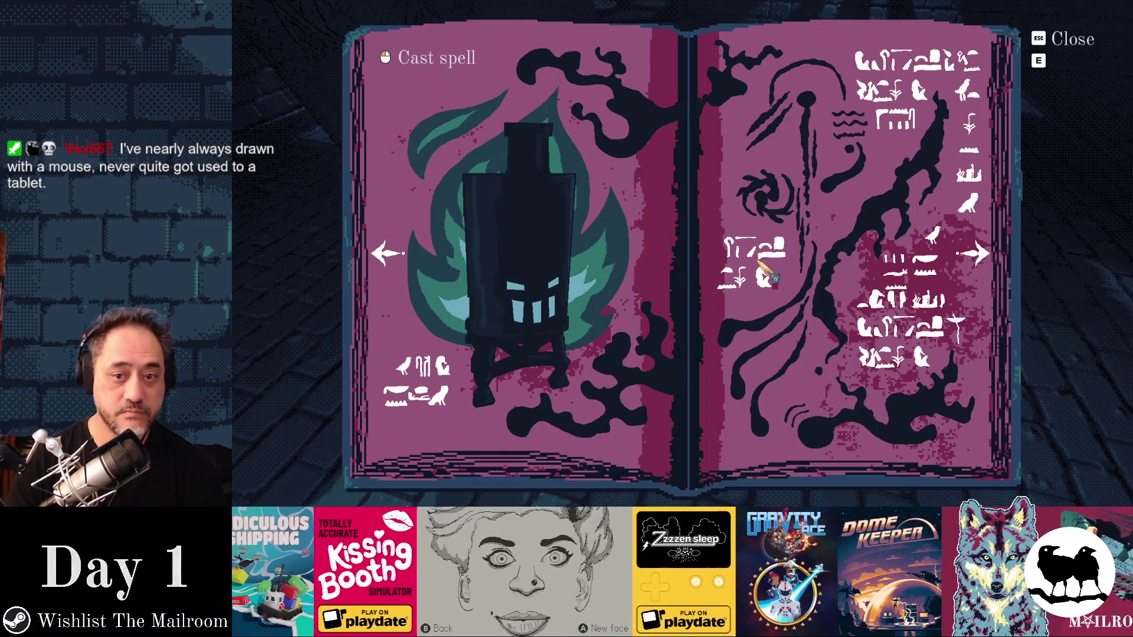
click(979, 255)
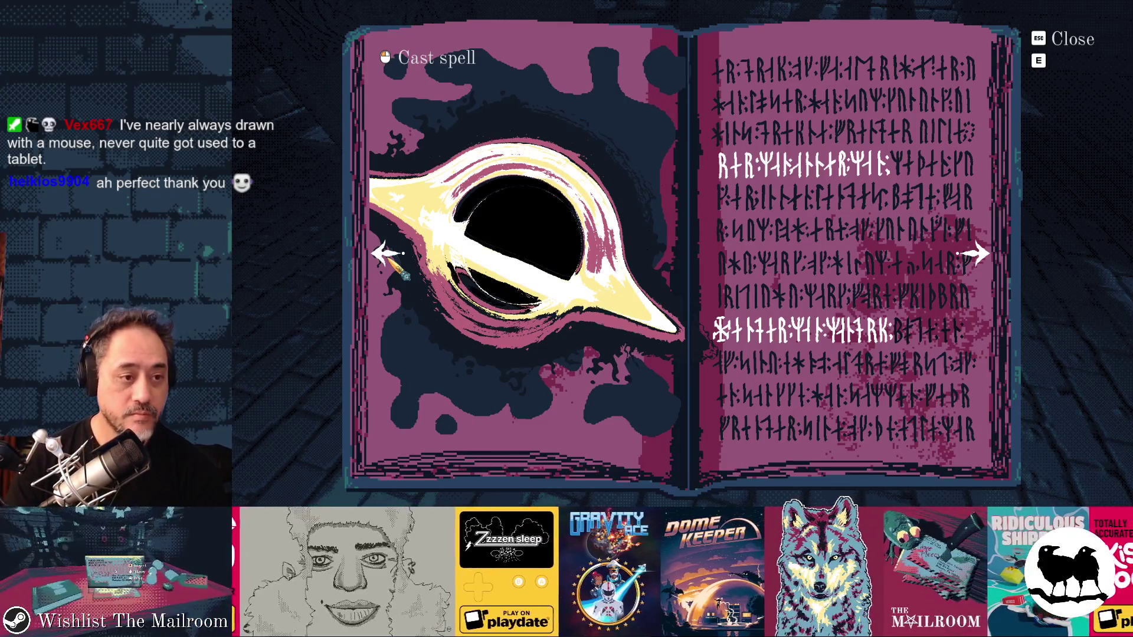
key(super)
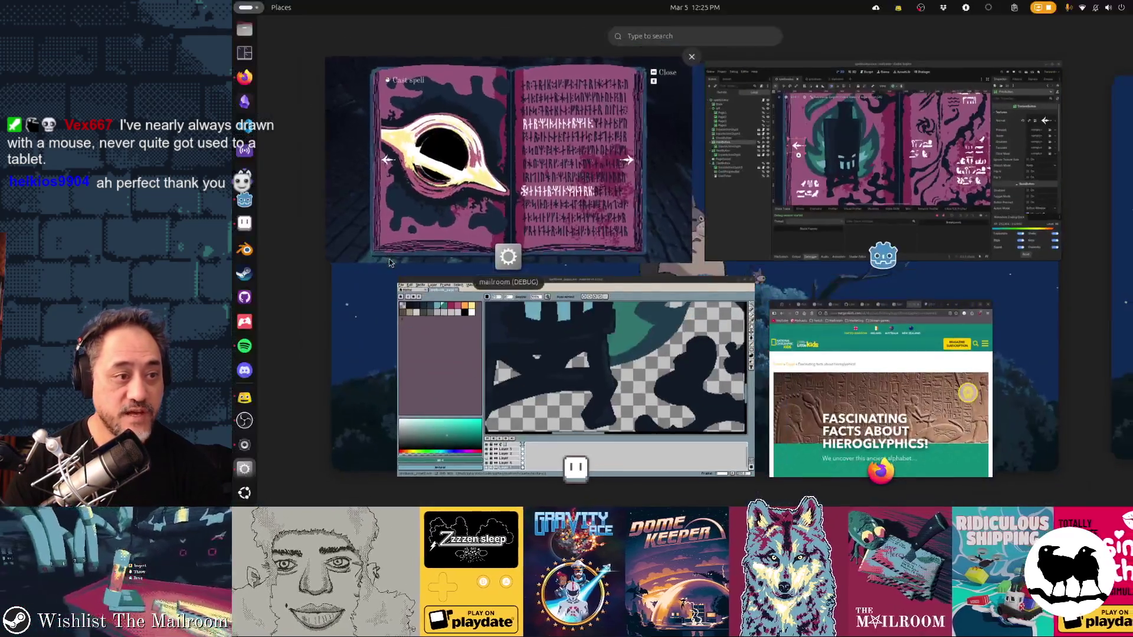
click(886, 354)
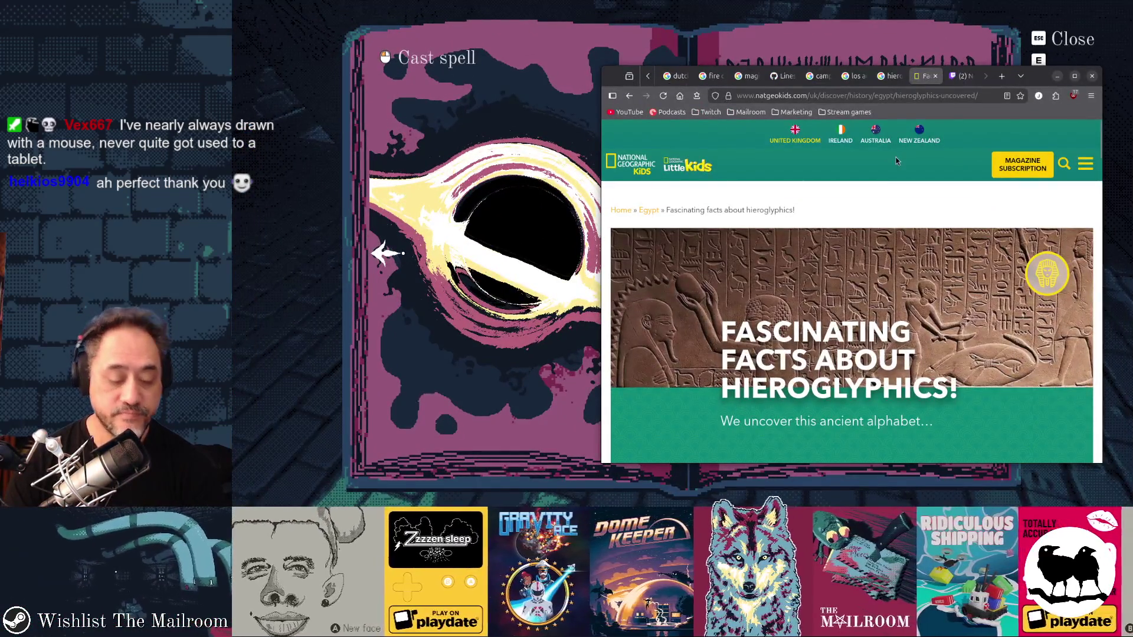
key(alt+Tab)
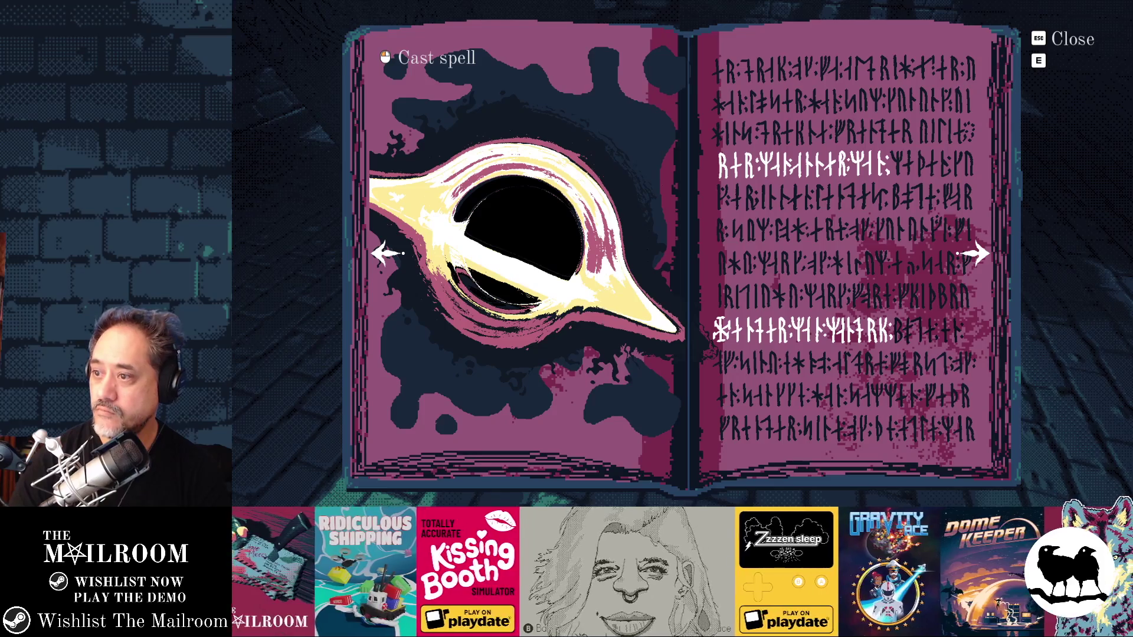
Step: Bring the Firefox window with the Huion Kamvas 13 product page forward over the game
key(alt+Tab)
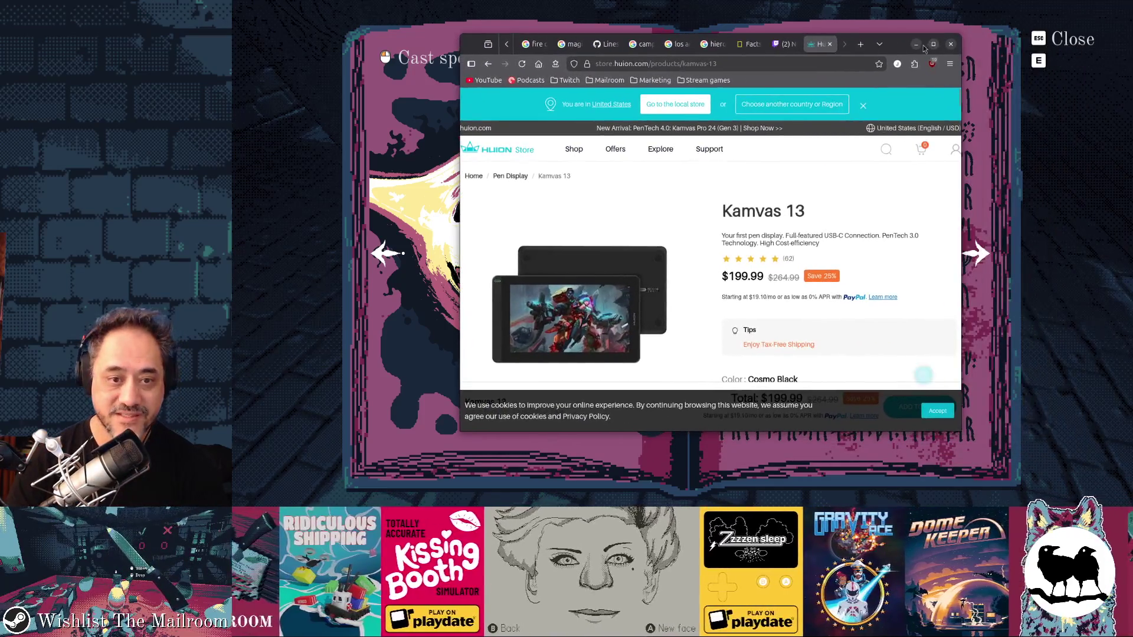
scroll(703, 256, down, 1)
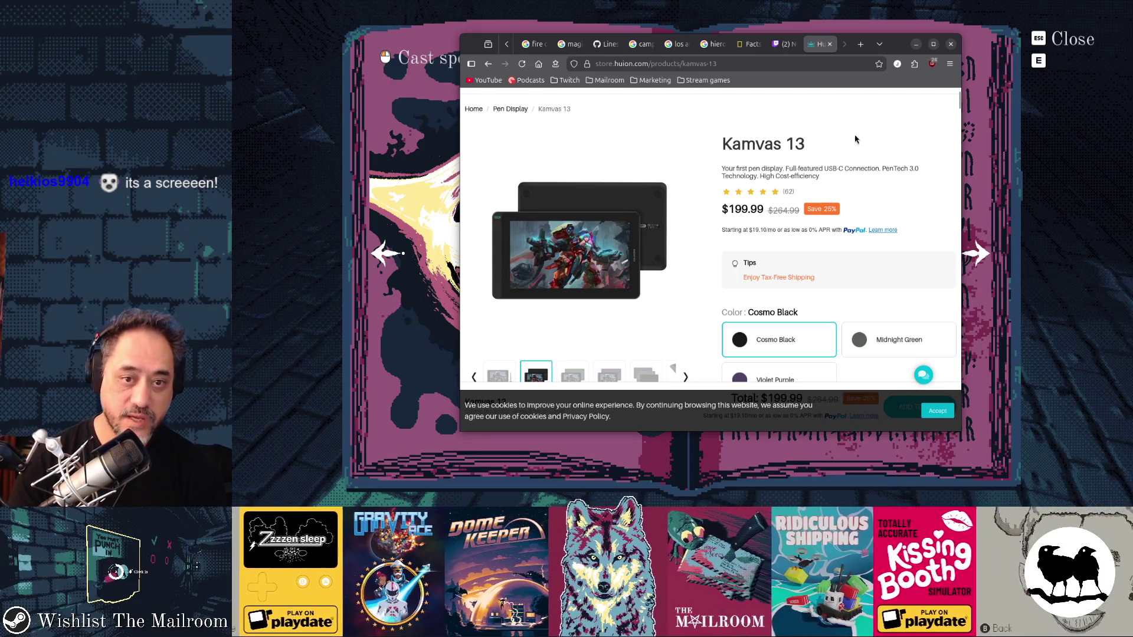
Step: Search Google for wacom screen tablet drawing, view the Wacom Tablets store, then return to the Huion tab
key(ctrl+t)
text(wacom)
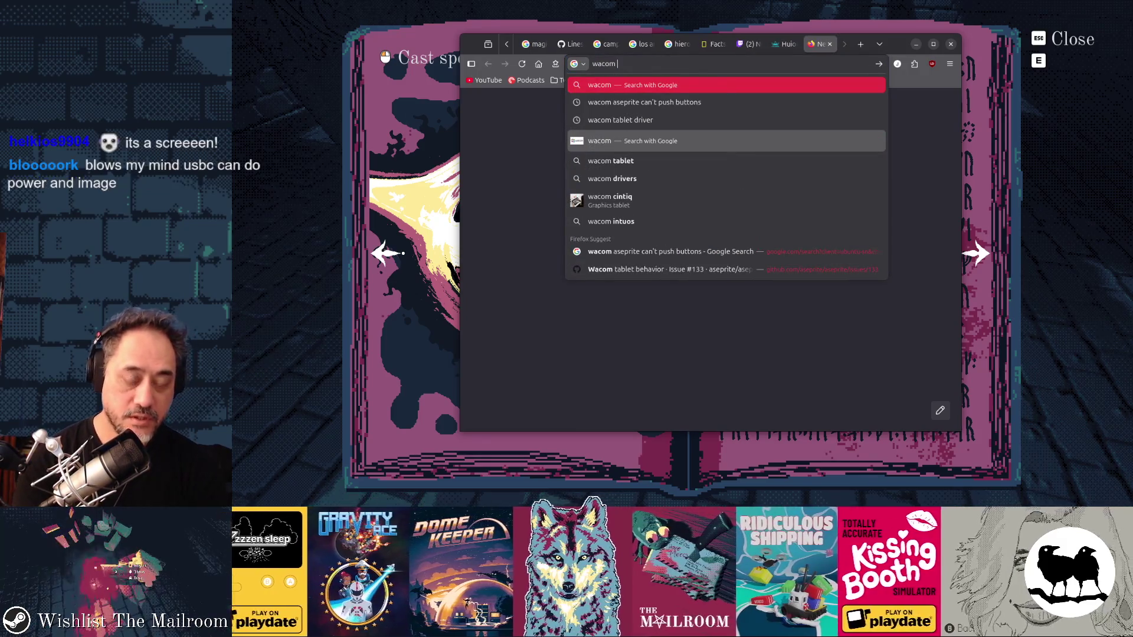
text( screen)
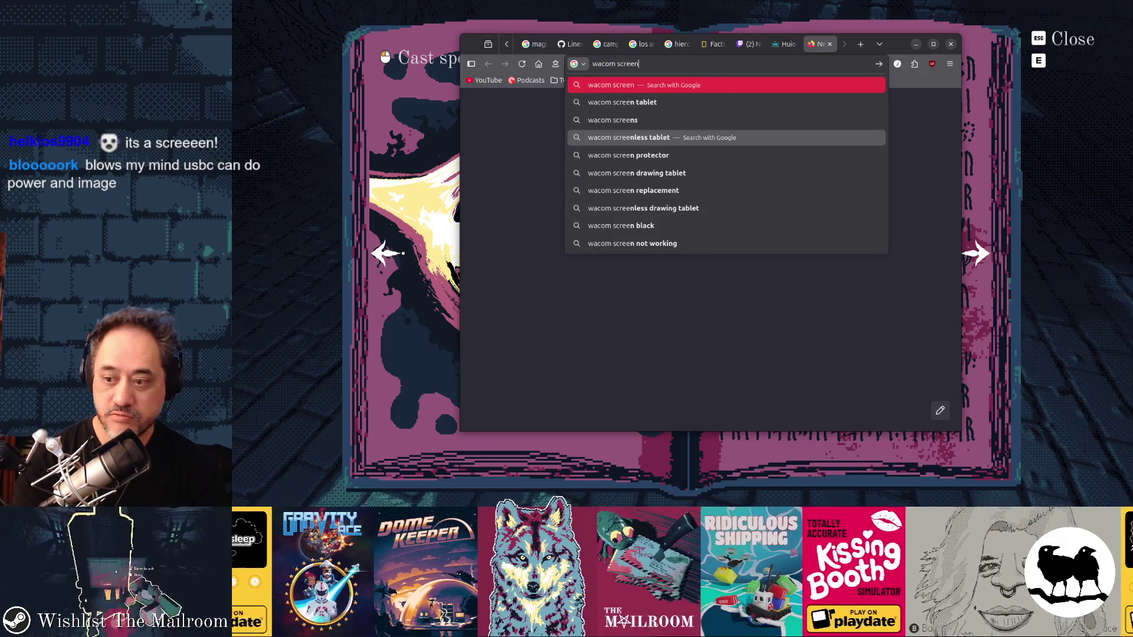
text( tablet drawing)
key(Return)
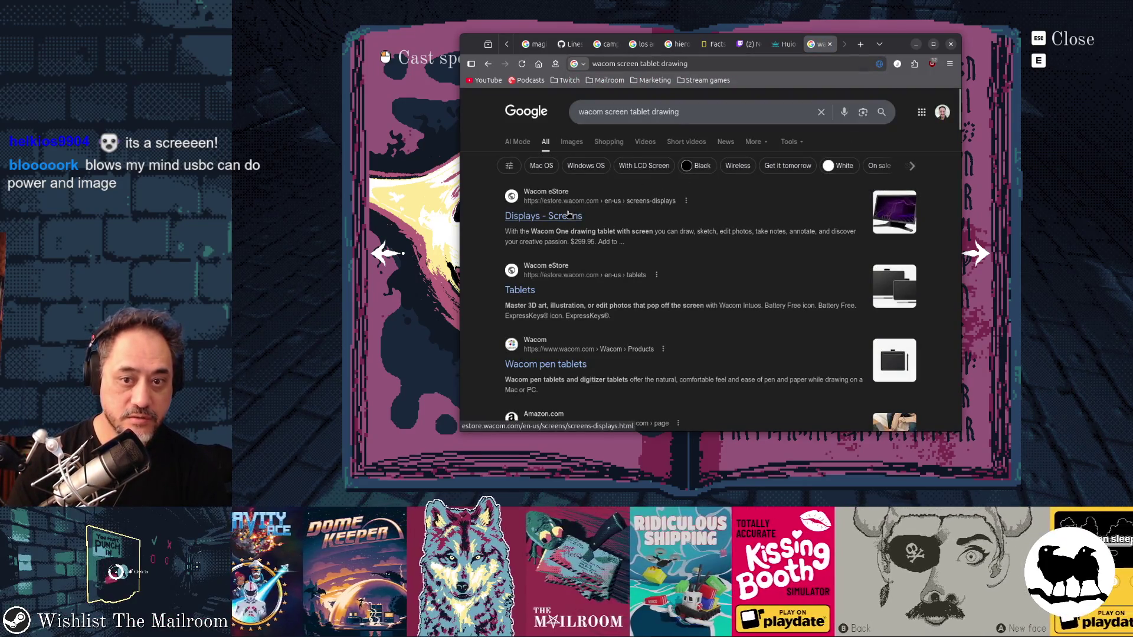
click(520, 290)
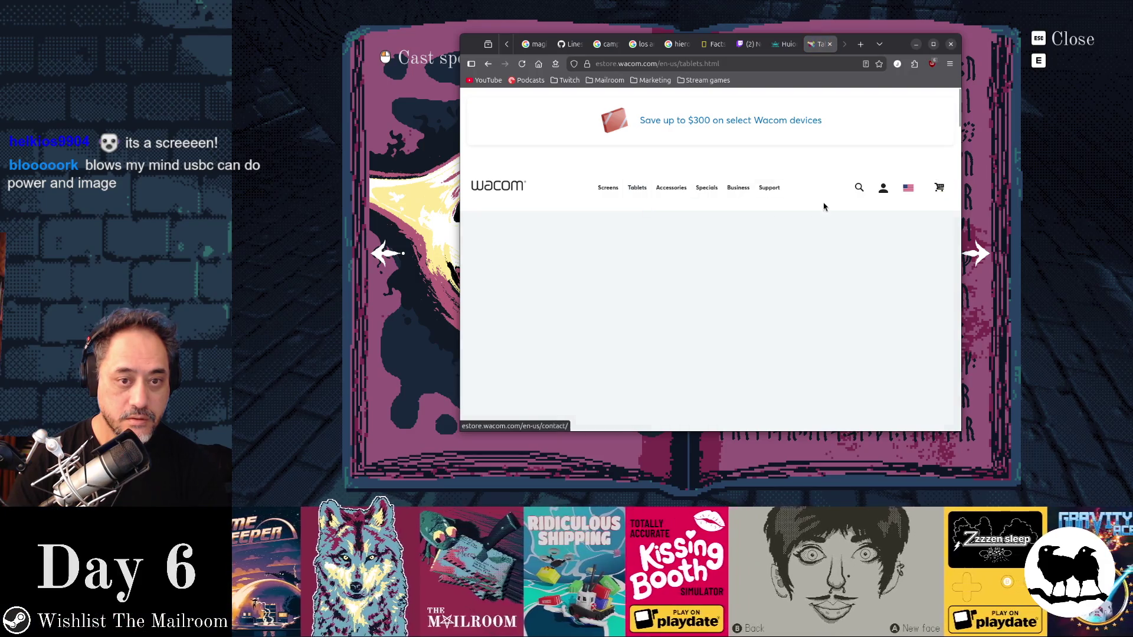
scroll(916, 156, down, 3)
scroll(917, 154, down, 3)
scroll(879, 222, down, 3)
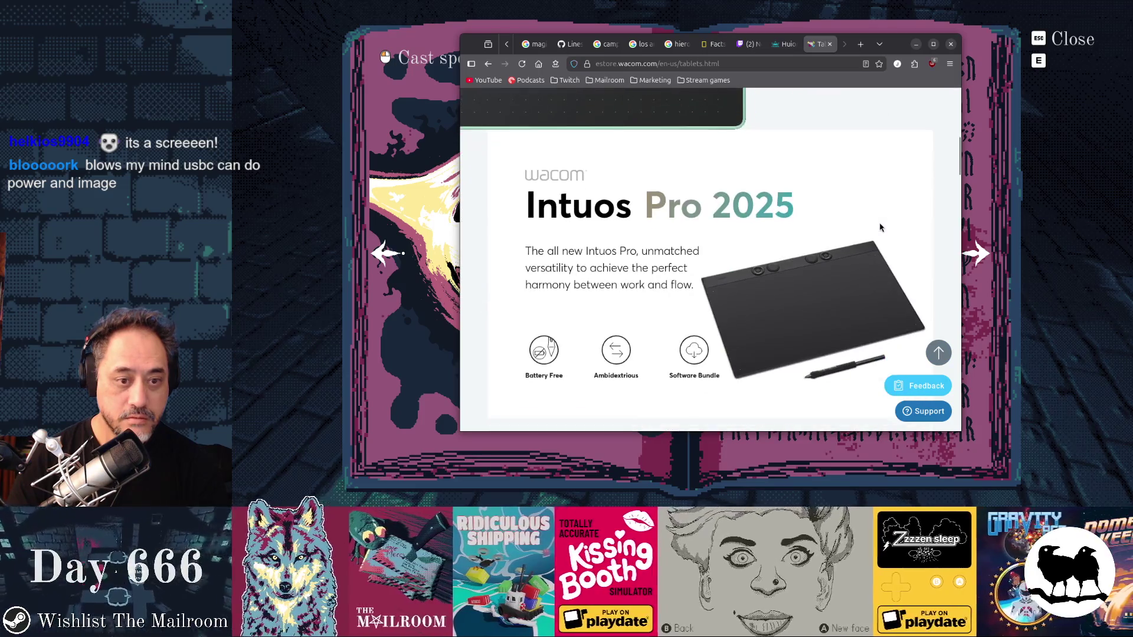
scroll(814, 309, down, 2)
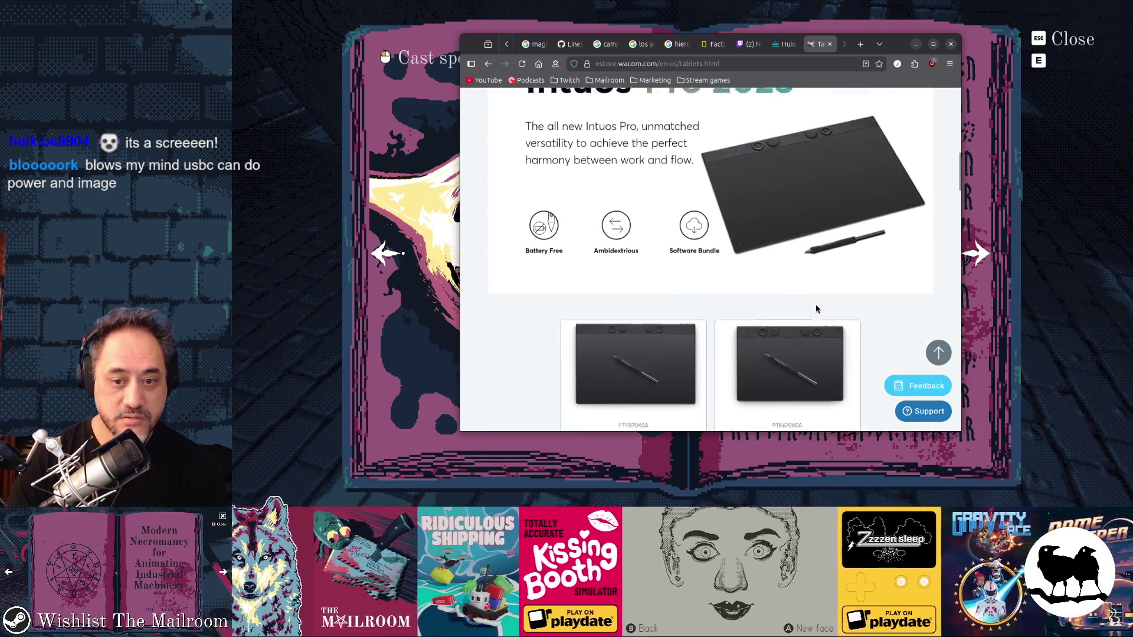
scroll(816, 309, down, 2)
scroll(815, 310, down, 1)
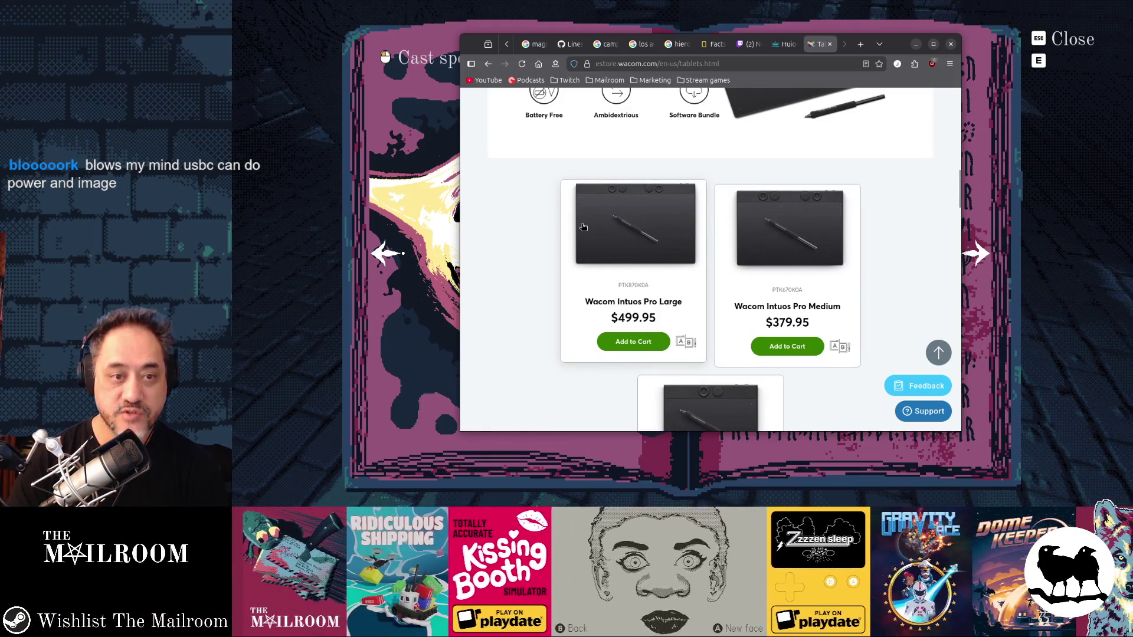
click(783, 43)
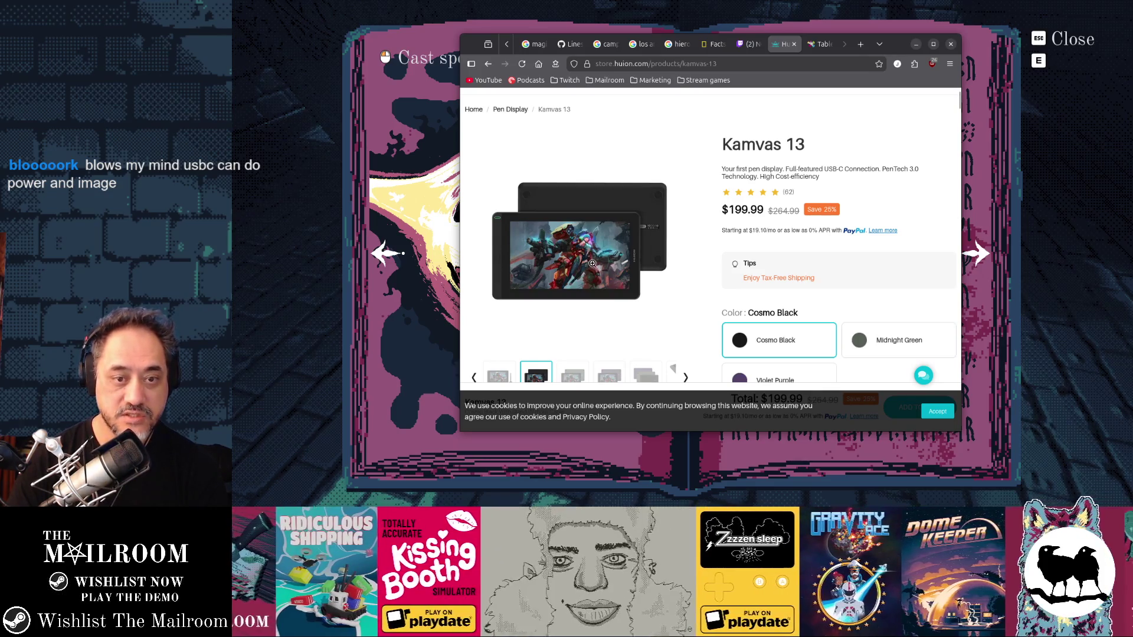
Step: Compare the Wacom and Huion tabs, enlarge the Kamvas 13 image, and go back to the huion camvas 13 results
click(814, 44)
click(779, 44)
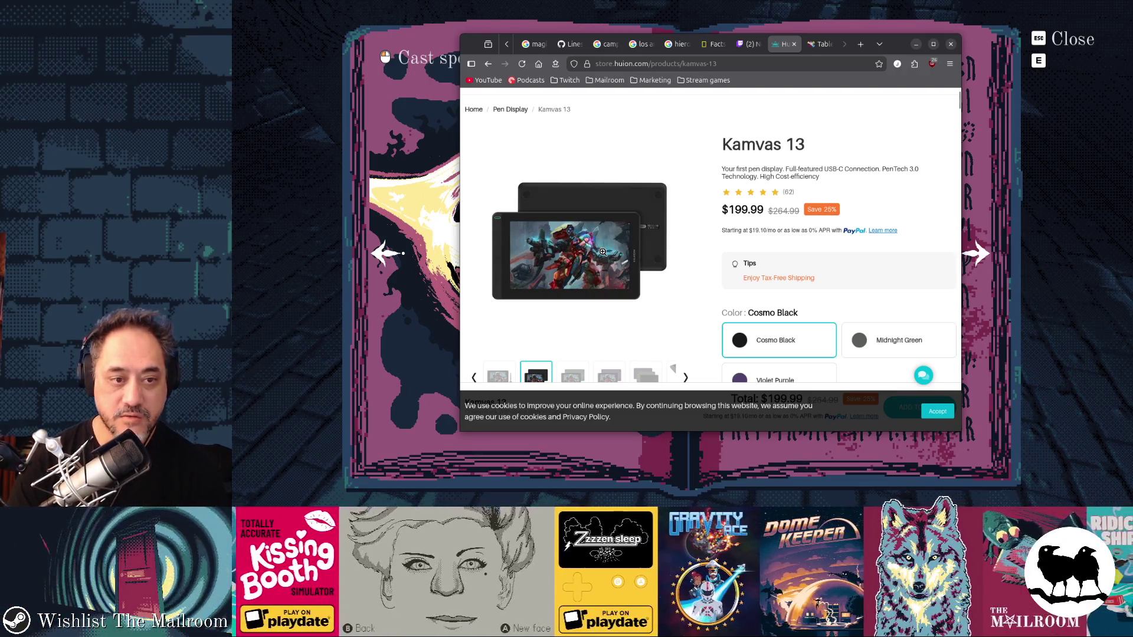
click(603, 256)
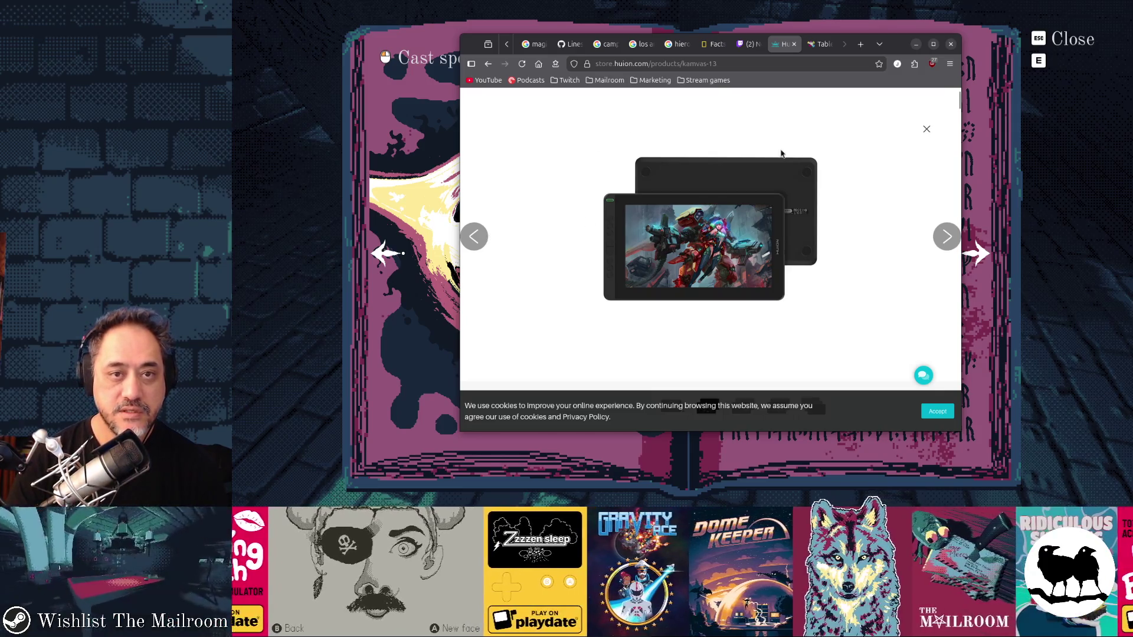
key(alt+Left)
key(alt+Right)
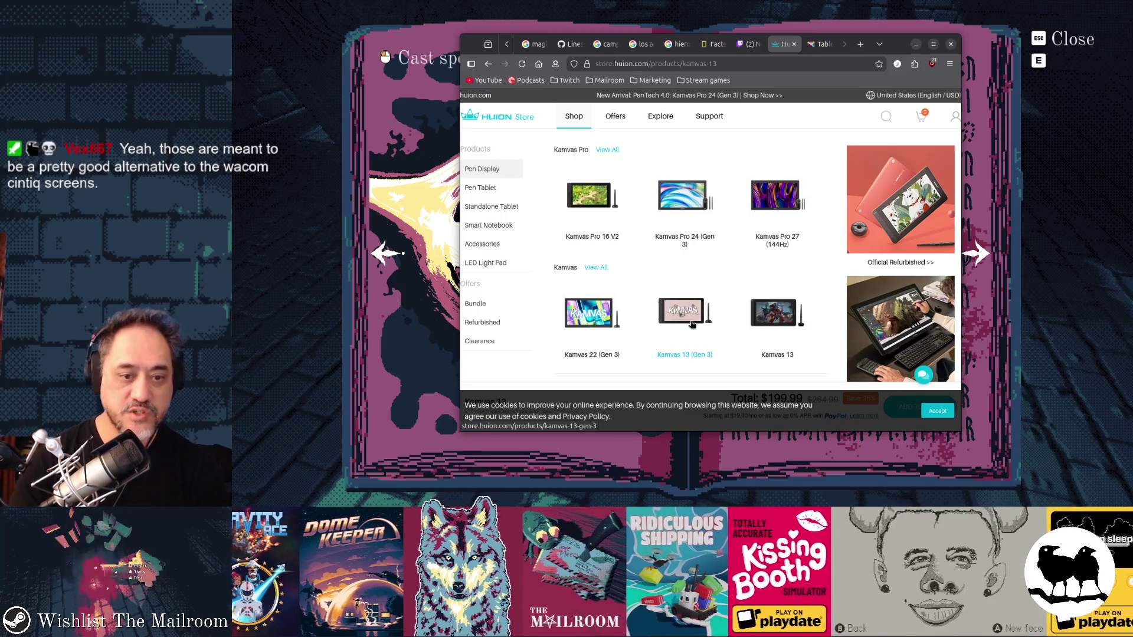
scroll(692, 325, down, 3)
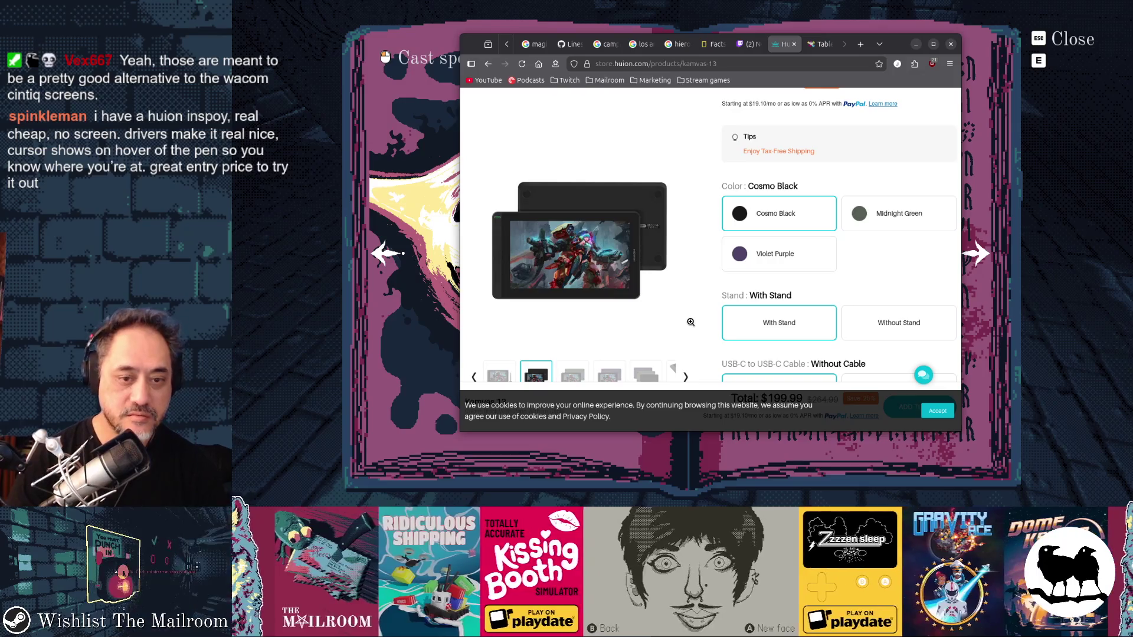
scroll(690, 323, down, 2)
scroll(691, 323, down, 3)
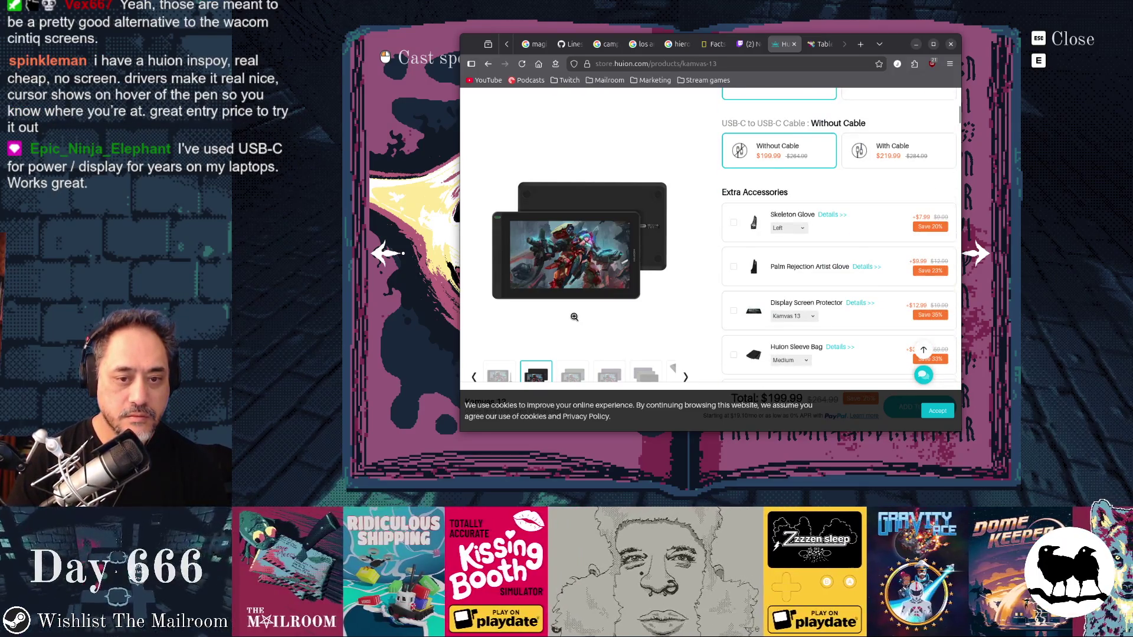
key(alt+Left)
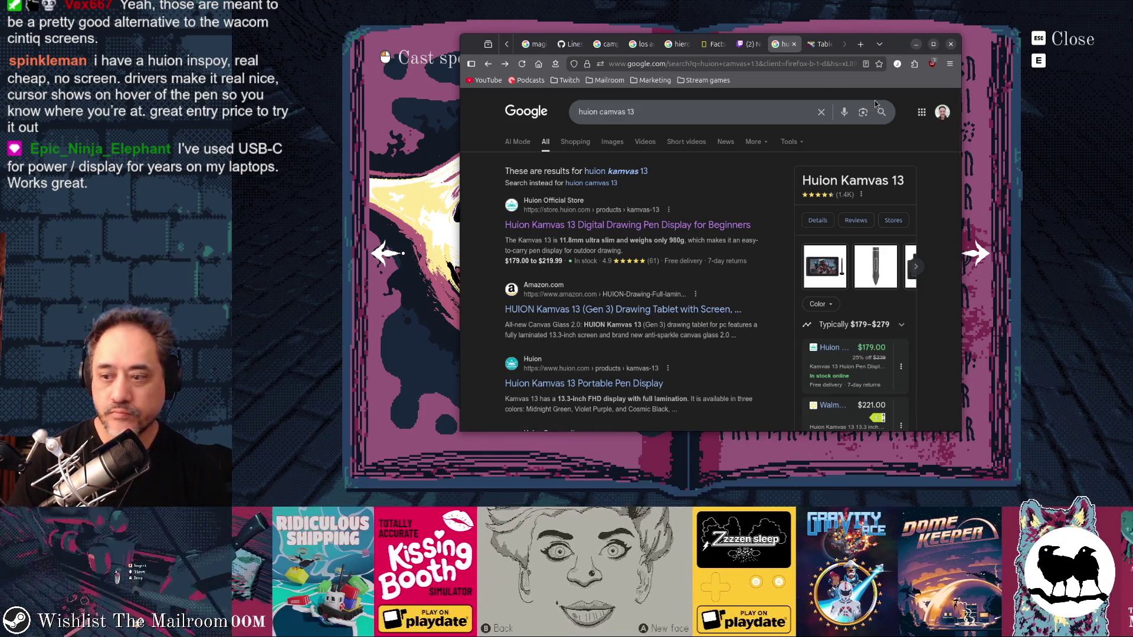
Step: Minimise Firefox to return to the game's open spellbook
click(917, 43)
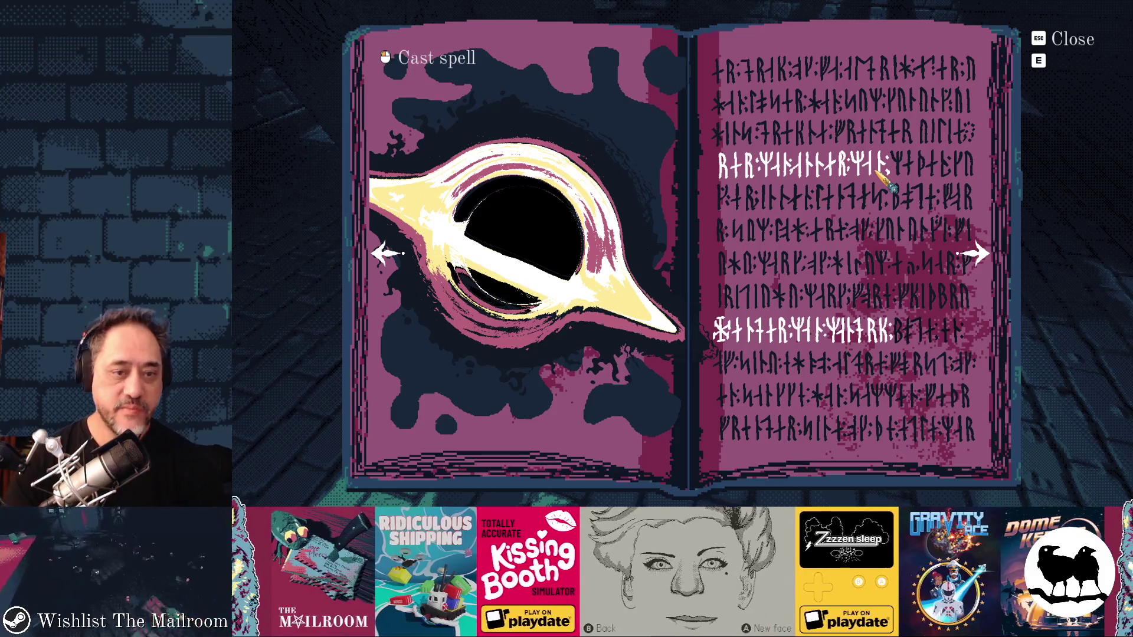
Step: Flip repeatedly between the furnace and black-hole spell pages, then switch to the spellbook_page2 artwork in Aseprite
click(388, 254)
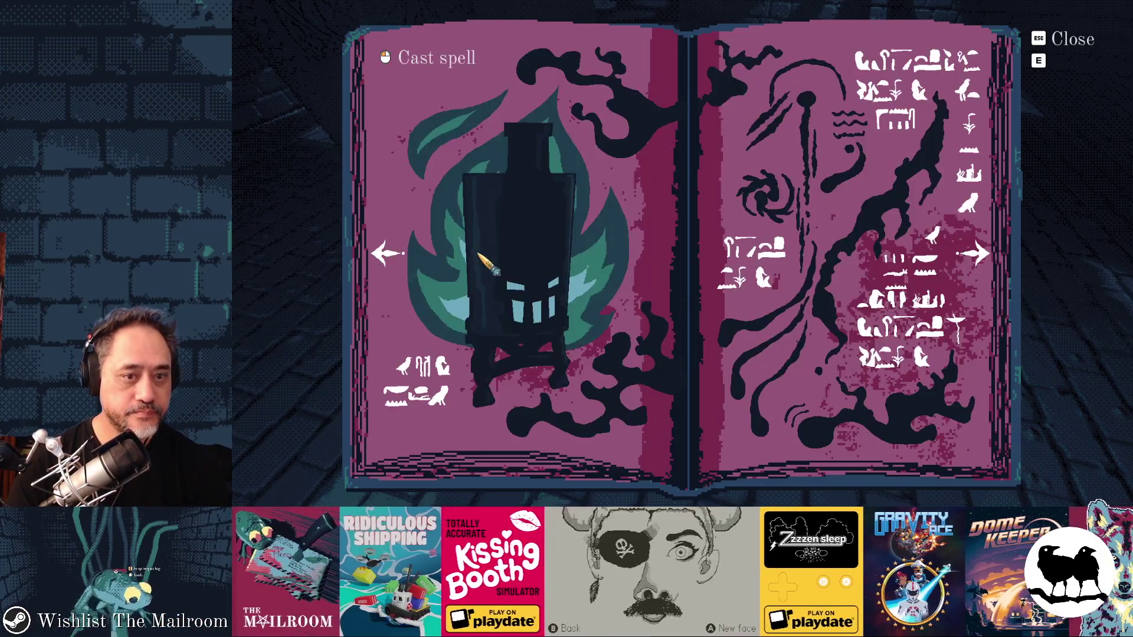
click(977, 255)
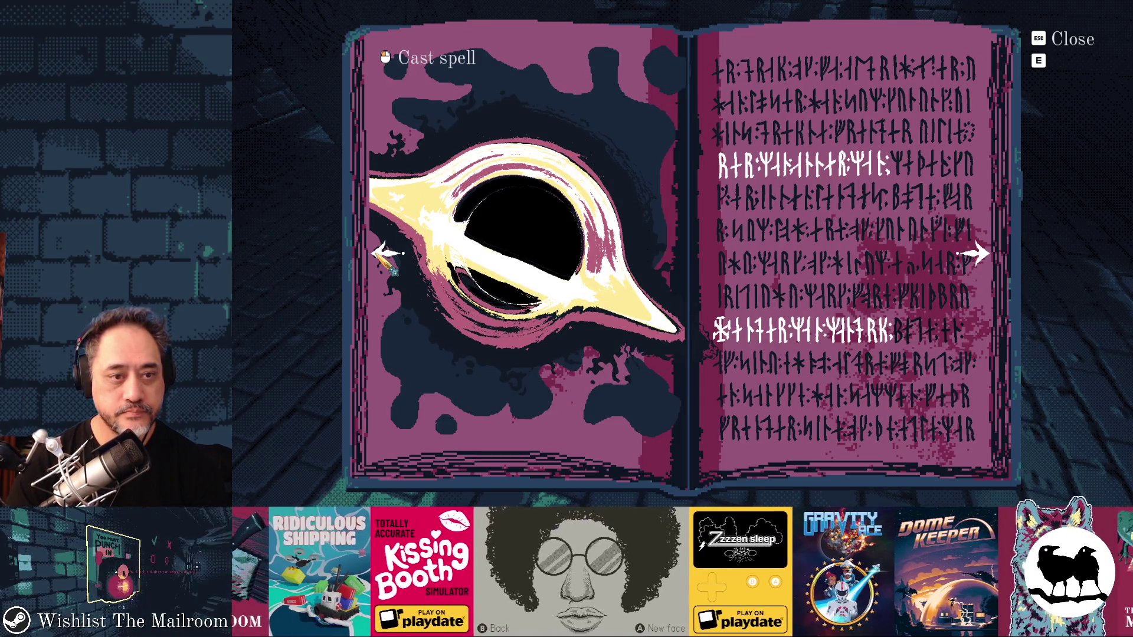
click(386, 254)
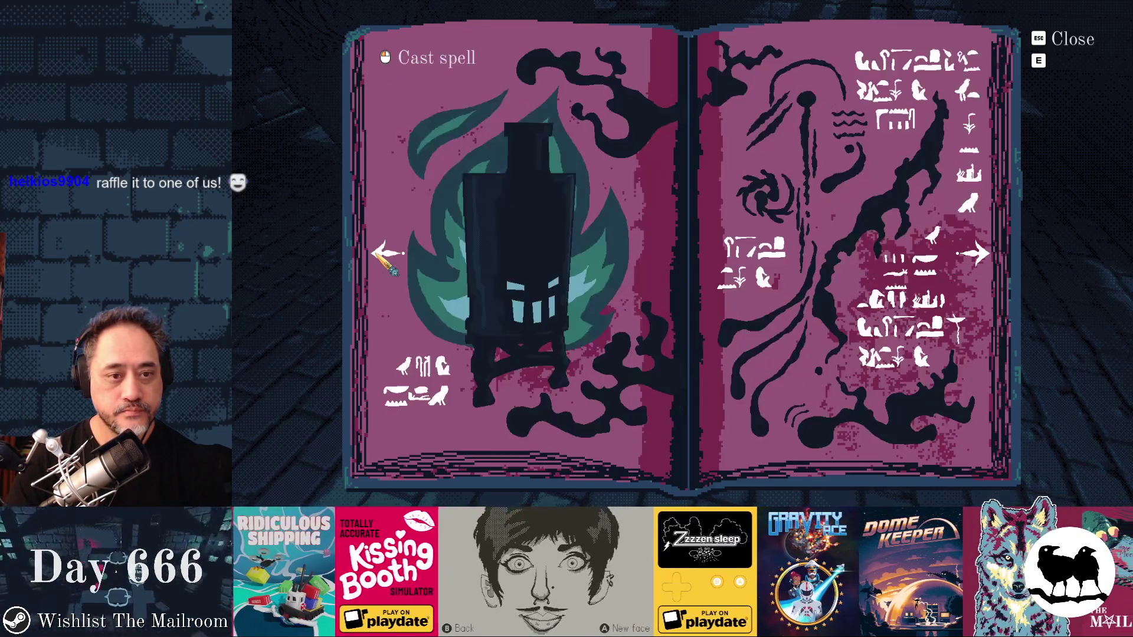
click(974, 254)
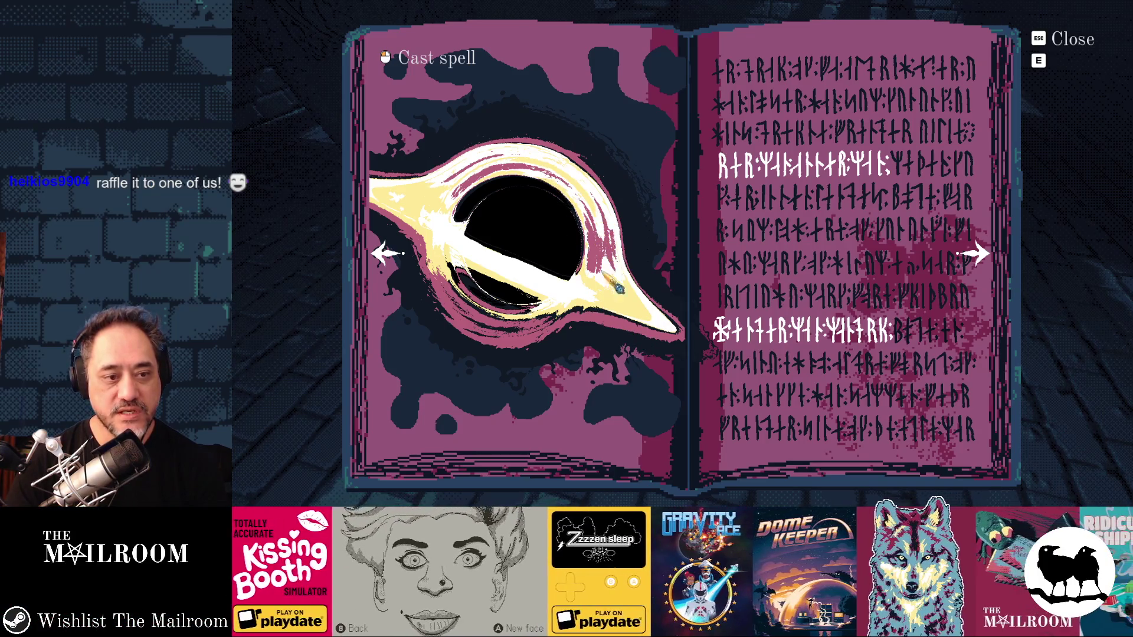
click(405, 265)
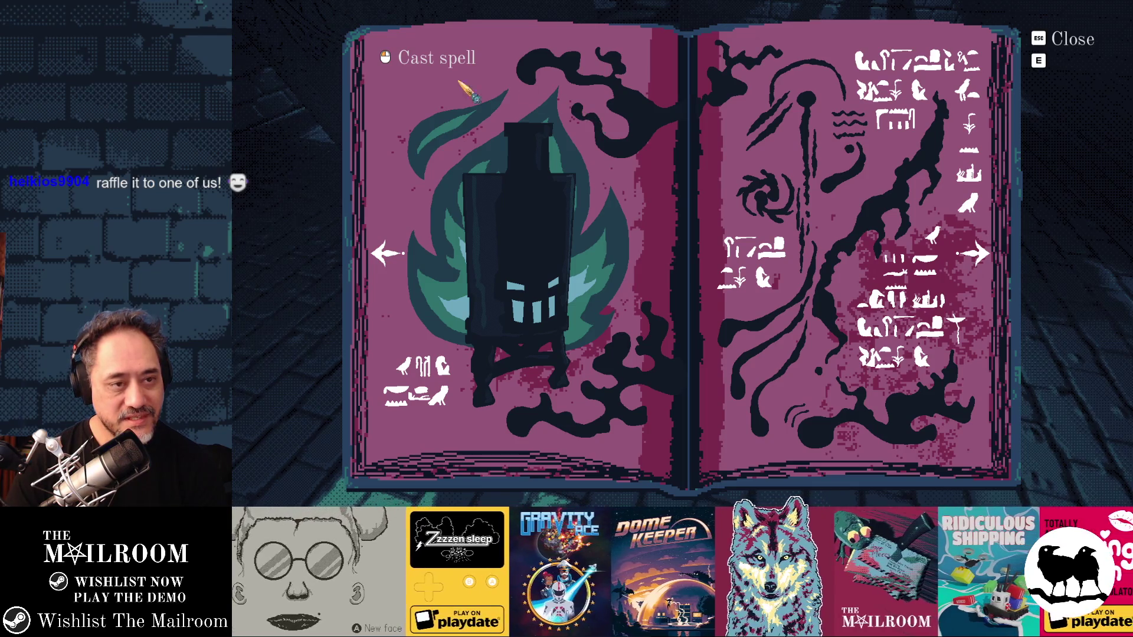
click(981, 256)
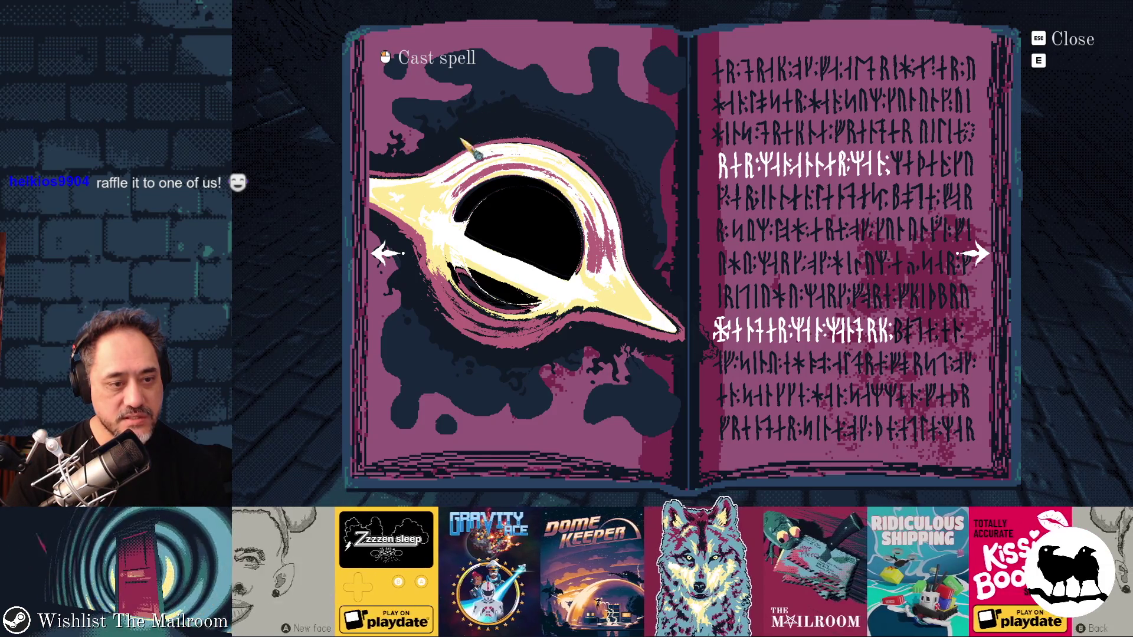
click(388, 255)
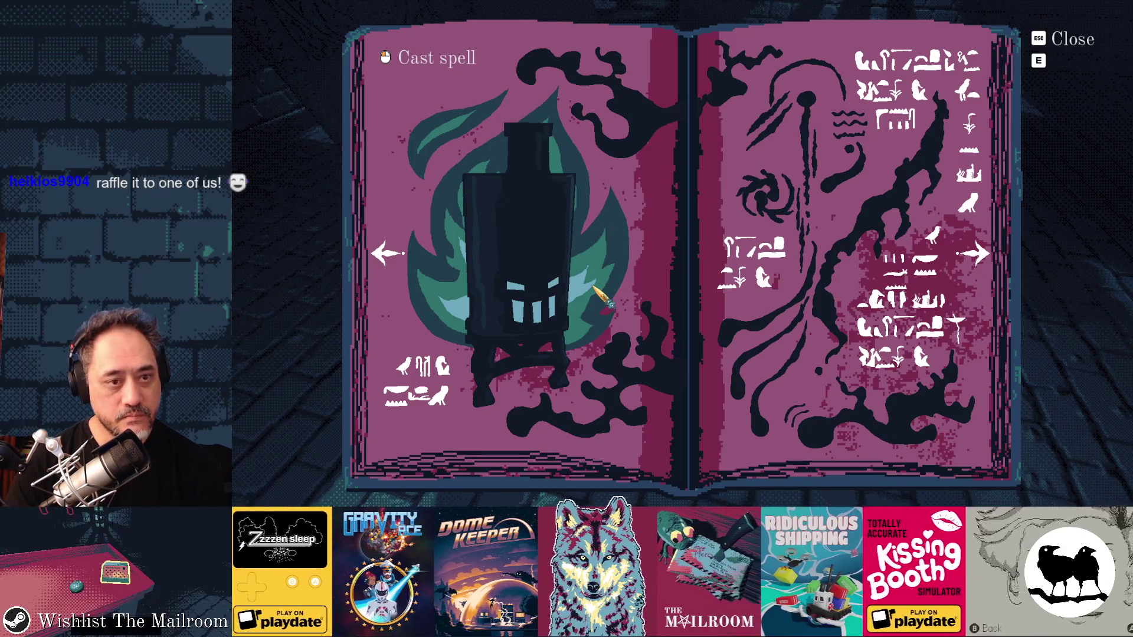
click(952, 268)
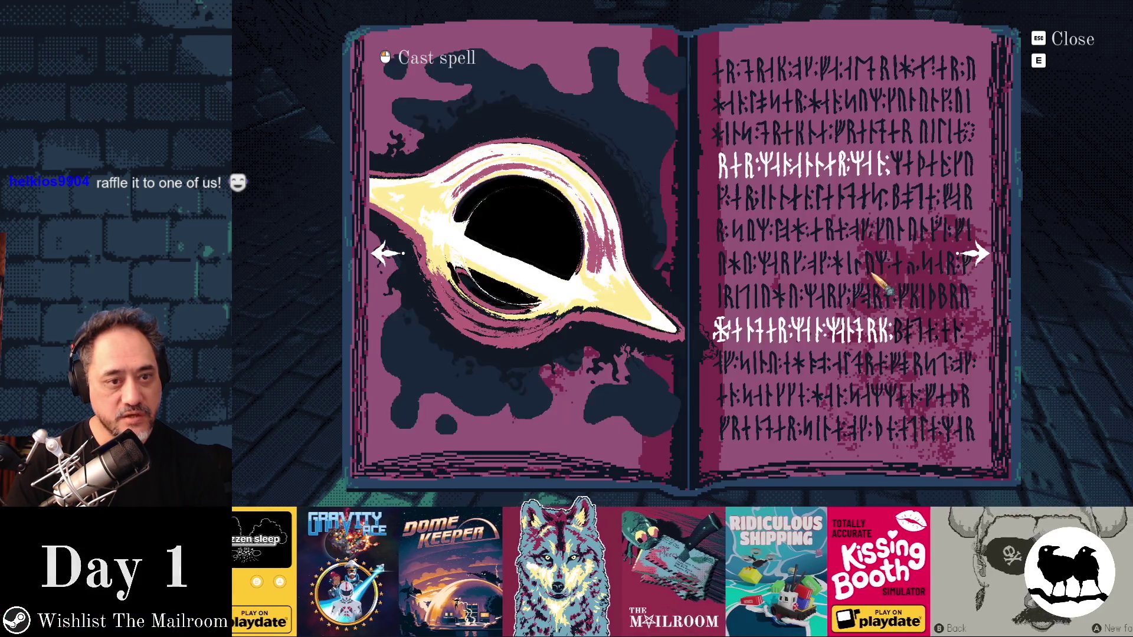
key(alt+Tab)
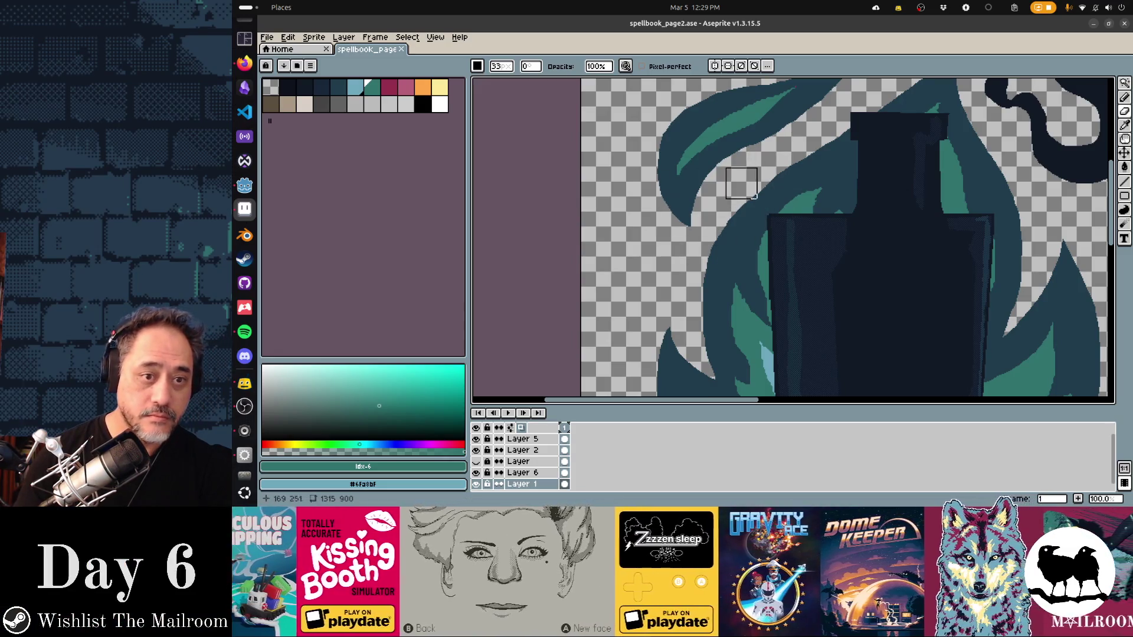
Step: Try teal highlight and dark-teal fill edits on the left flame tongue, undoing the fills that covered the highlights
key(b)
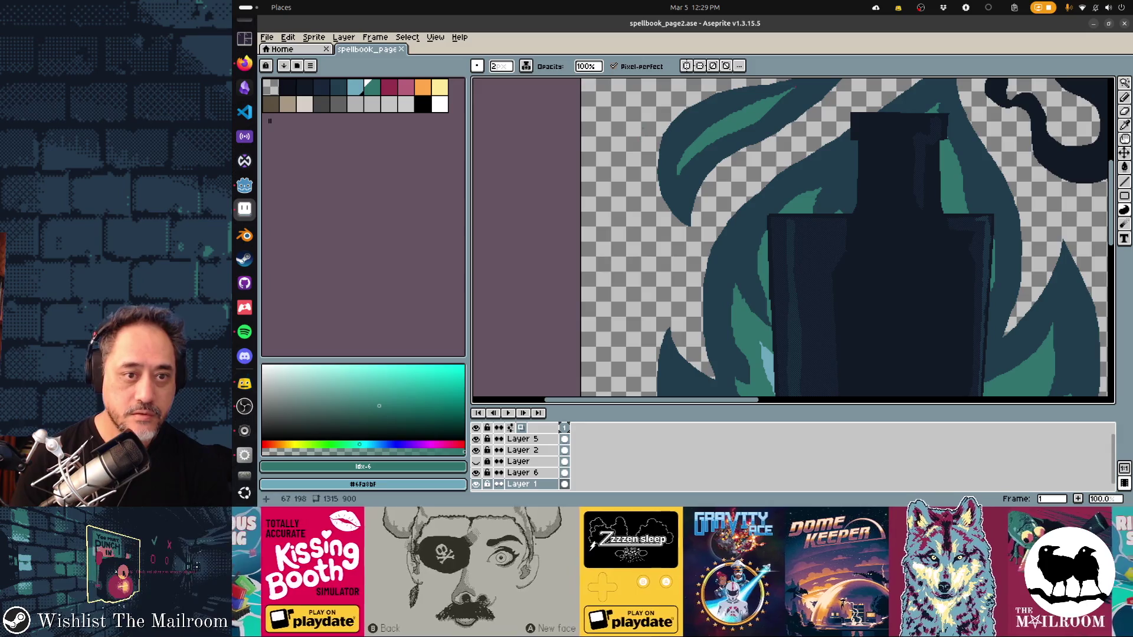
key(ctrl+z)
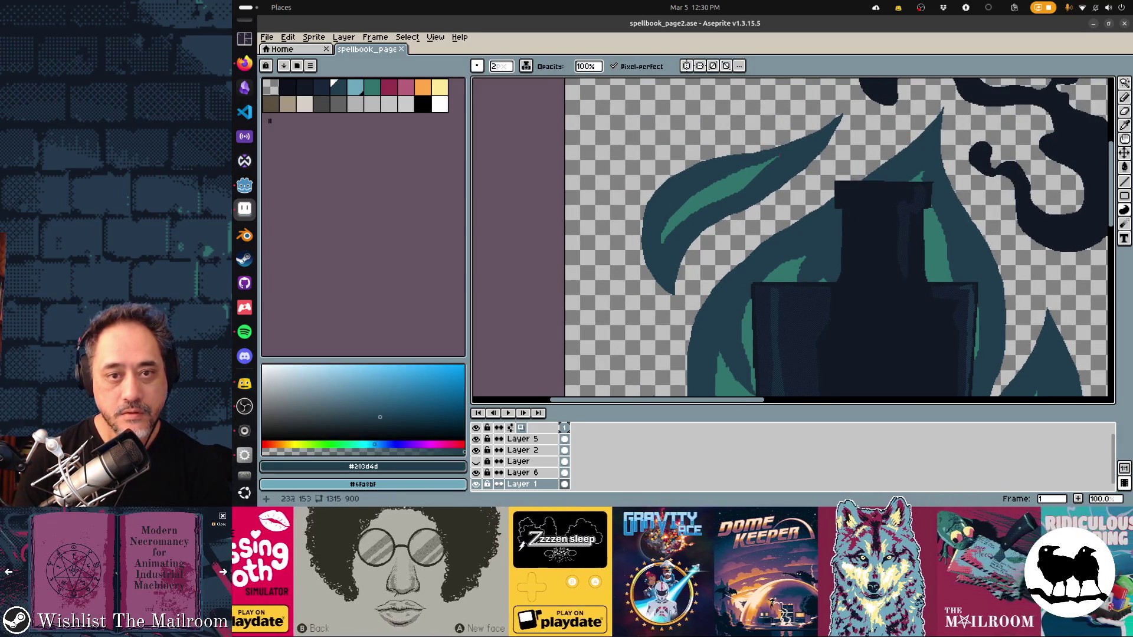
alt+click(683, 208)
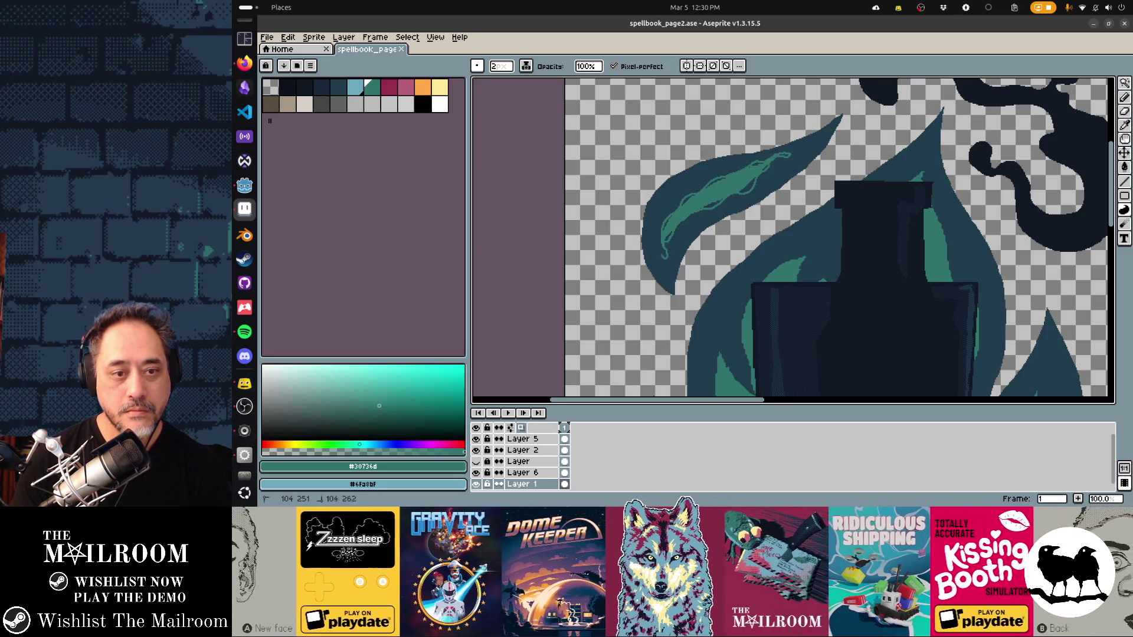
drag(693, 249, 651, 278)
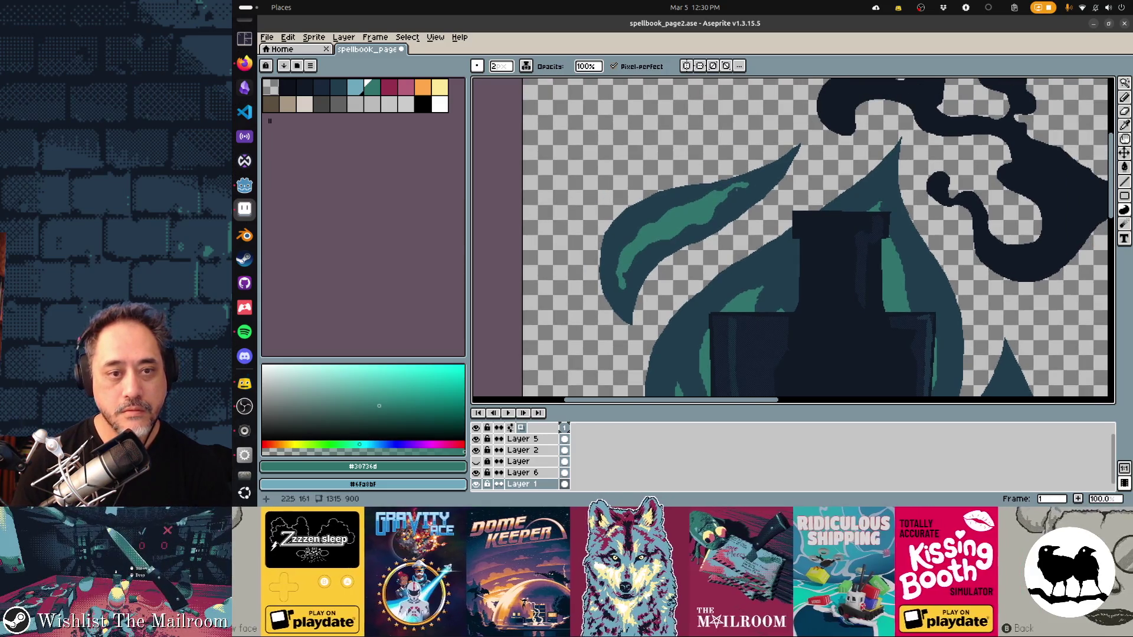
alt+click(605, 266)
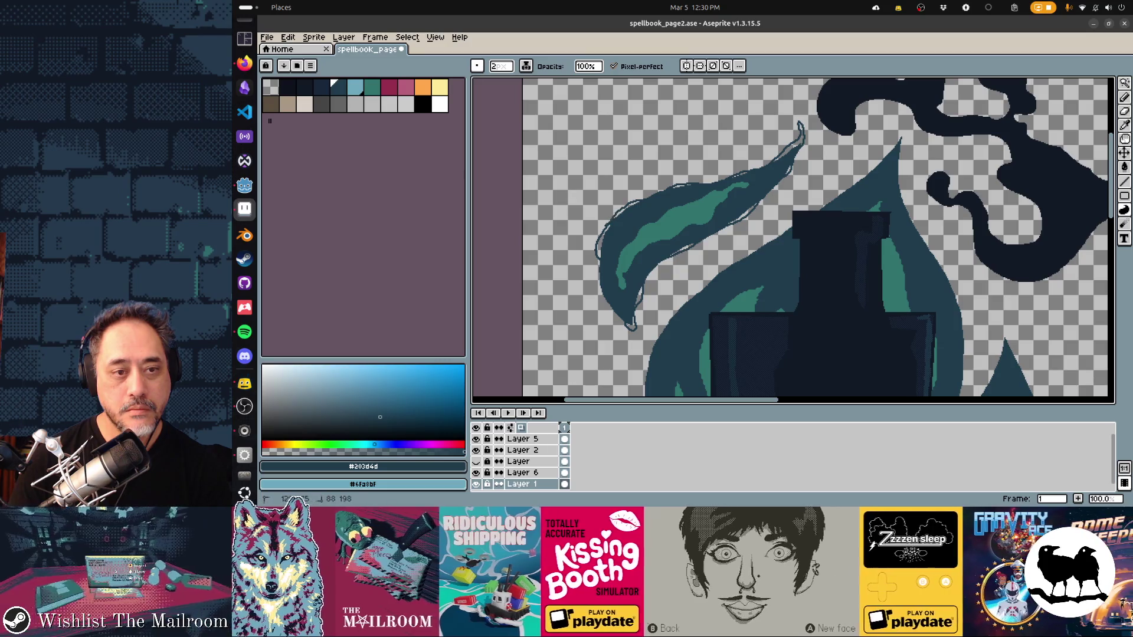
key(ctrl+z)
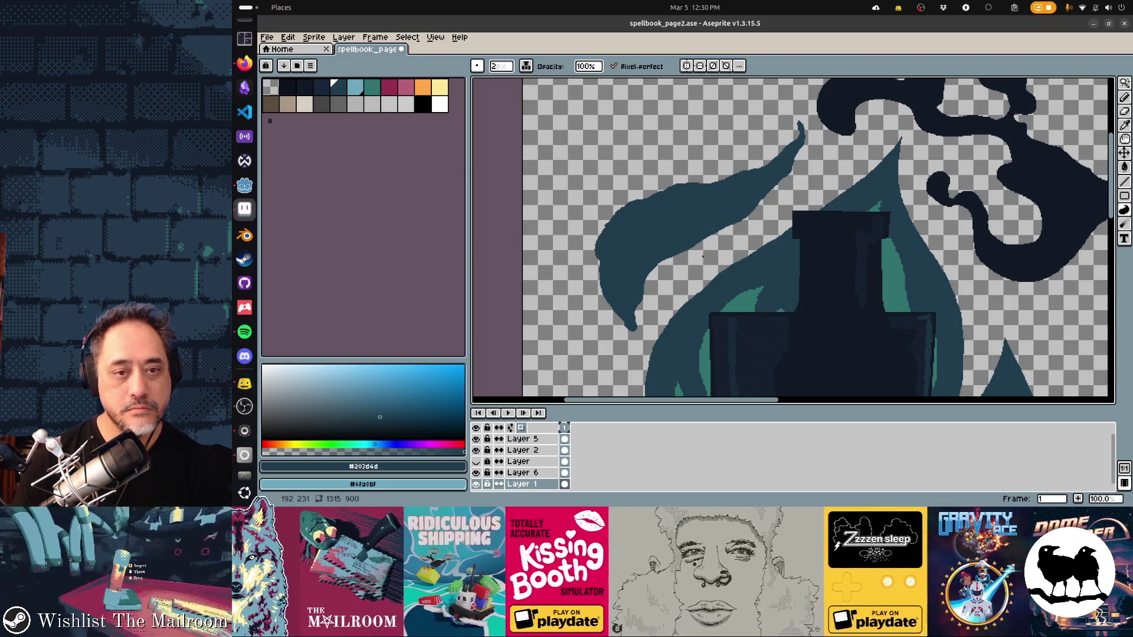
key(v)
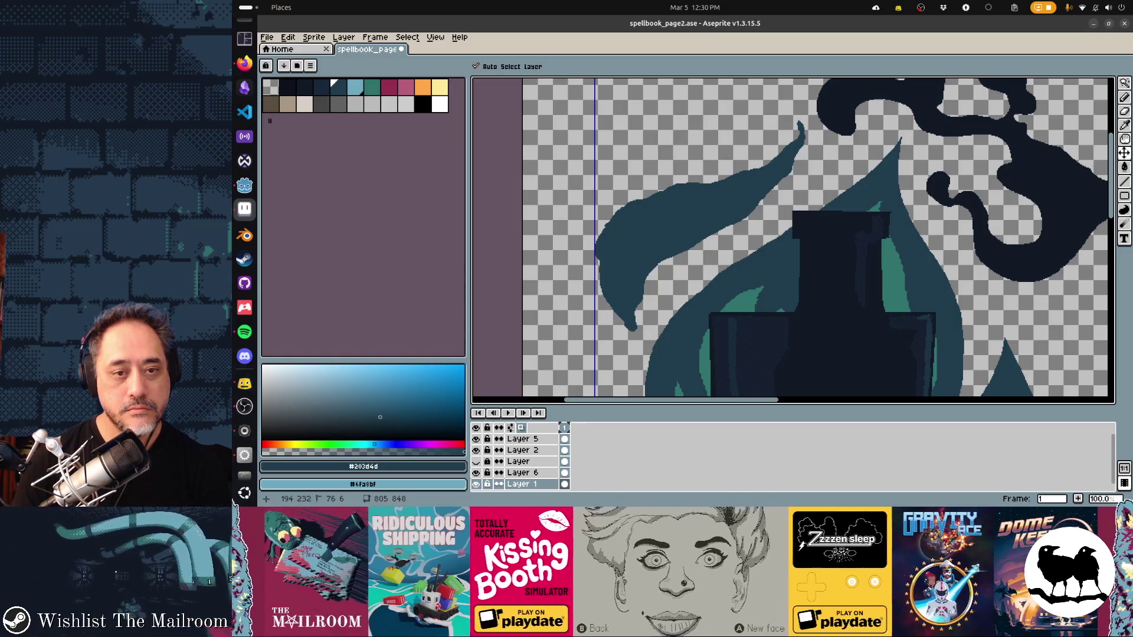
key(ctrl+z)
key(b)
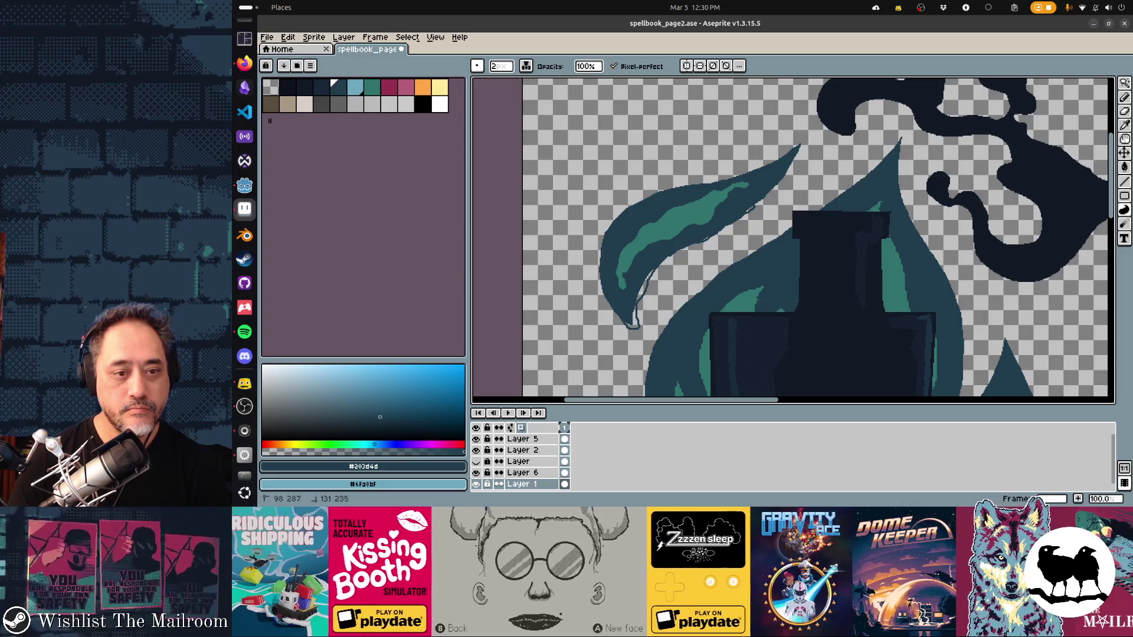
Step: Trace a new ragged dark-teal outline along the left flame's left edge and across its top, then sample teal
key(ctrl+d)
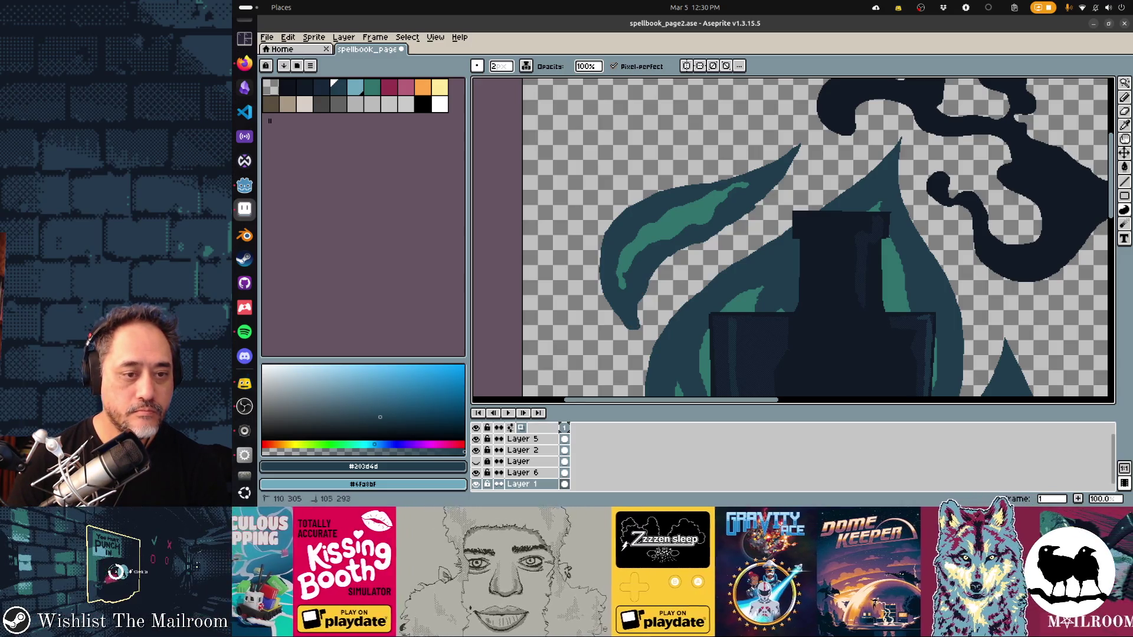
mouse_move(620, 301)
mouse_down()
mouse_move(673, 186)
mouse_move(689, 185)
mouse_up()
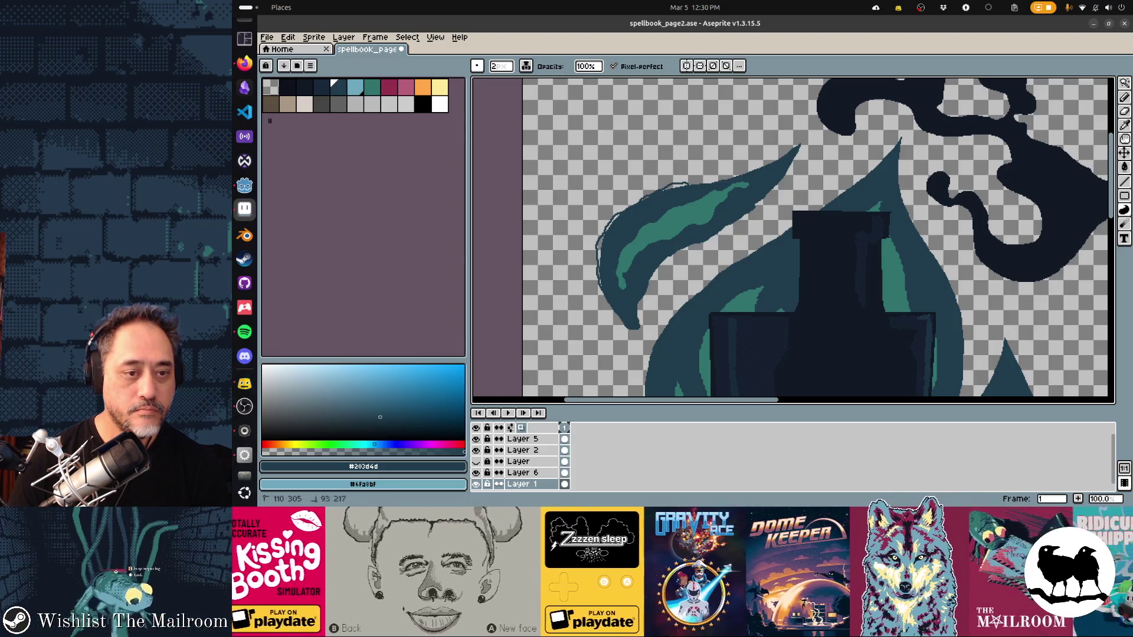
drag(703, 183, 779, 153)
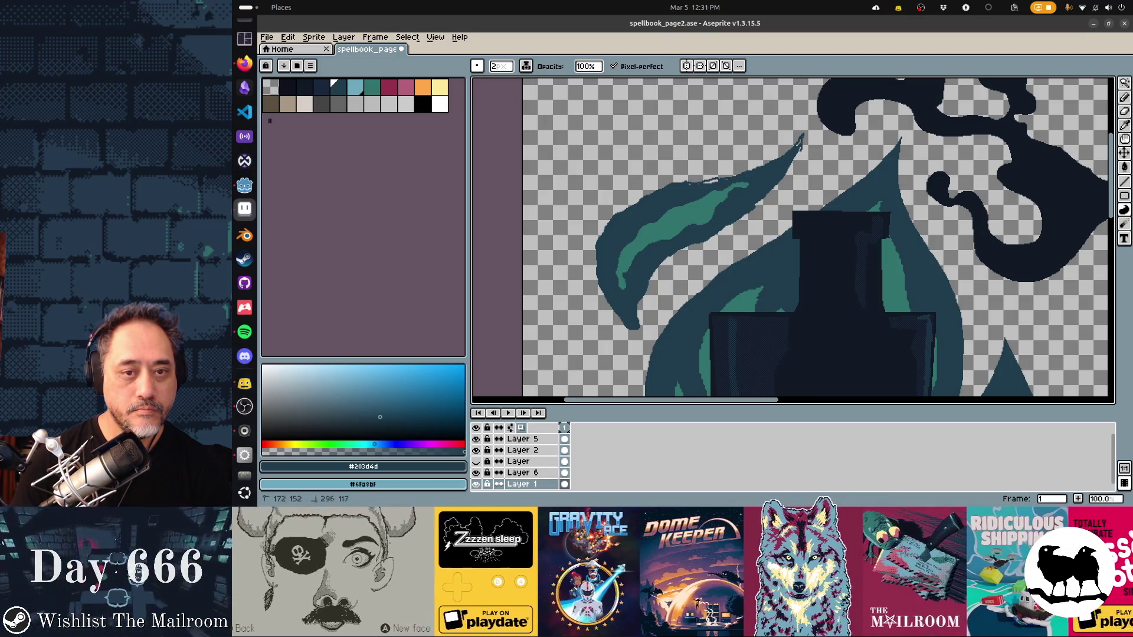
mouse_move(779, 153)
mouse_down()
mouse_move(747, 199)
mouse_move(762, 177)
mouse_up()
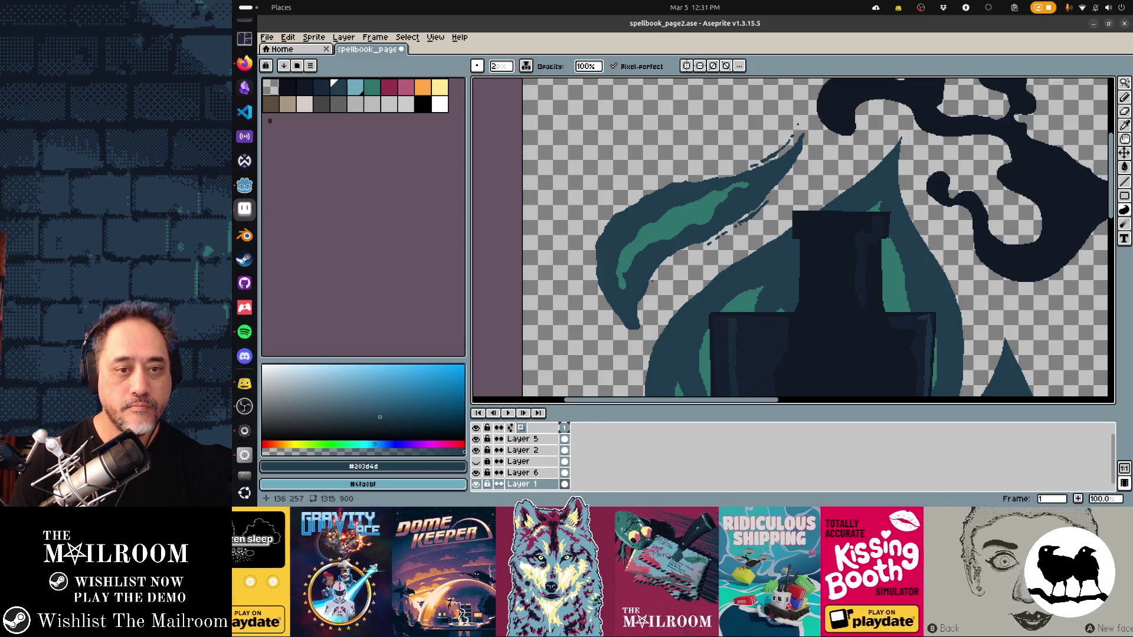
alt+click(697, 213)
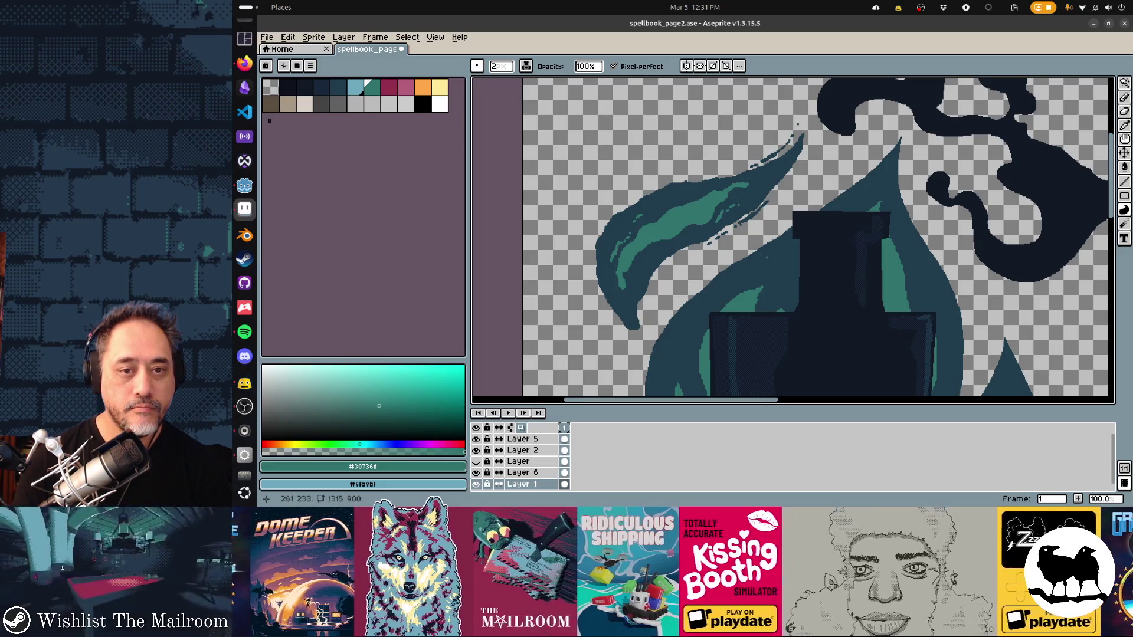
scroll(793, 239, down, 3)
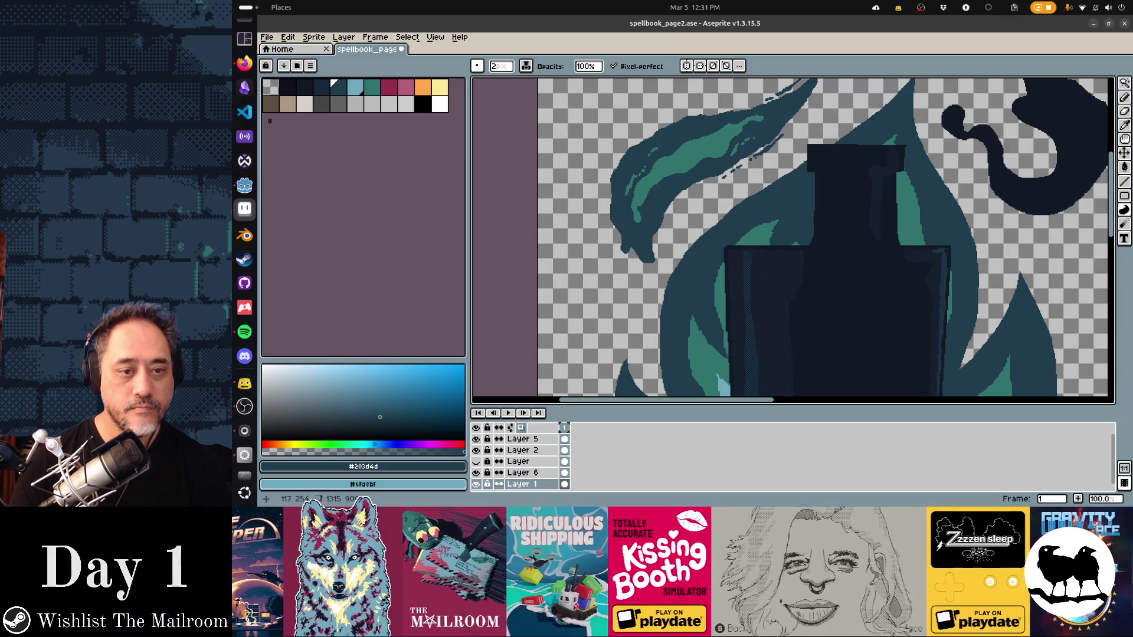
scroll(793, 239, up, 2)
scroll(792, 239, up, 2)
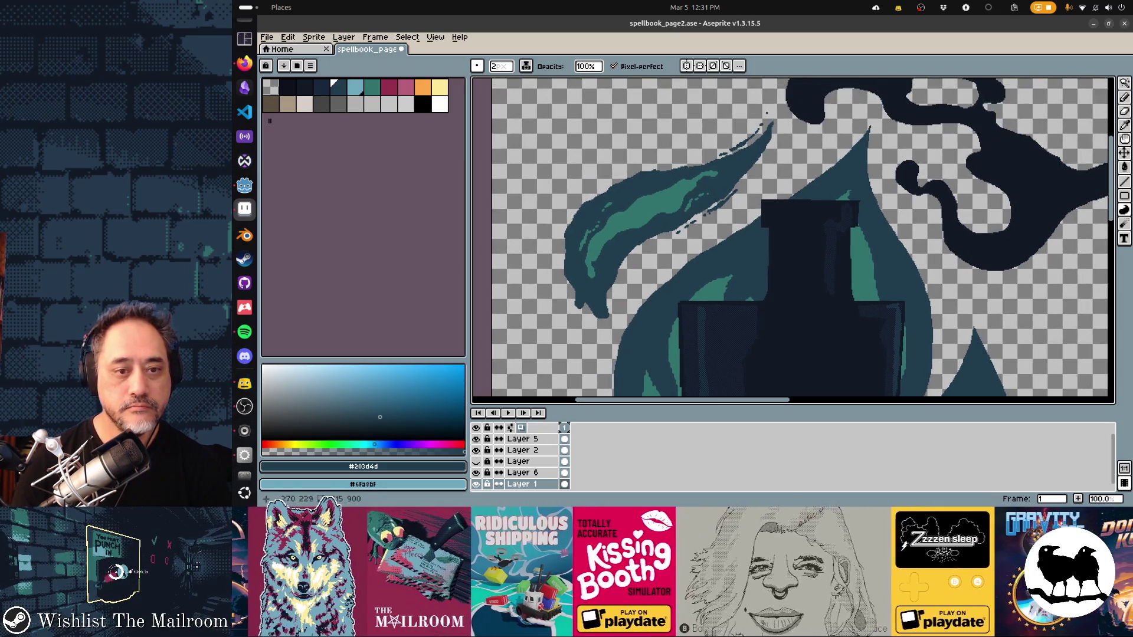
Step: Sketch thin edge strokes beside the middle flame and fill the gap to it with dark teal
drag(629, 324, 640, 303)
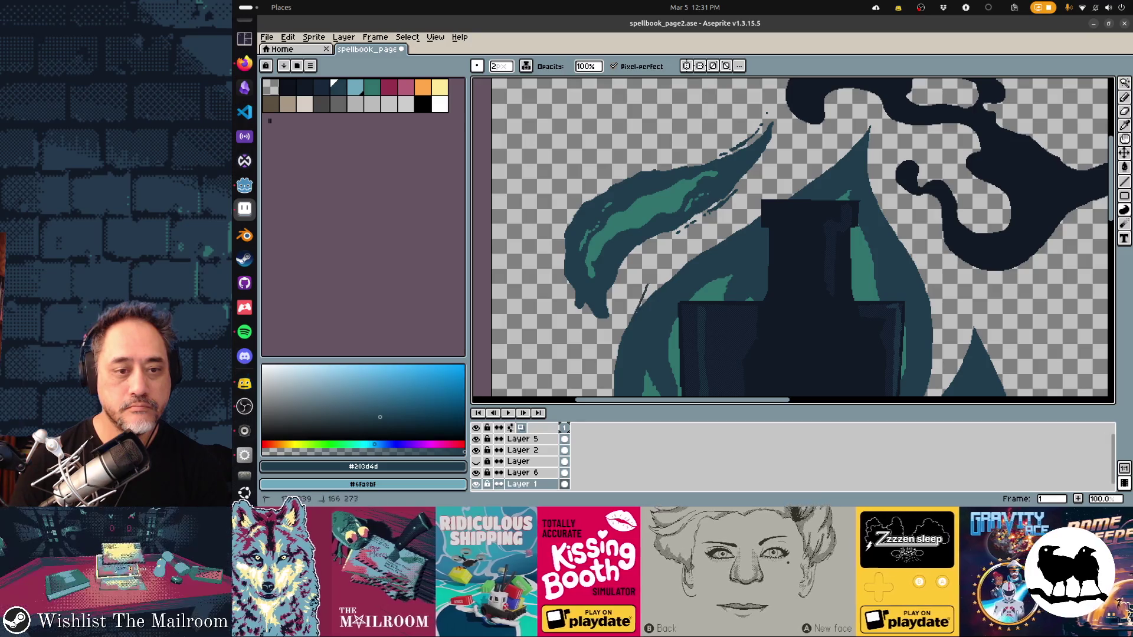
drag(693, 251, 707, 247)
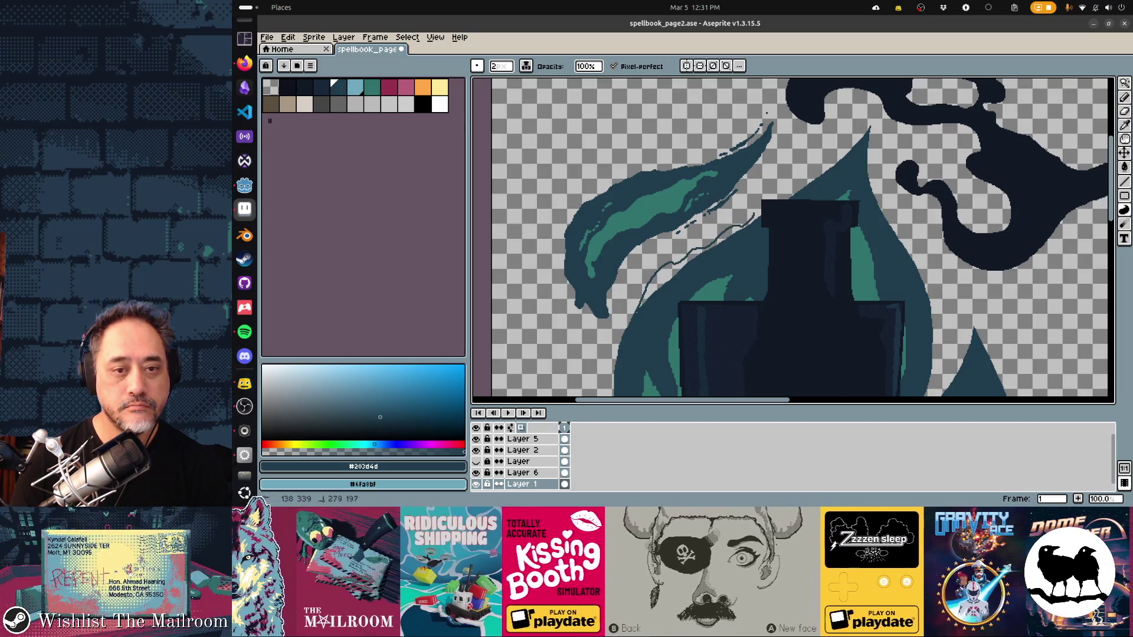
click(771, 196)
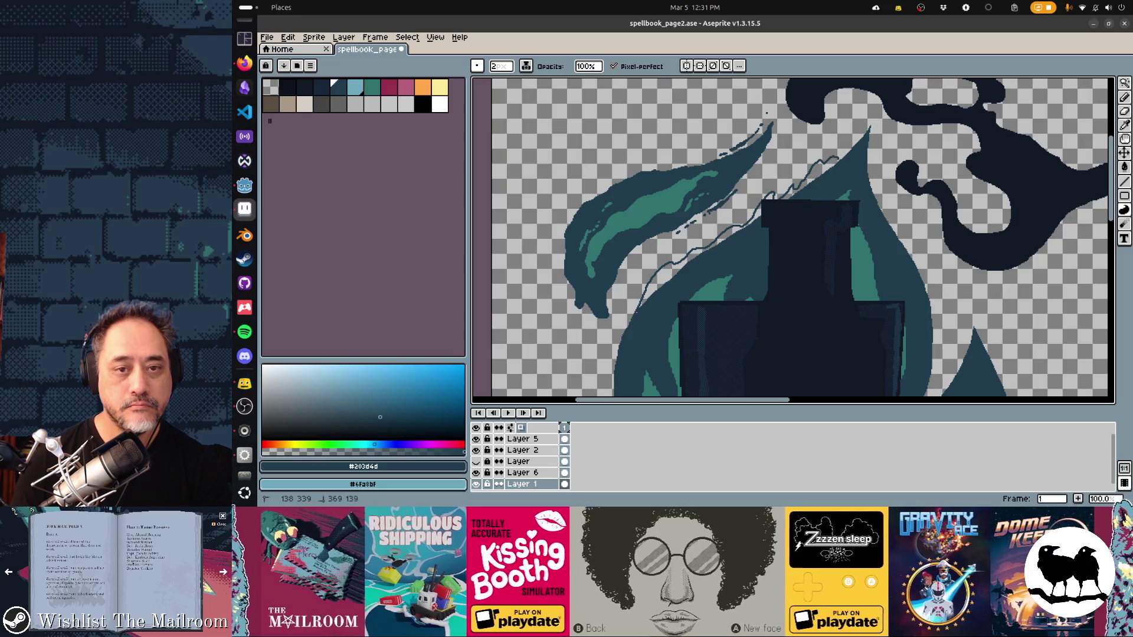
click(700, 265)
drag(797, 266, 726, 260)
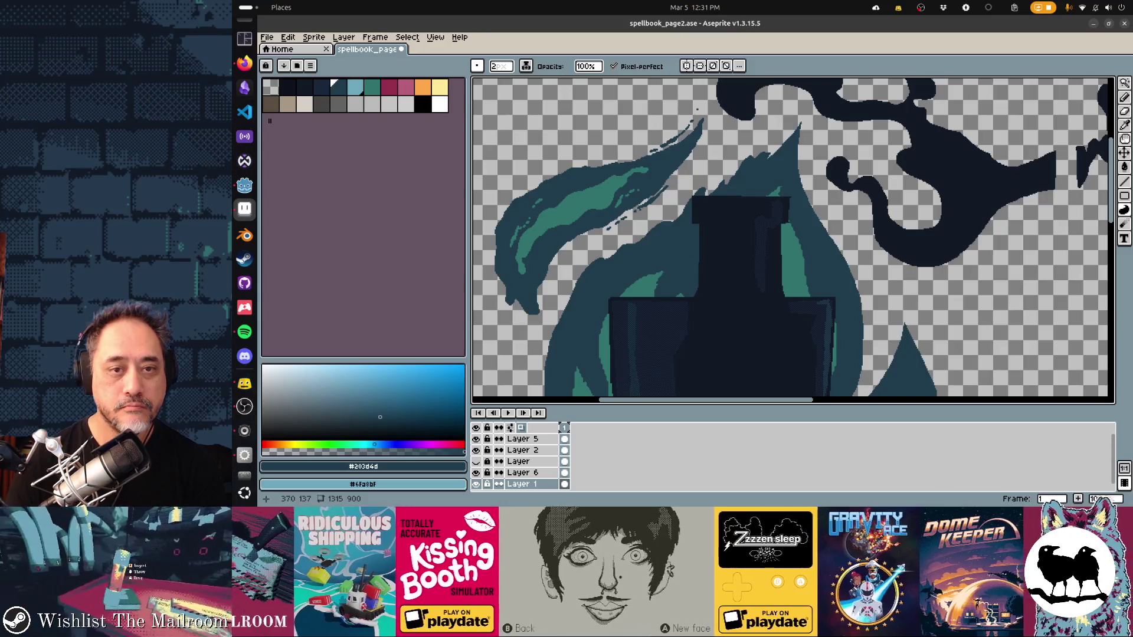
Step: Trace a light outline along the middle flame's tip, undoing the stray right-edge stroke, and ready a large eraser
drag(791, 134, 801, 113)
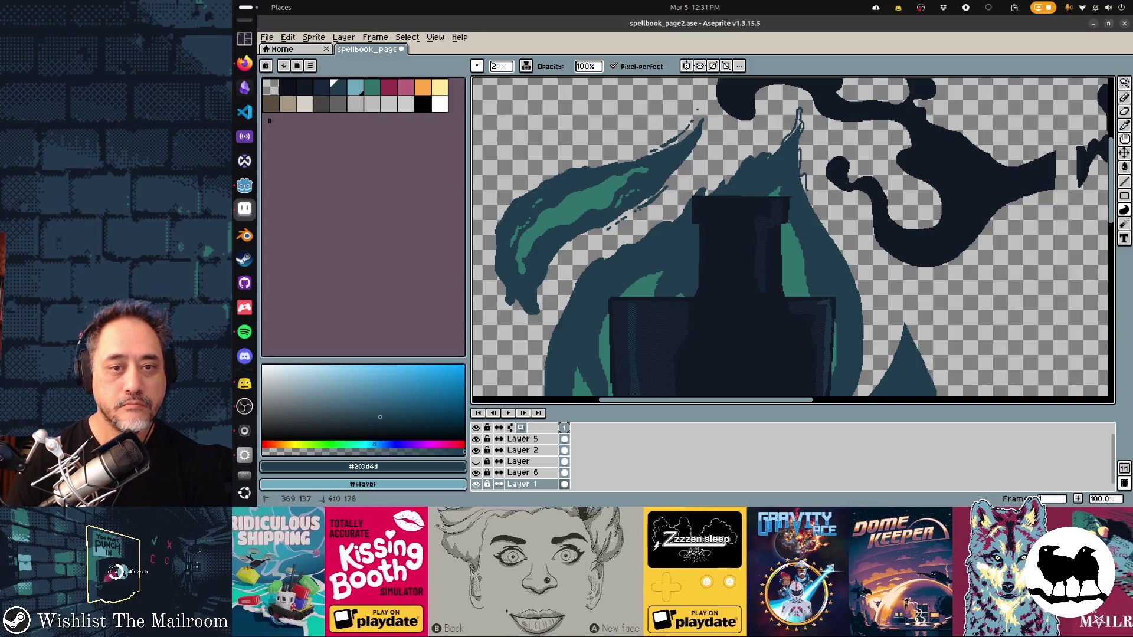
drag(825, 211, 857, 261)
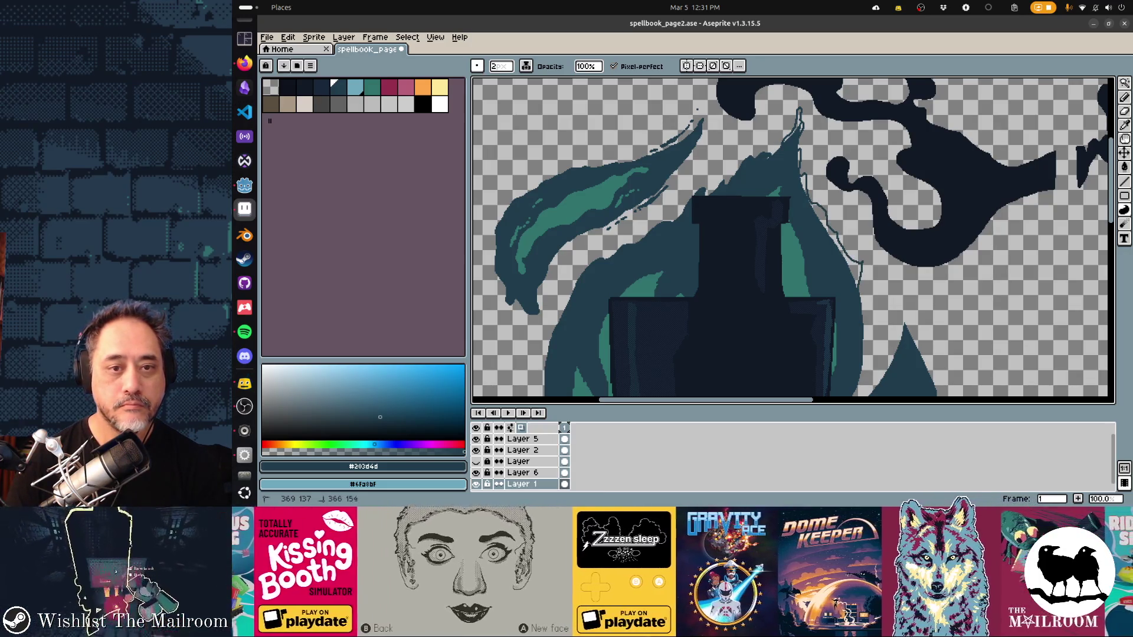
key(ctrl+z)
drag(870, 271, 820, 242)
key(e)
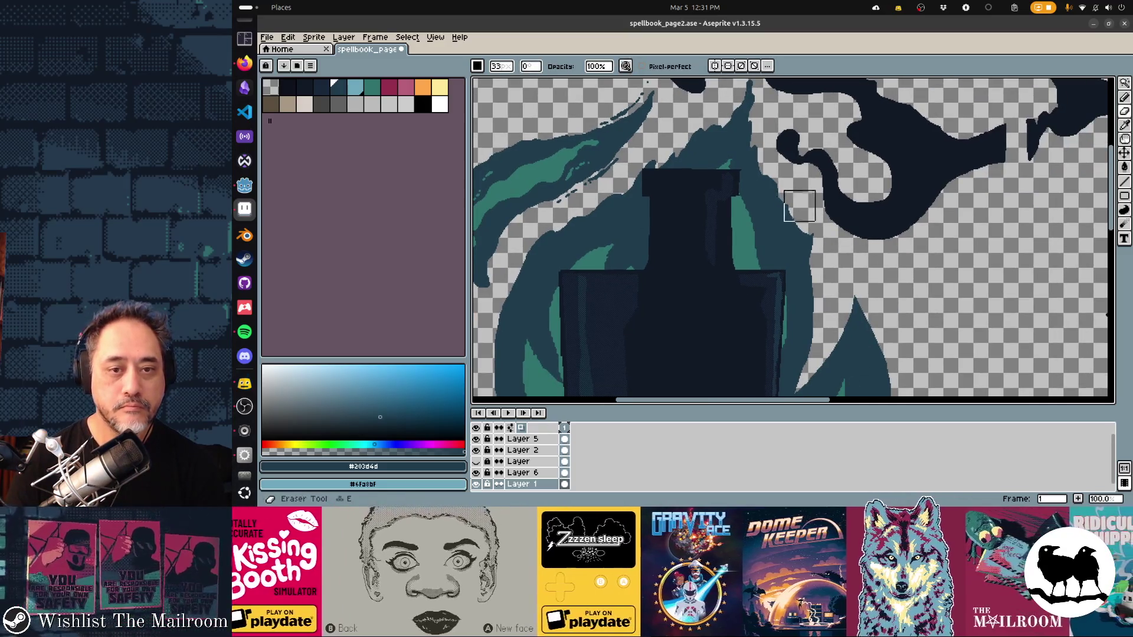
key(ctrl+alt+c)
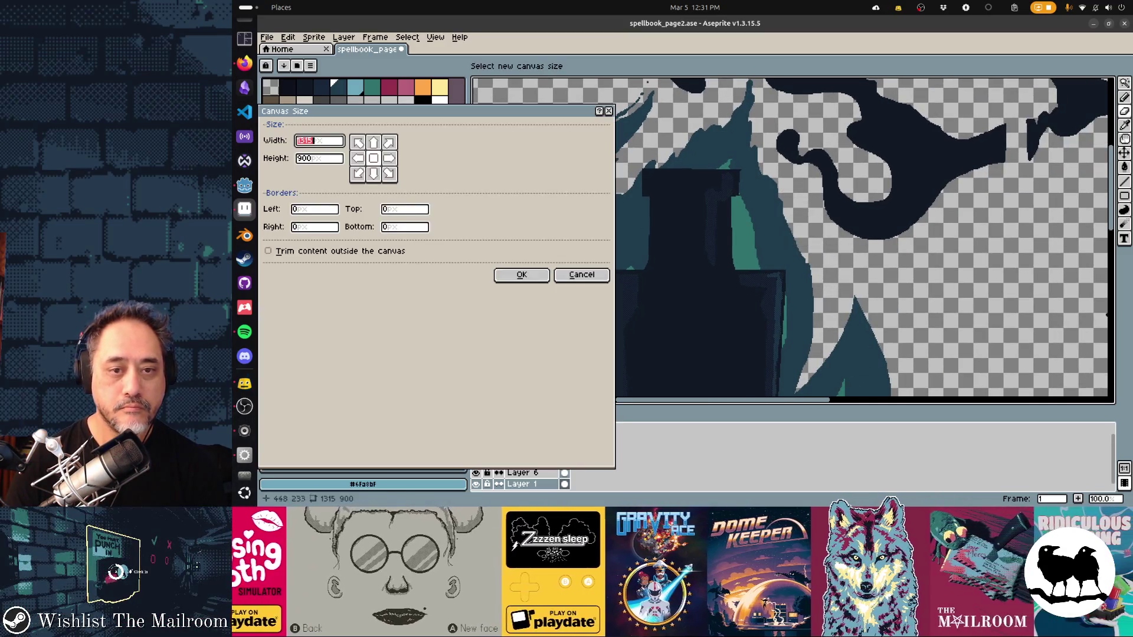
key(Escape)
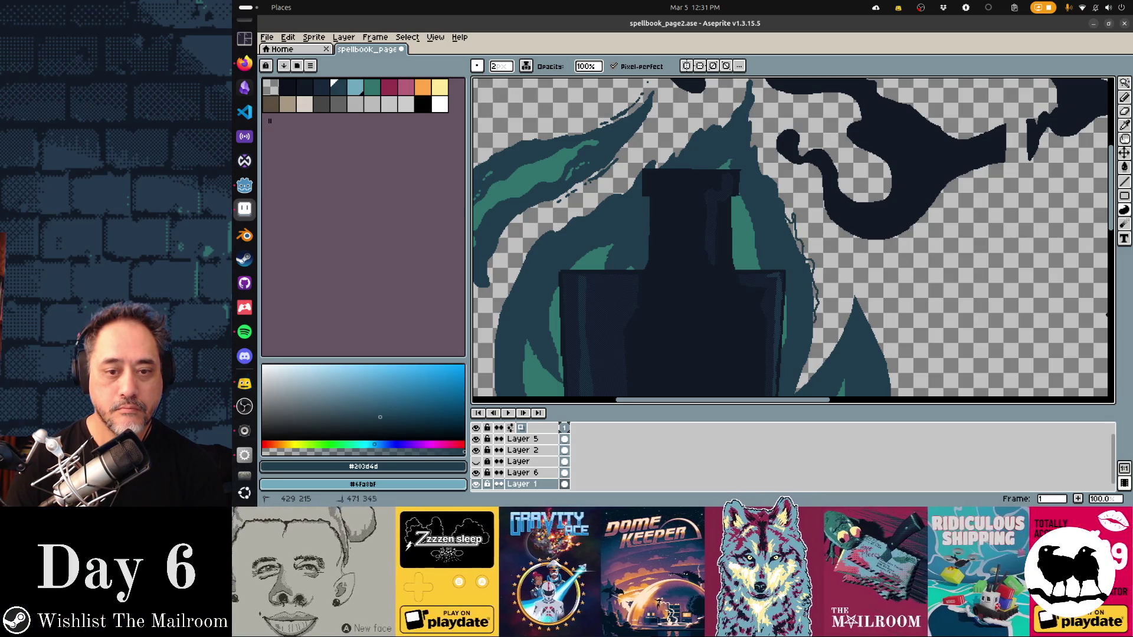
scroll(794, 241, down, 3)
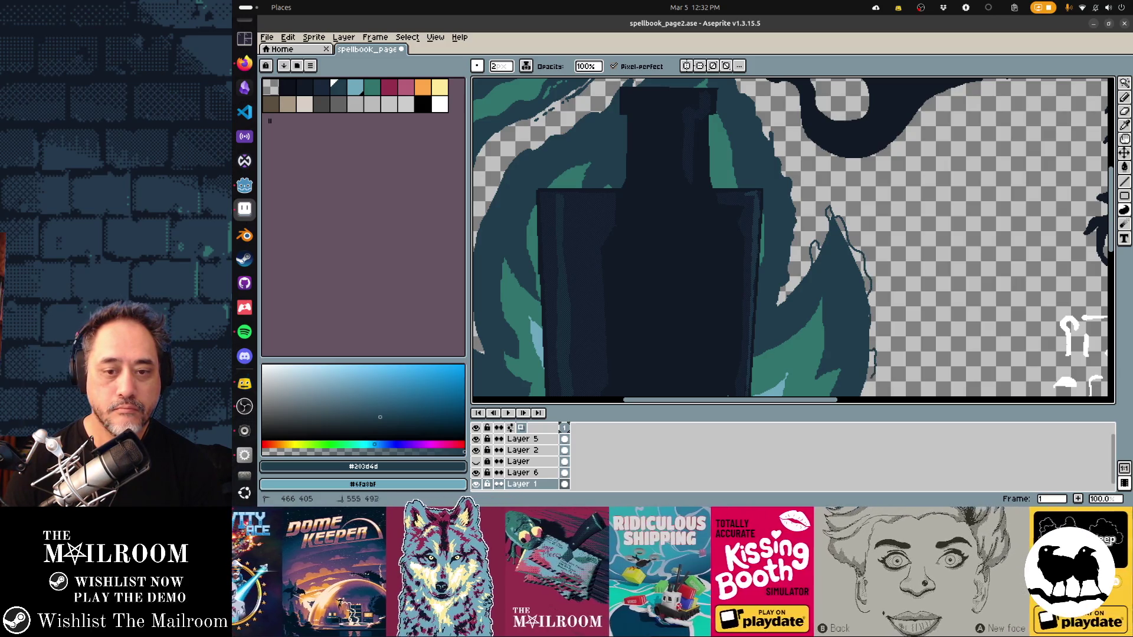
scroll(793, 239, down, 3)
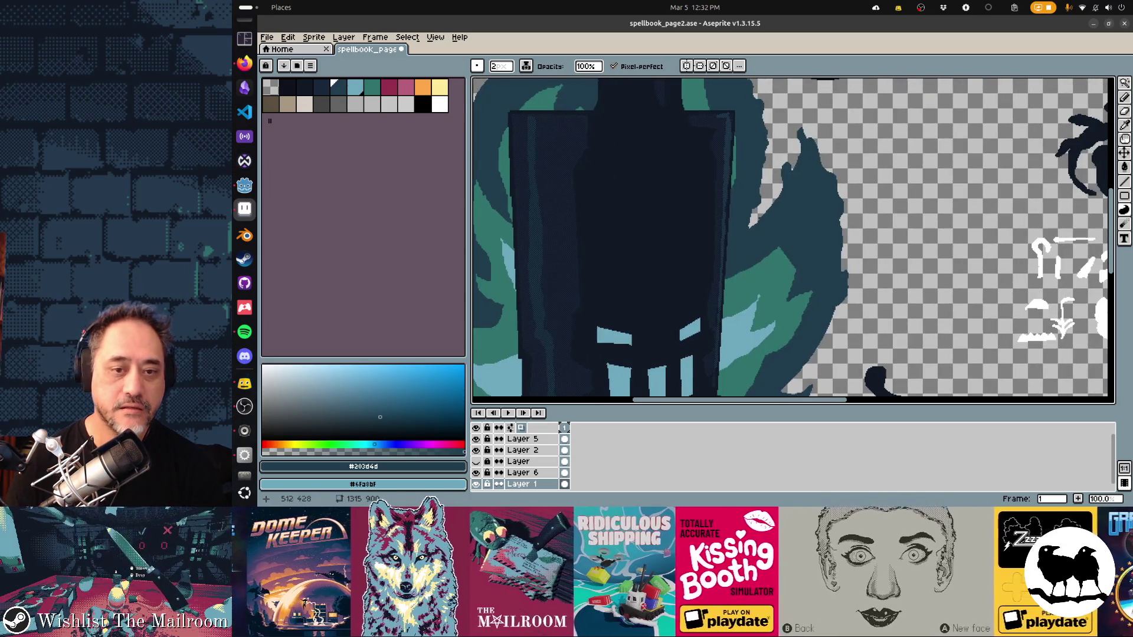
Step: Paint teal and light-blue highlight strokes into the flame beside the bottle, undoing one stray light-blue curve
alt+click(771, 275)
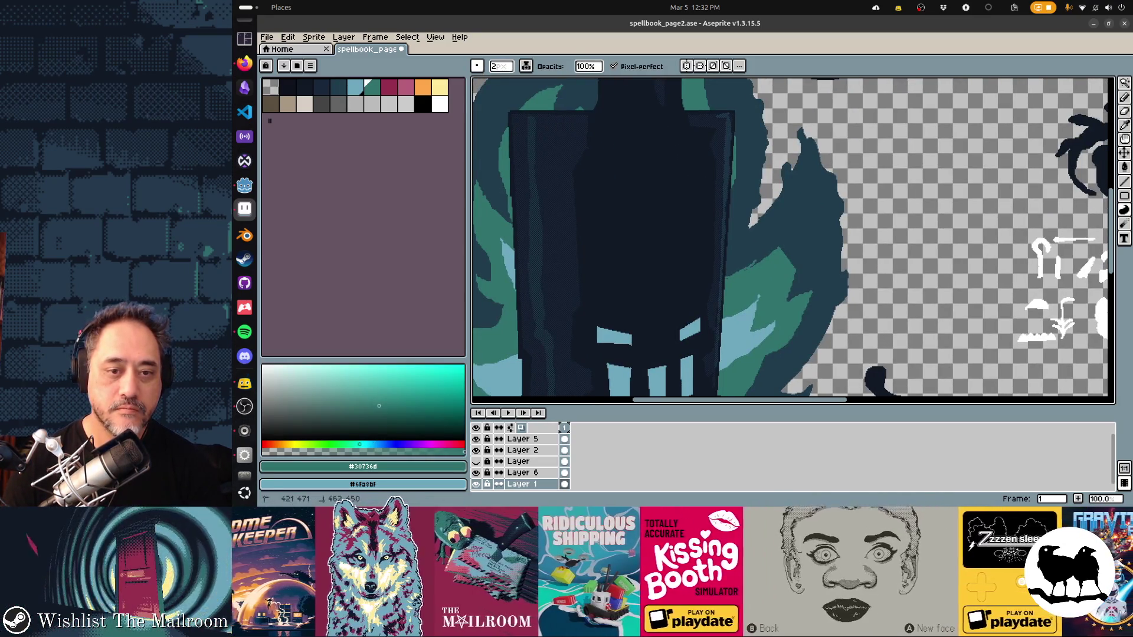
drag(804, 179, 821, 257)
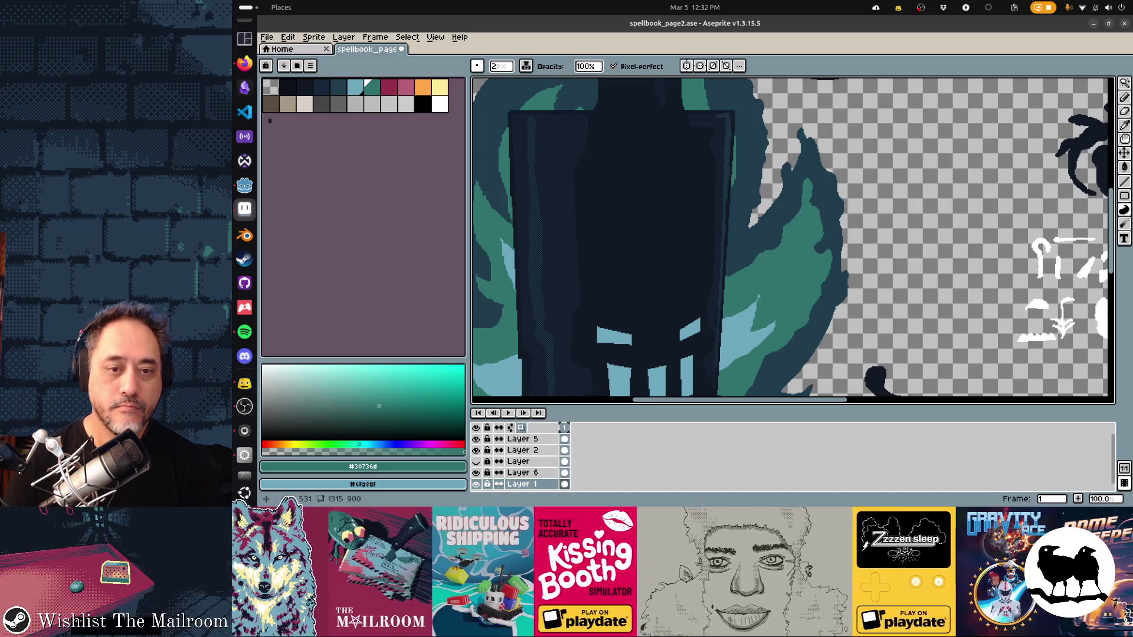
scroll(792, 239, down, 3)
alt+click(592, 292)
mouse_move(695, 237)
mouse_down()
mouse_move(724, 215)
mouse_move(752, 240)
mouse_move(709, 282)
mouse_up()
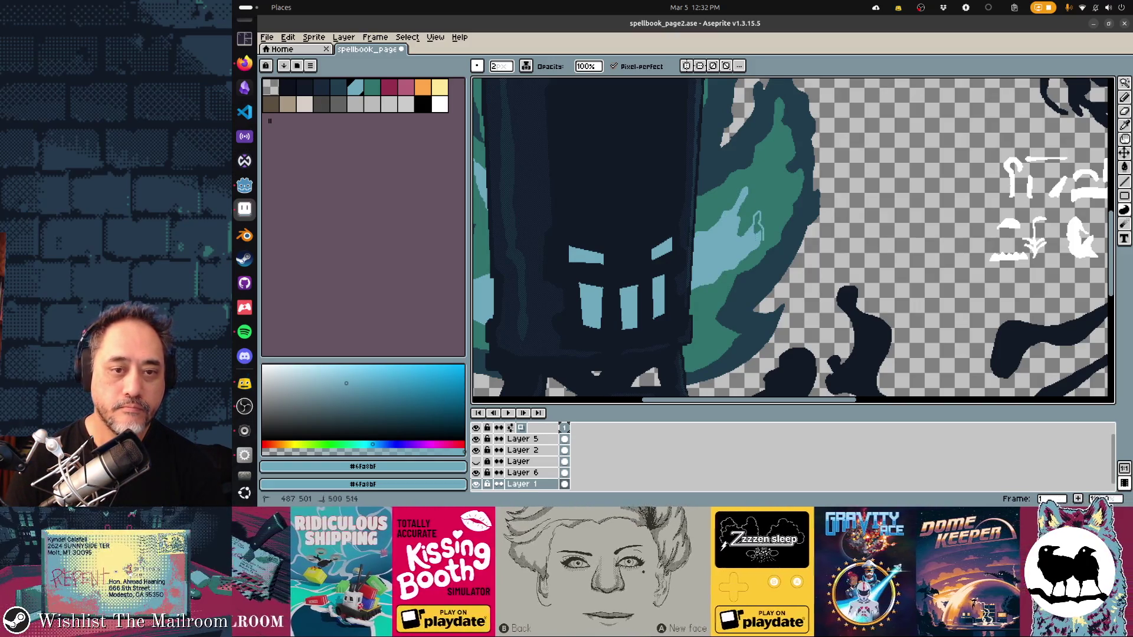
drag(757, 226, 754, 253)
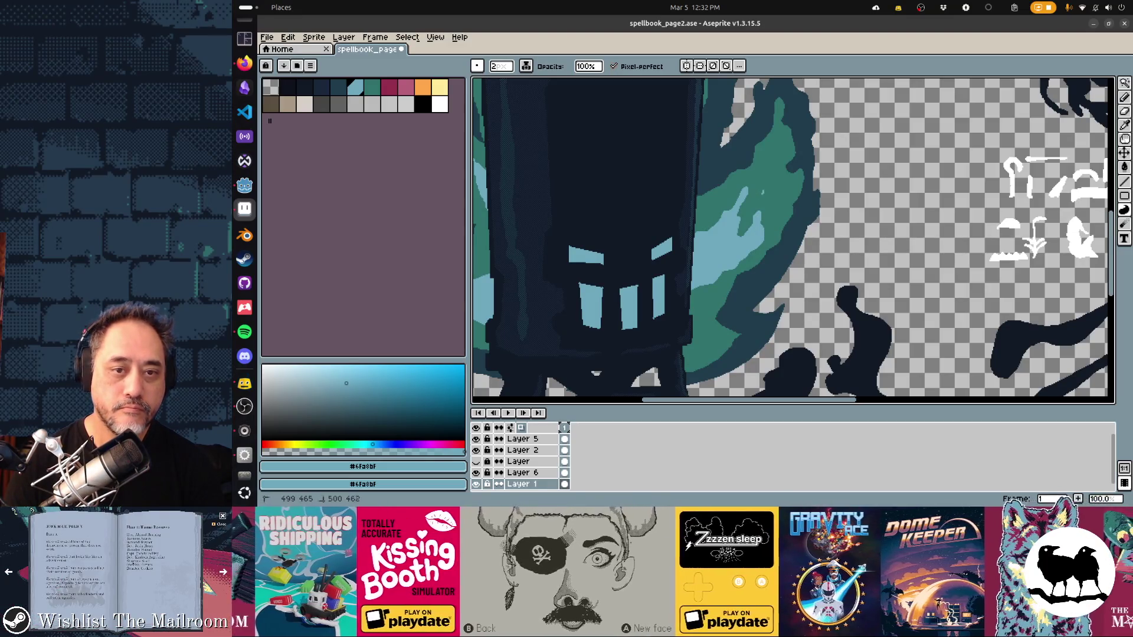
drag(762, 193, 768, 161)
key(ctrl+z)
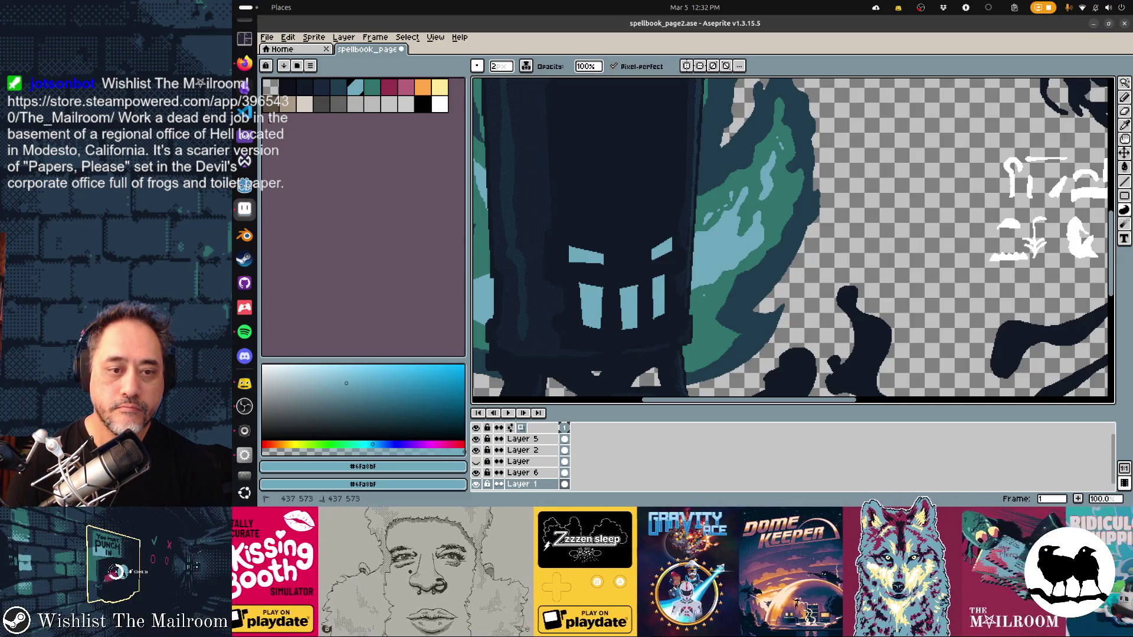
Step: Settle on dark blue over teal and outline the teal flame's lower right edge with it
click(370, 86)
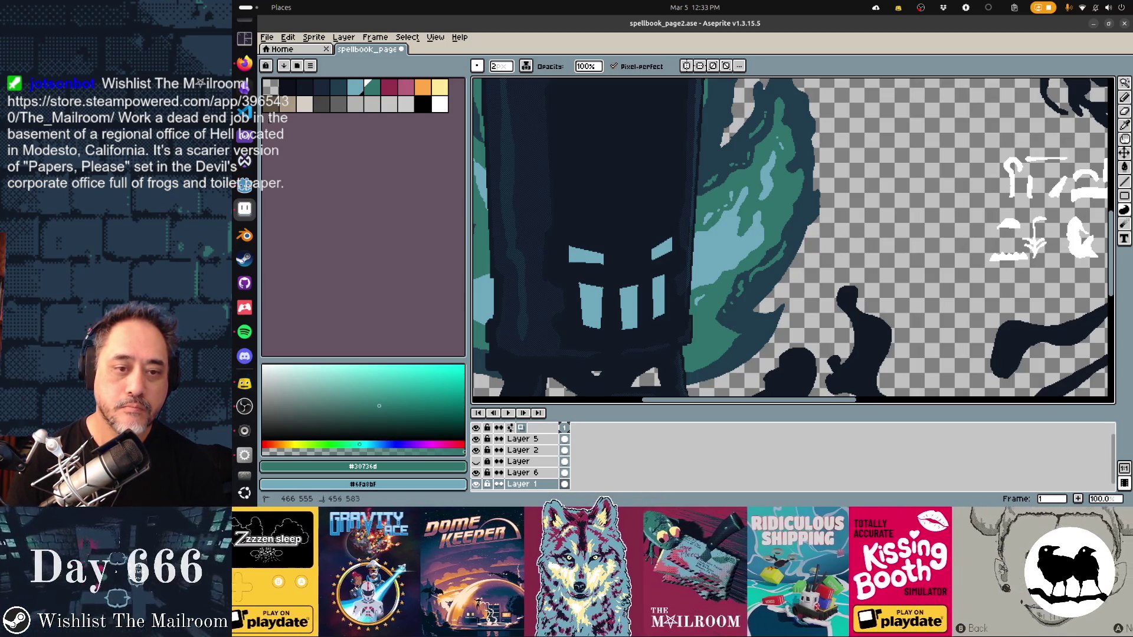
key(bracketleft)
key(bracketleft)
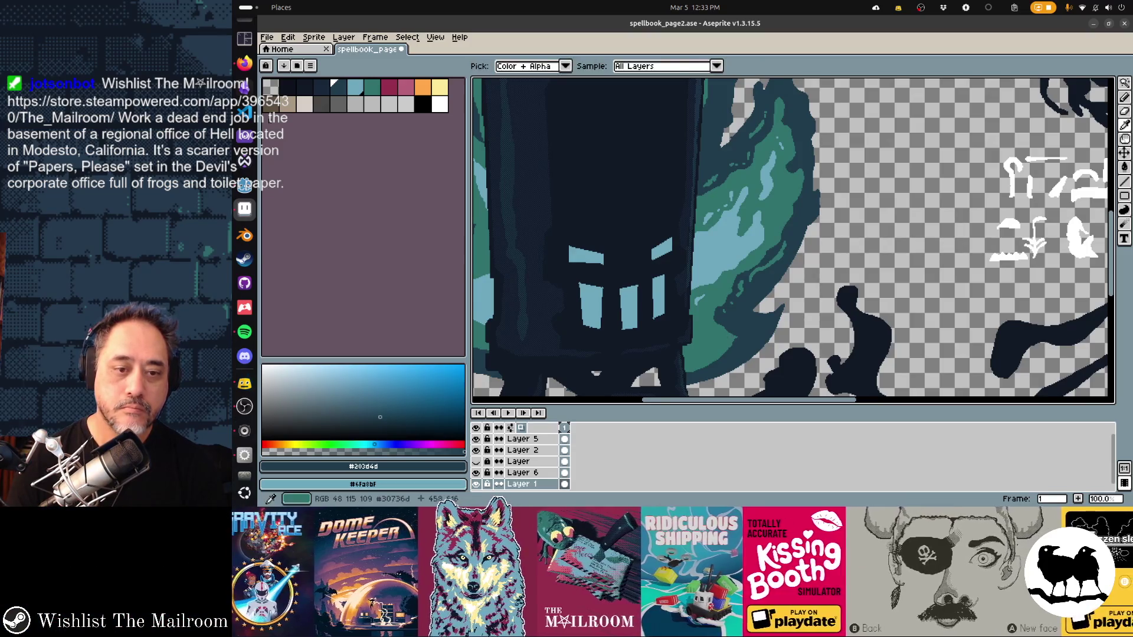
key(bracketright)
key(bracketright)
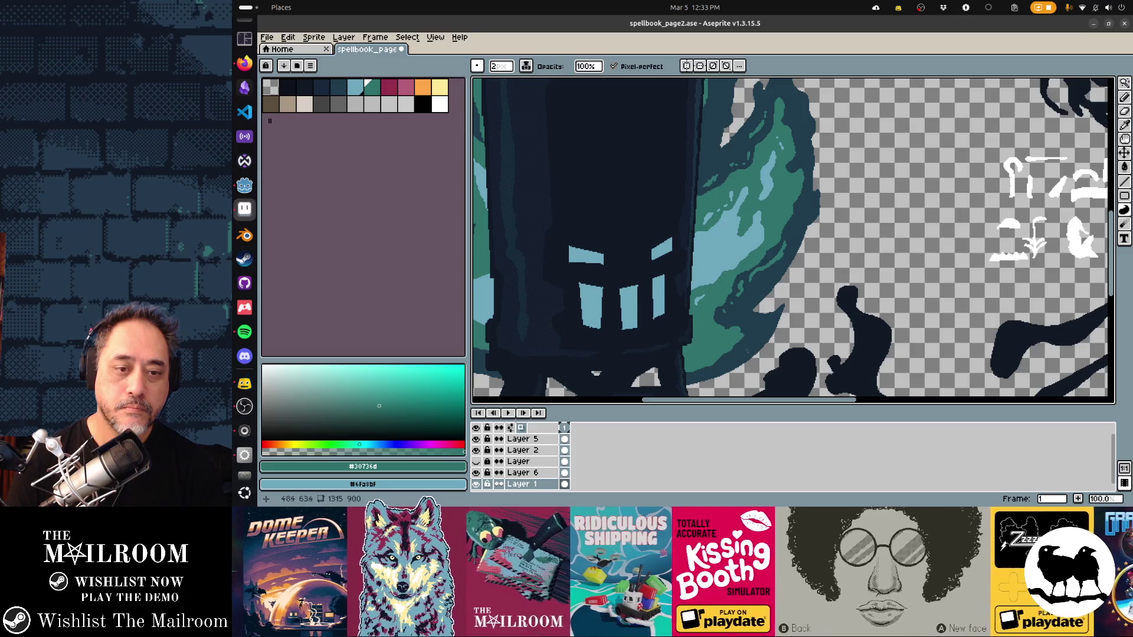
key(bracketleft)
key(bracketleft)
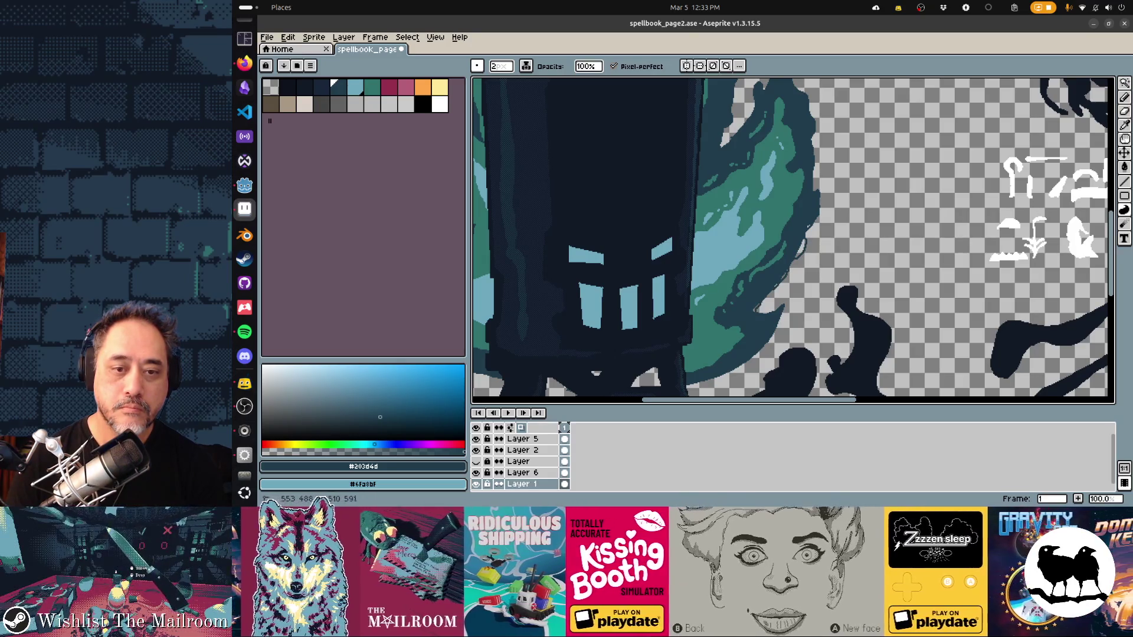
drag(791, 297, 790, 302)
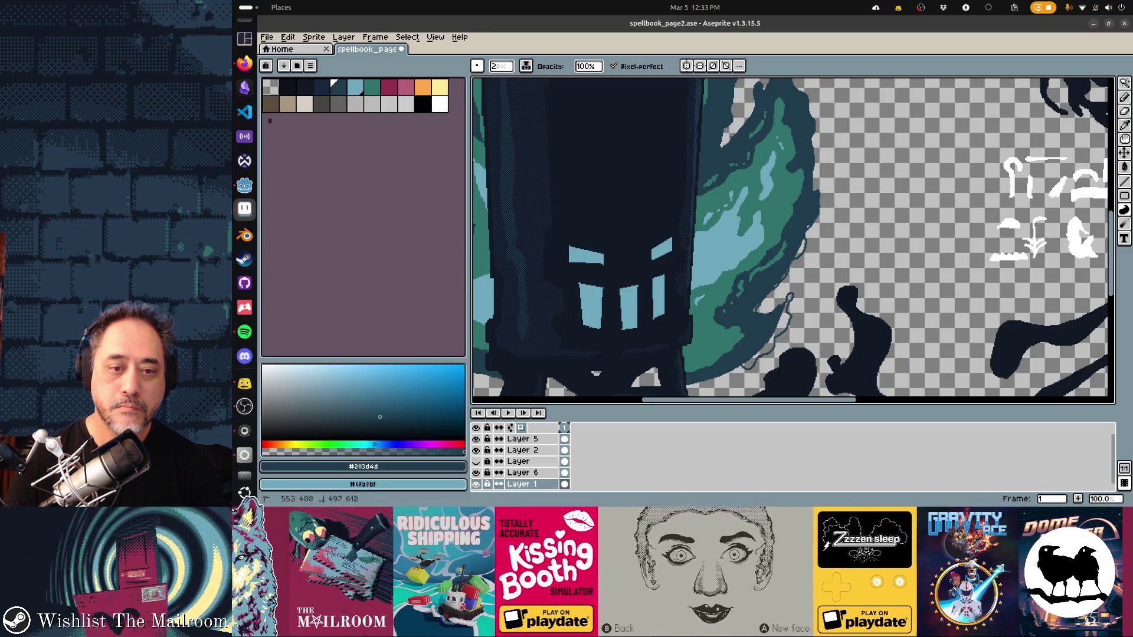
mouse_move(789, 303)
mouse_down()
mouse_move(846, 237)
mouse_move(872, 135)
mouse_up()
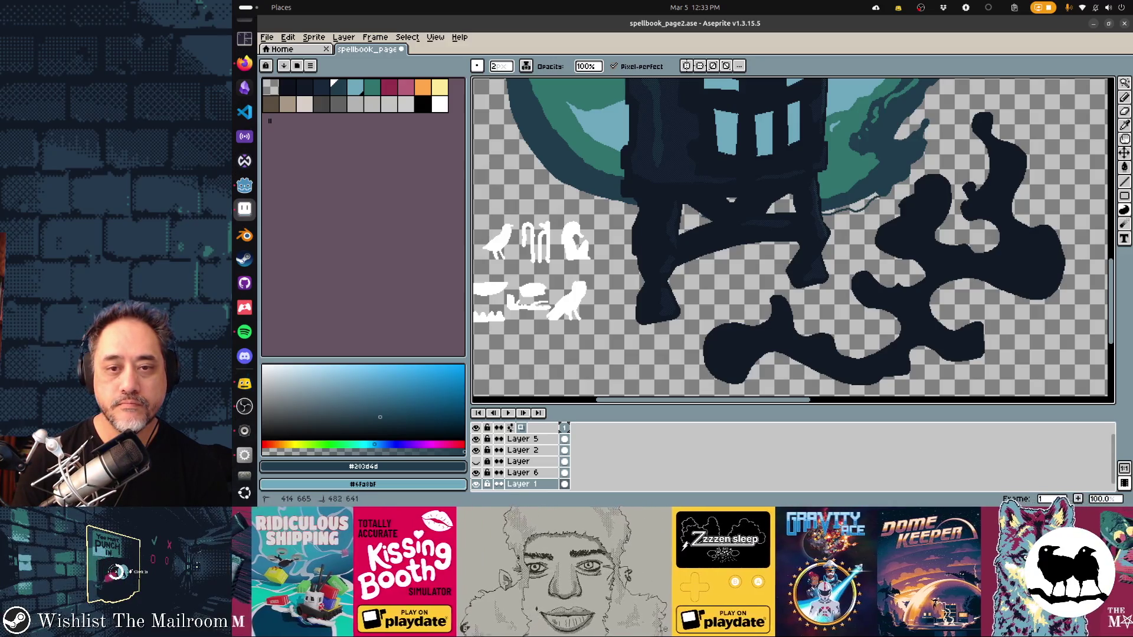
scroll(793, 239, up, 3)
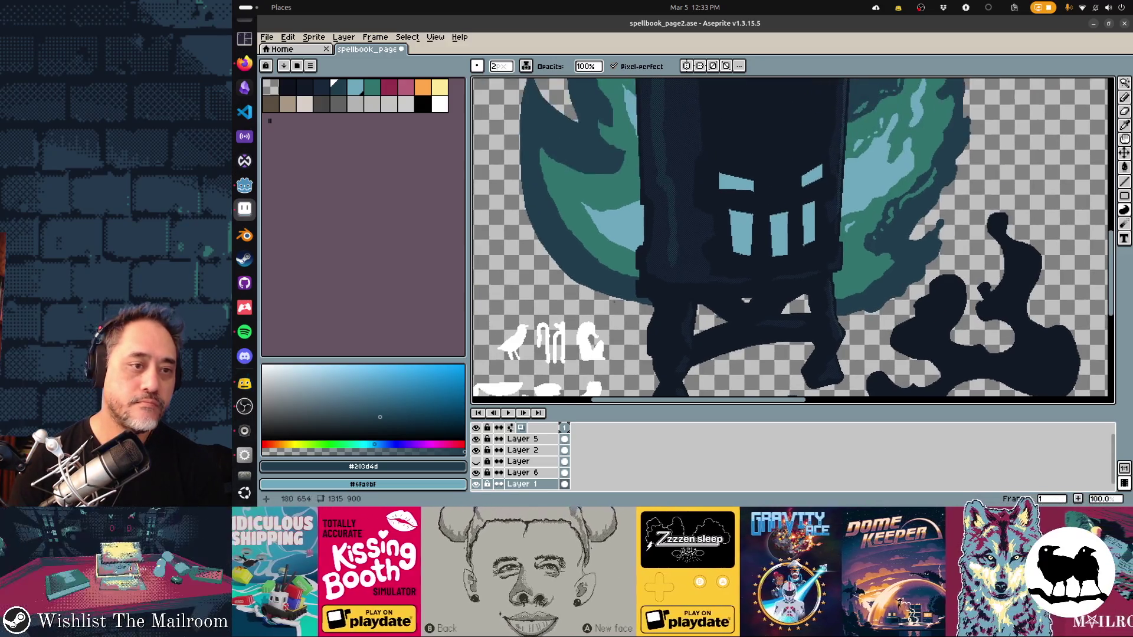
Step: Outline a new flame shape left of the bottle with the Lasso and fill it dark blue
drag(532, 237, 654, 306)
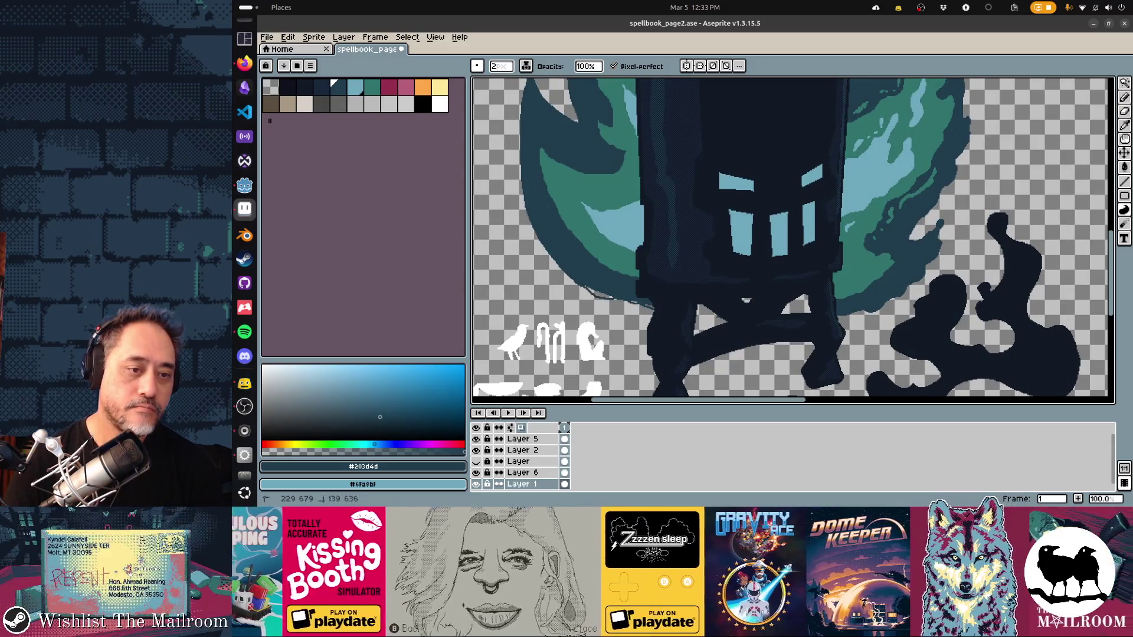
drag(531, 237, 515, 199)
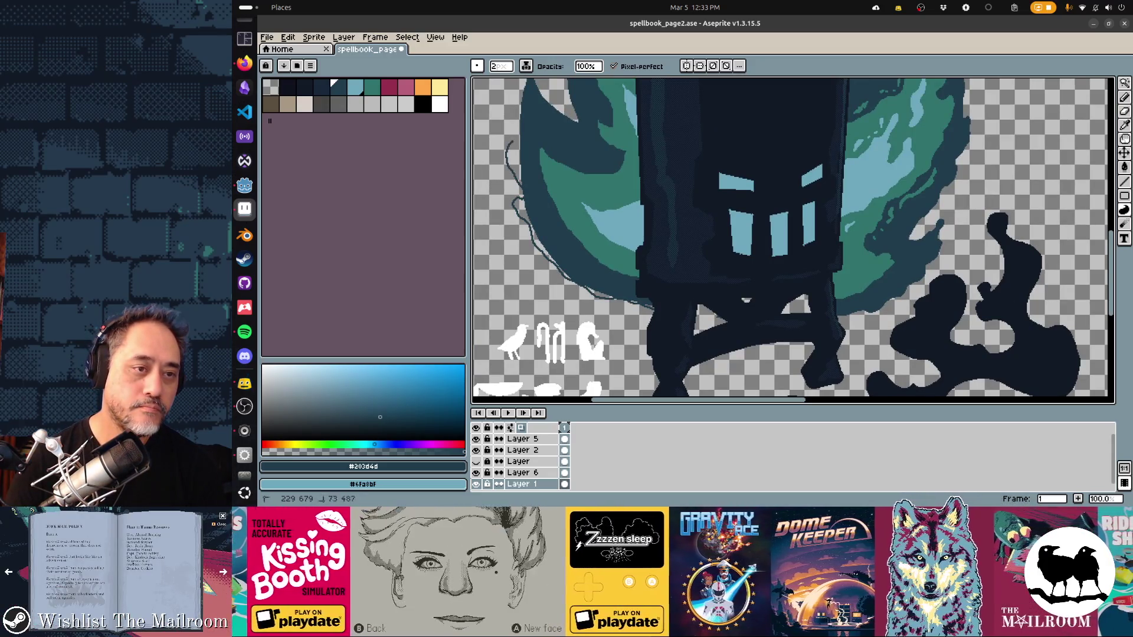
drag(508, 141, 511, 99)
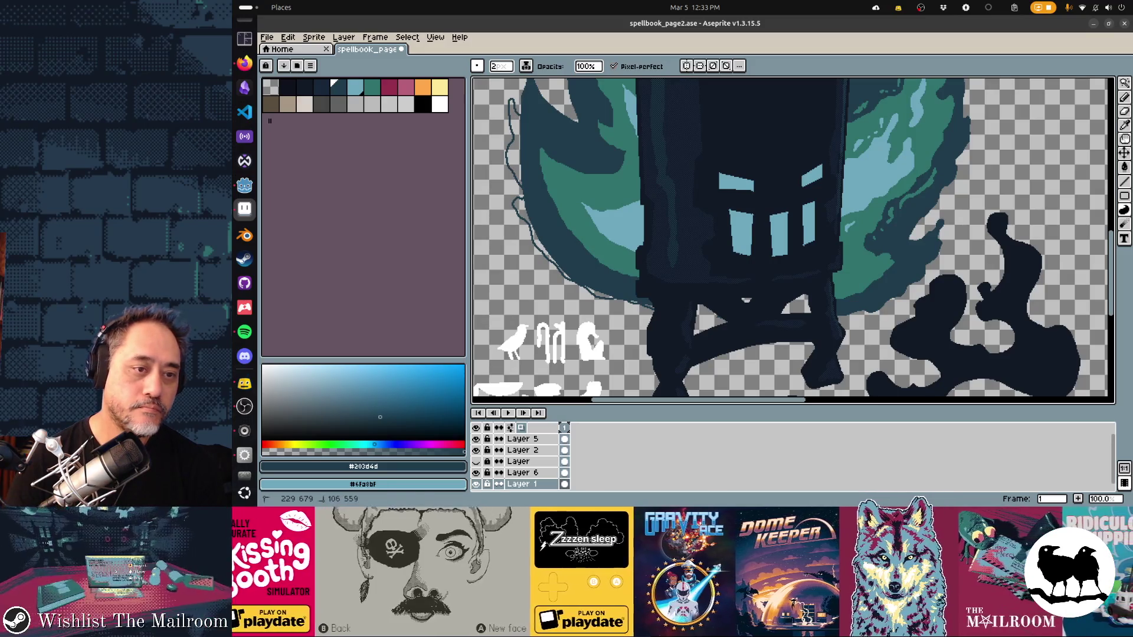
scroll(793, 240, up, 2)
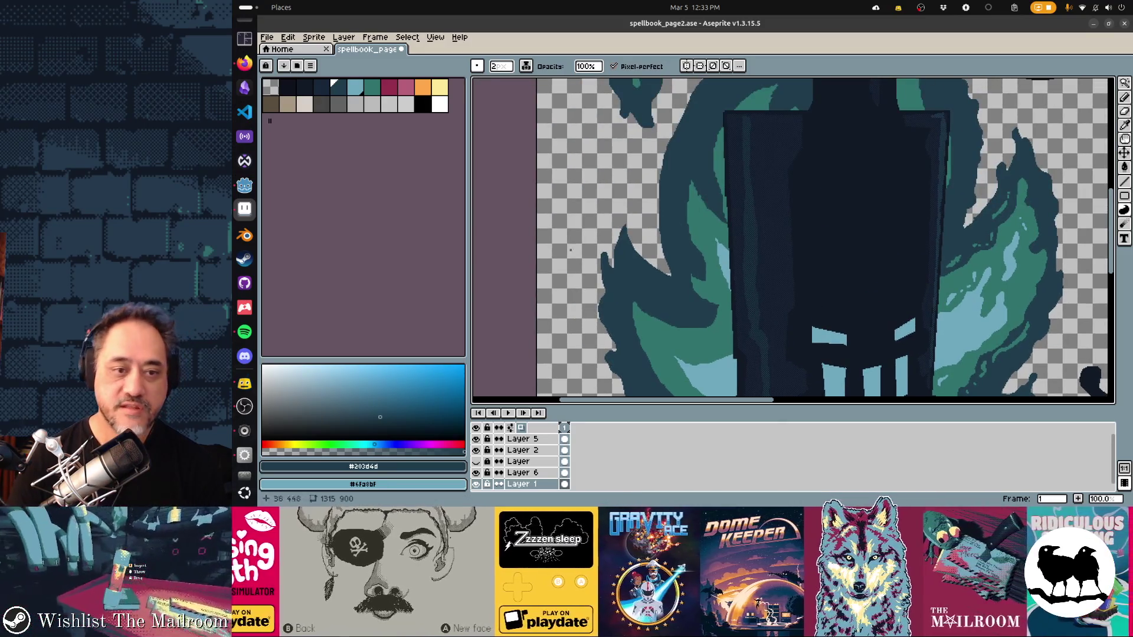
drag(627, 206, 655, 266)
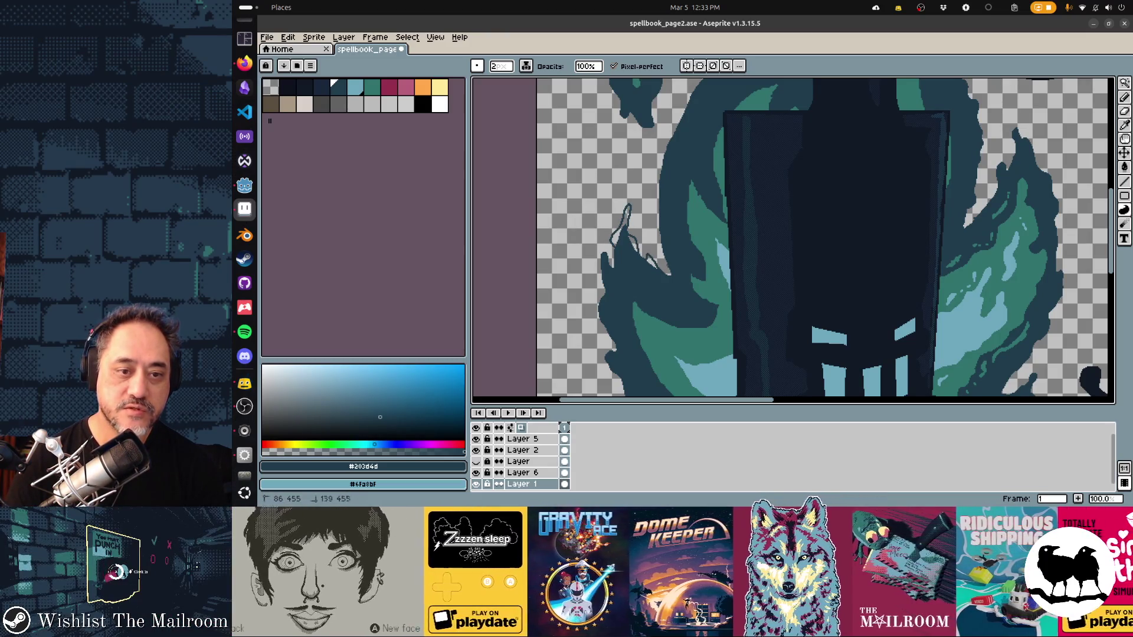
drag(649, 222, 660, 159)
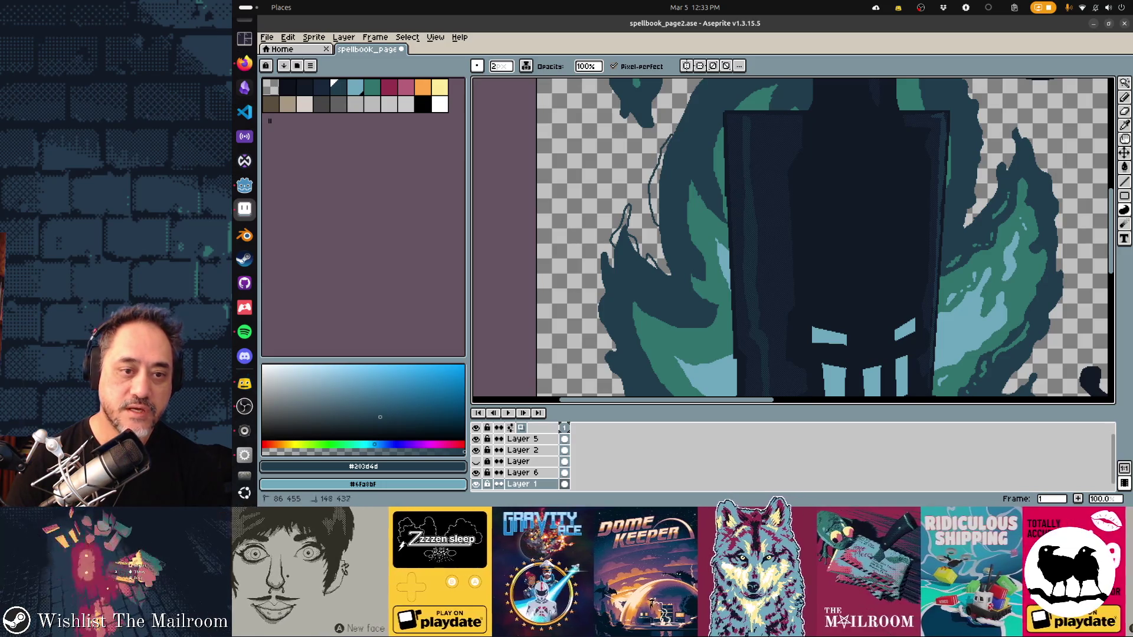
drag(657, 266, 696, 335)
scroll(793, 239, up, 3)
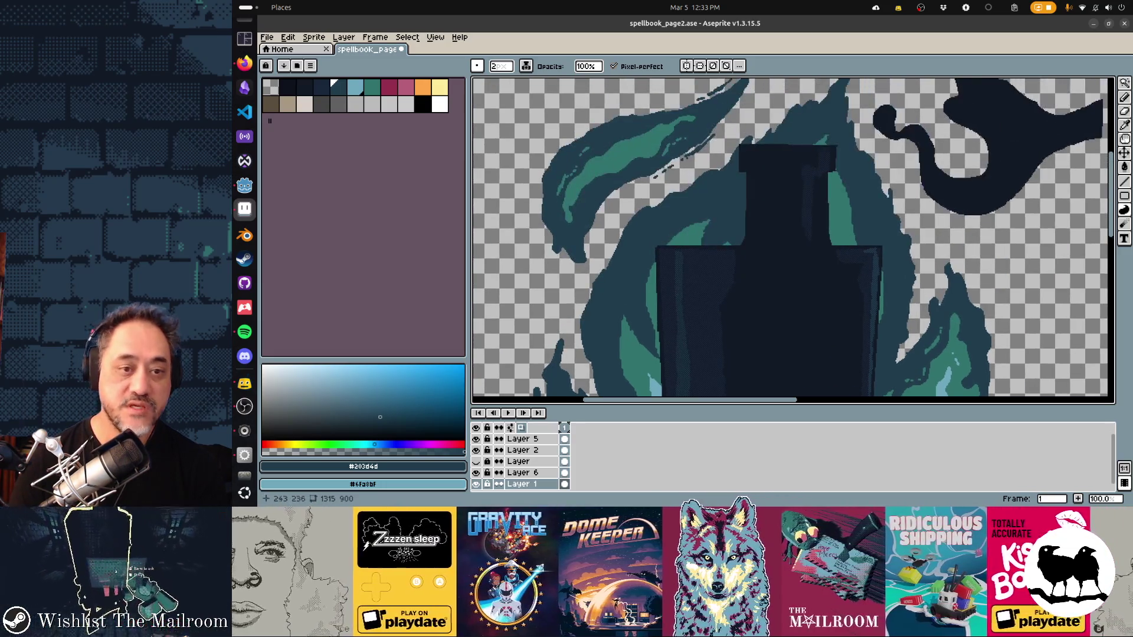
scroll(793, 239, down, 2)
scroll(793, 240, down, 1)
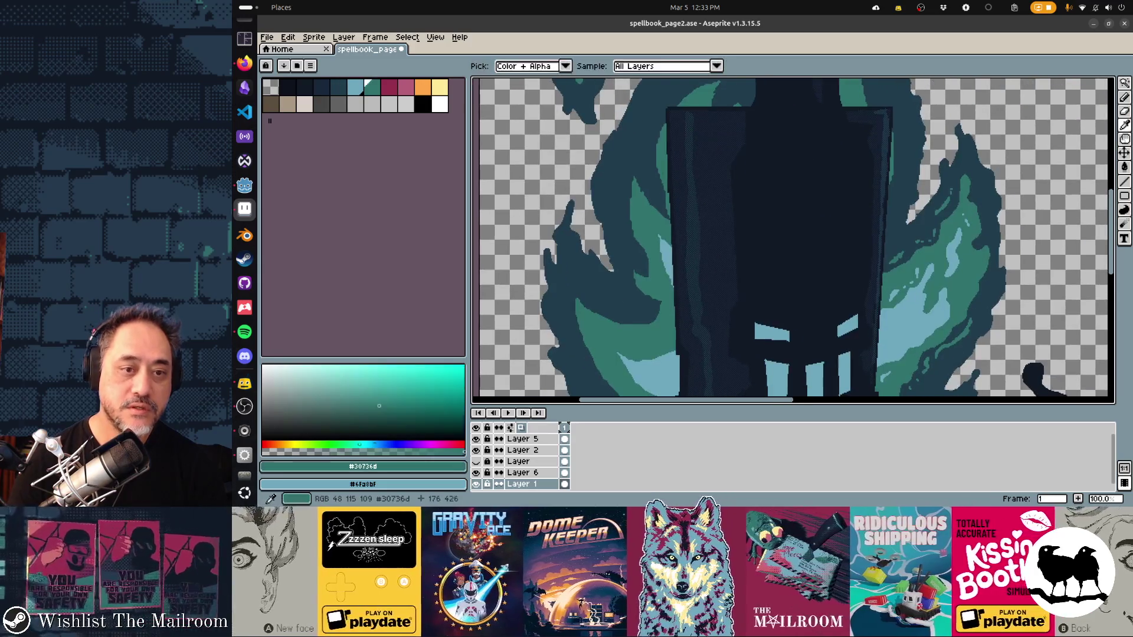
scroll(792, 239, down, 2)
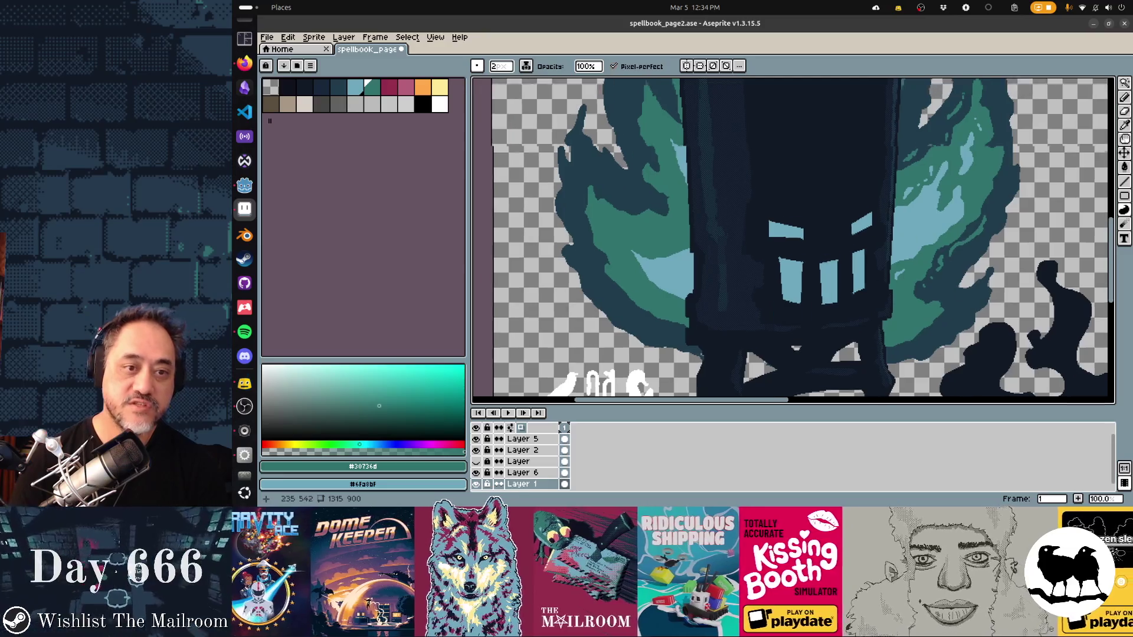
scroll(793, 239, up, 5)
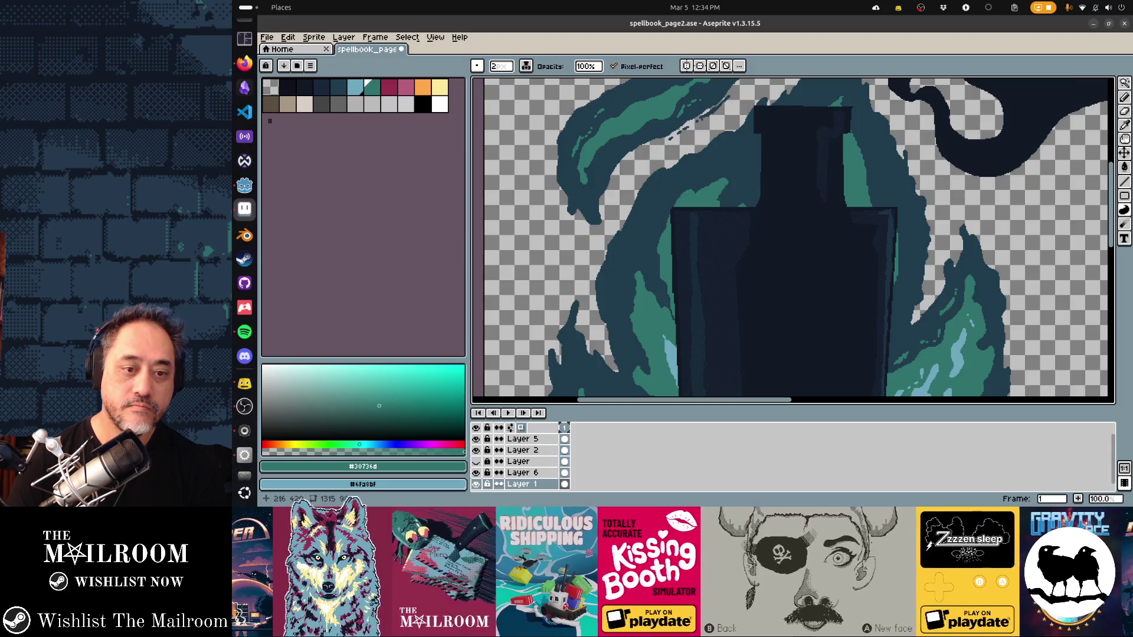
scroll(794, 241, right, 3)
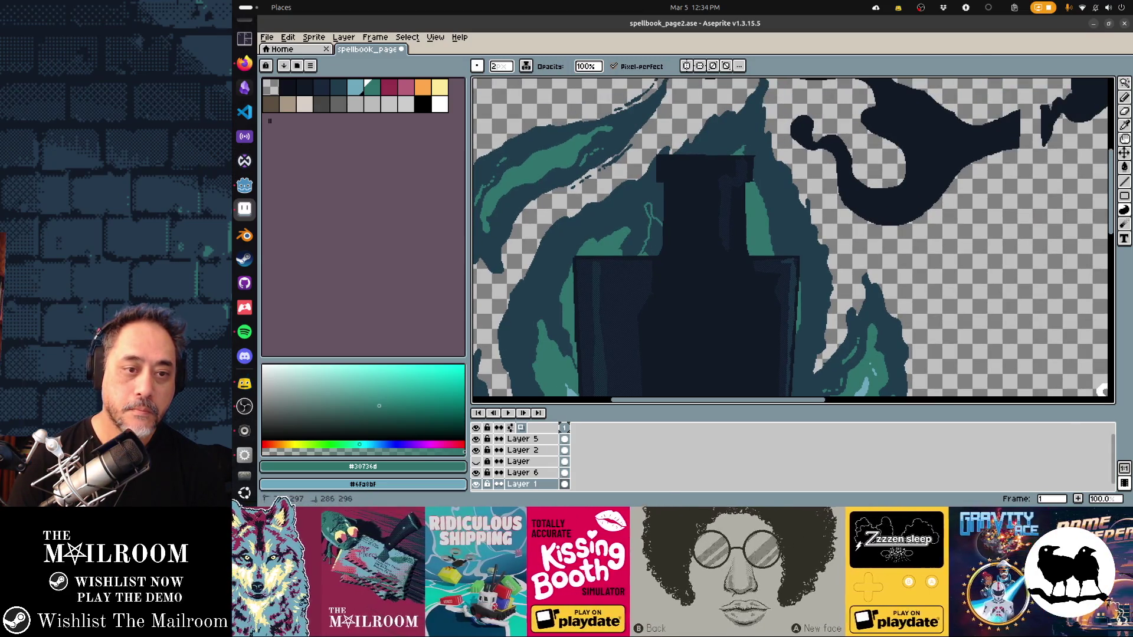
scroll(793, 242, up, 2)
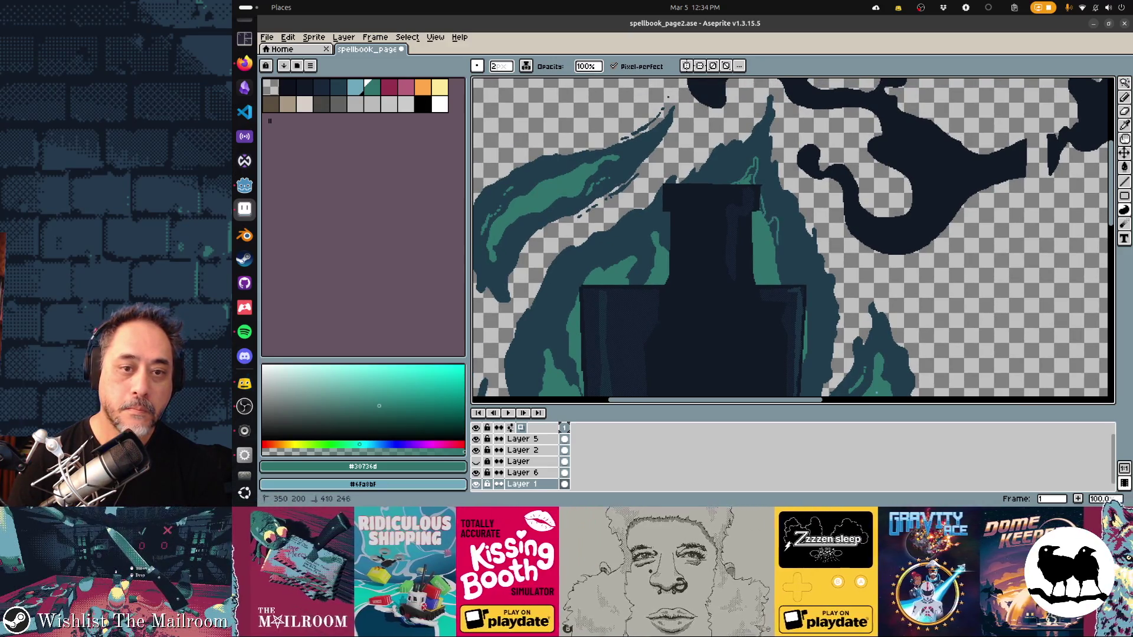
Step: Draw light-teal highlight lines along the bottle's right and left edges
drag(804, 293, 809, 347)
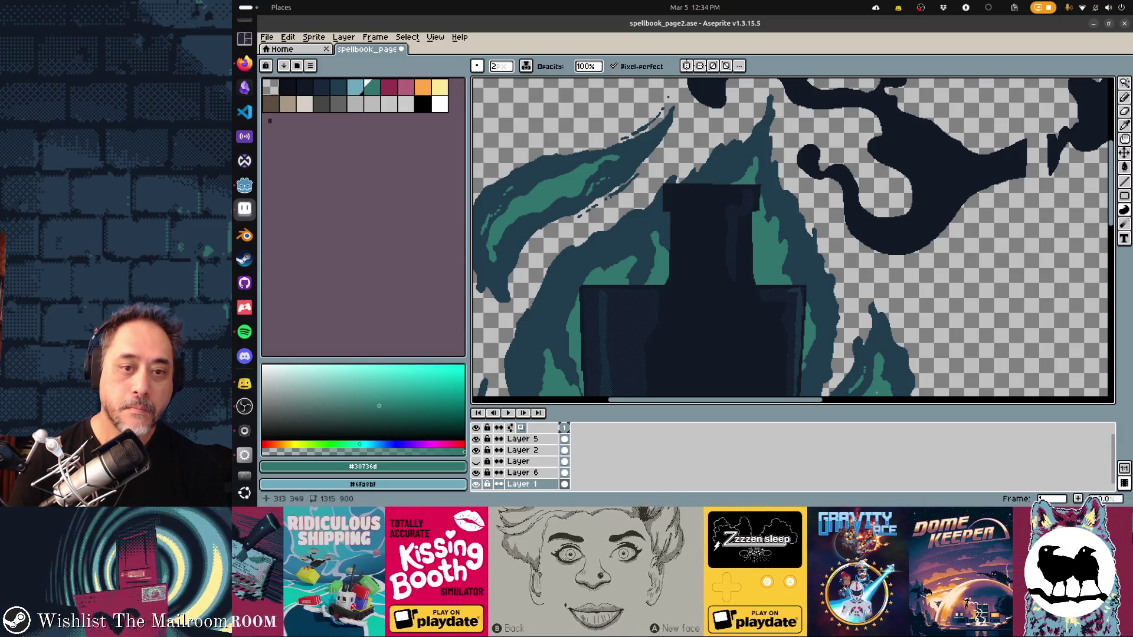
scroll(794, 241, down, 5)
scroll(793, 241, up, 3)
scroll(794, 241, up, 2)
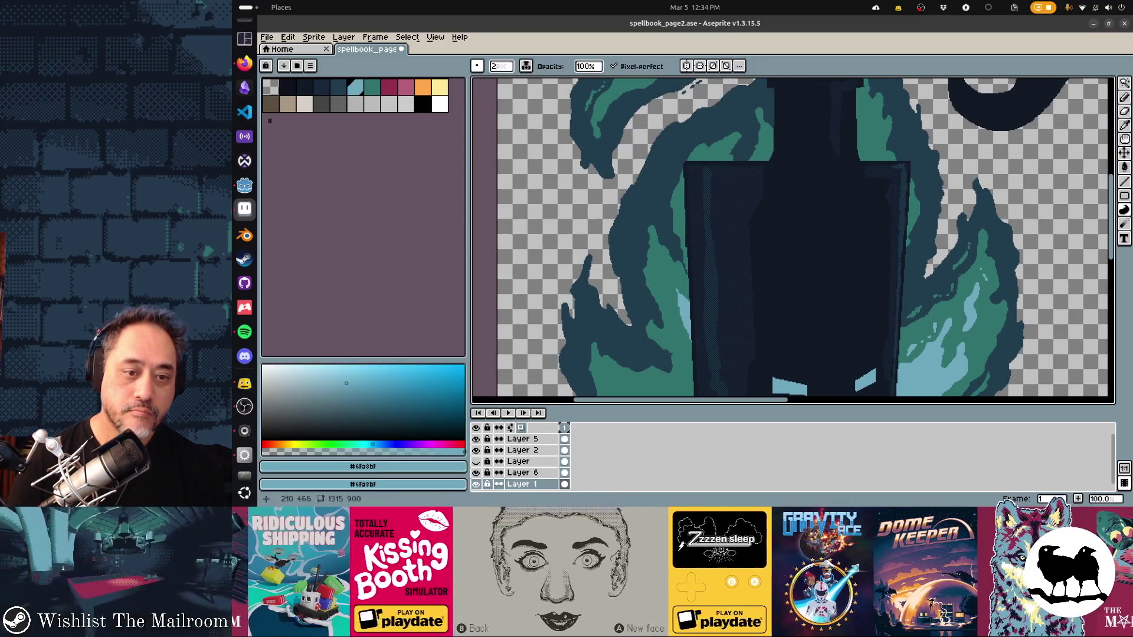
drag(675, 295, 688, 347)
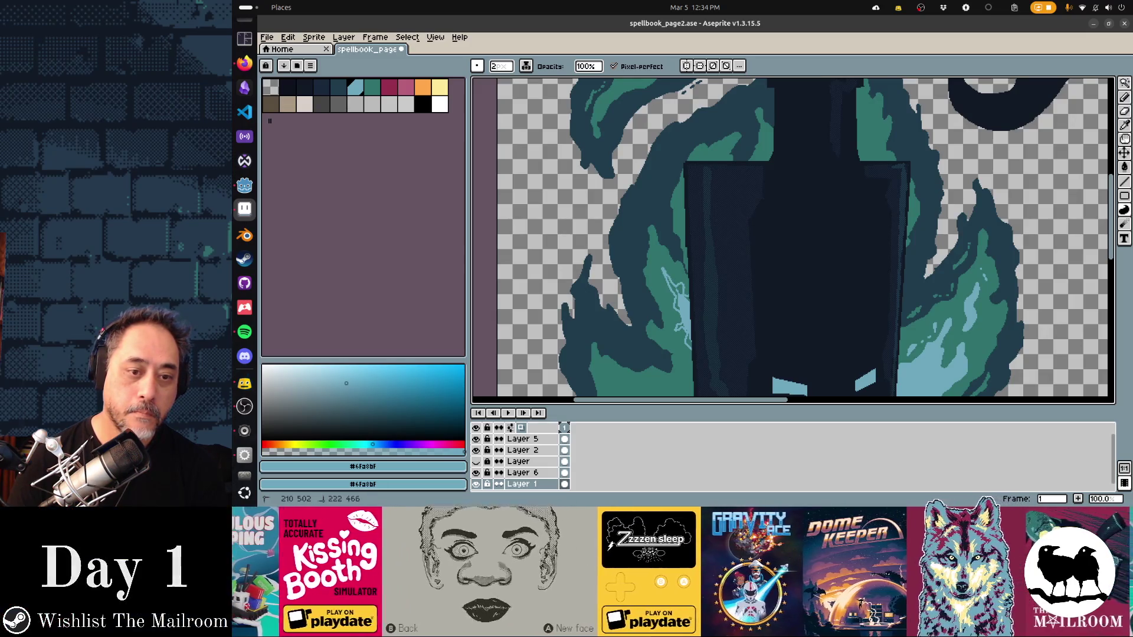
alt+click(619, 215)
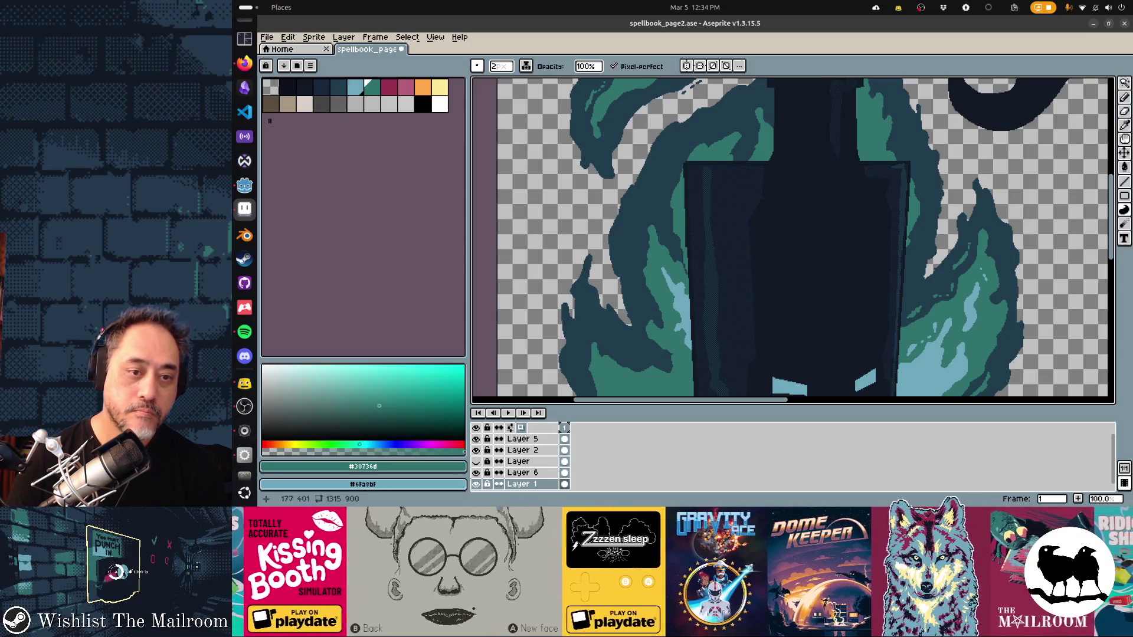
alt+click(675, 293)
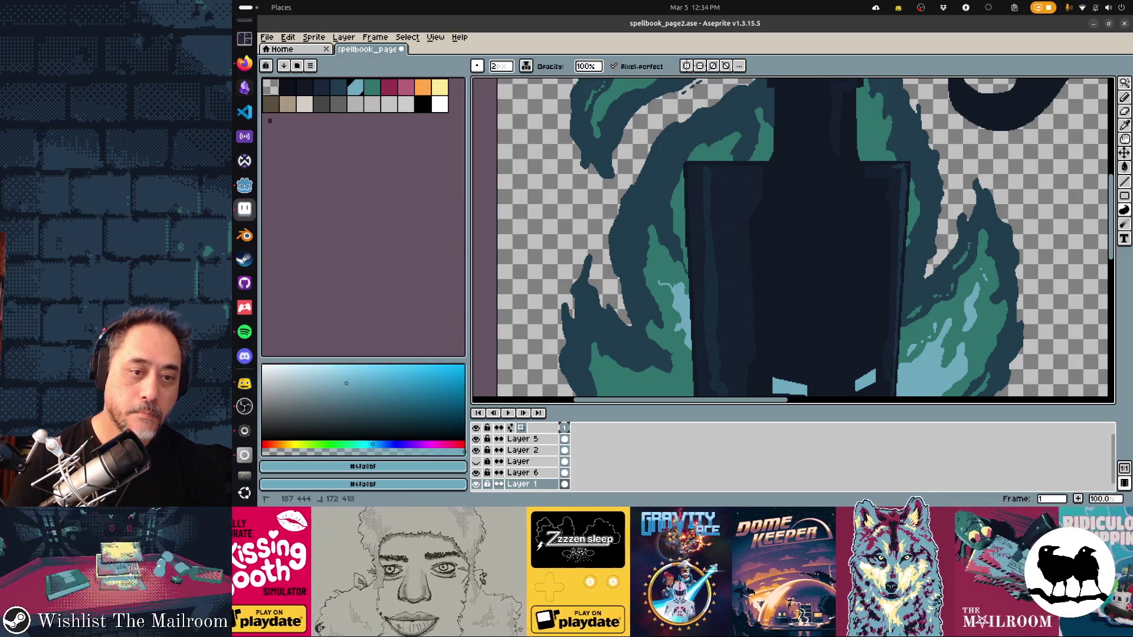
scroll(670, 279, down, 5)
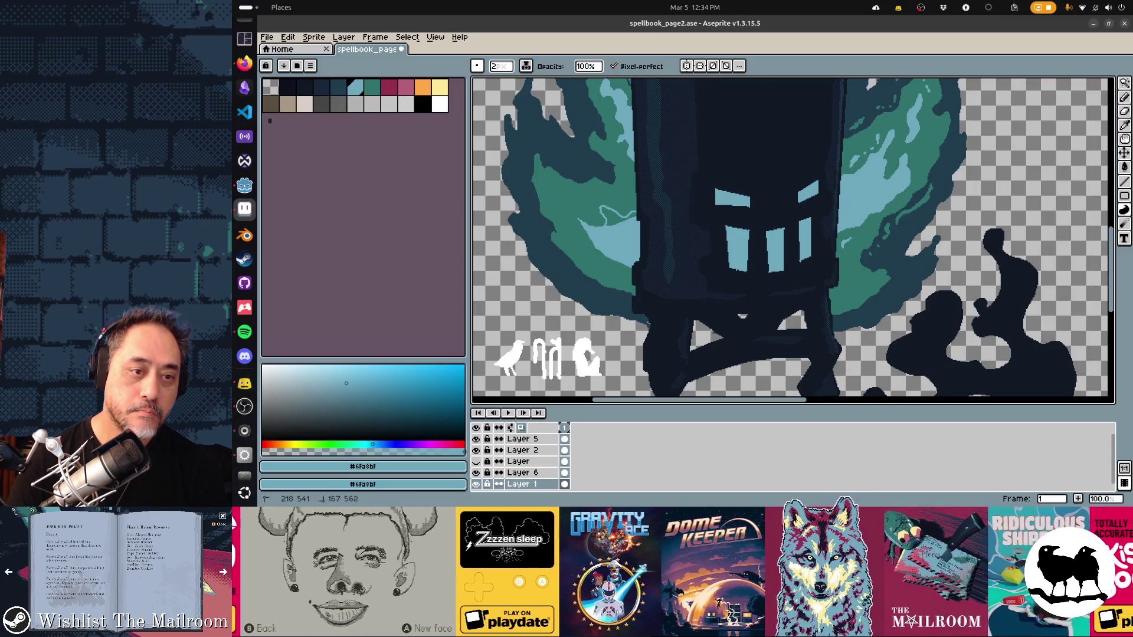
Step: Undo a stray light stroke, then pick dark green and light blue swatches for shading the flames
drag(600, 213, 572, 208)
key(ctrl+z)
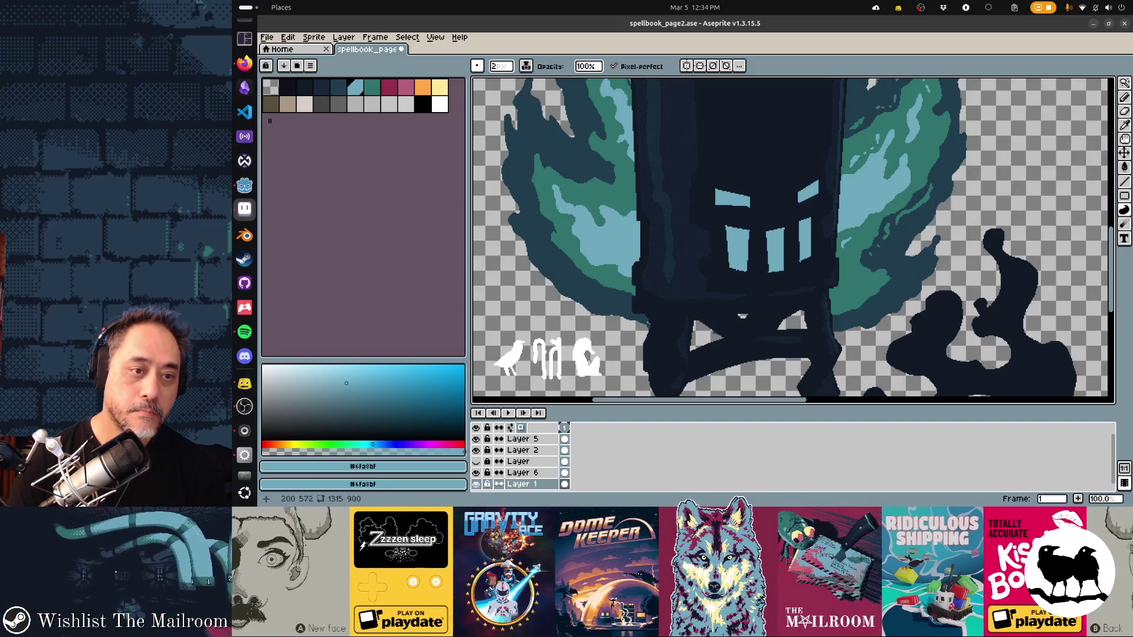
drag(792, 239, 712, 288)
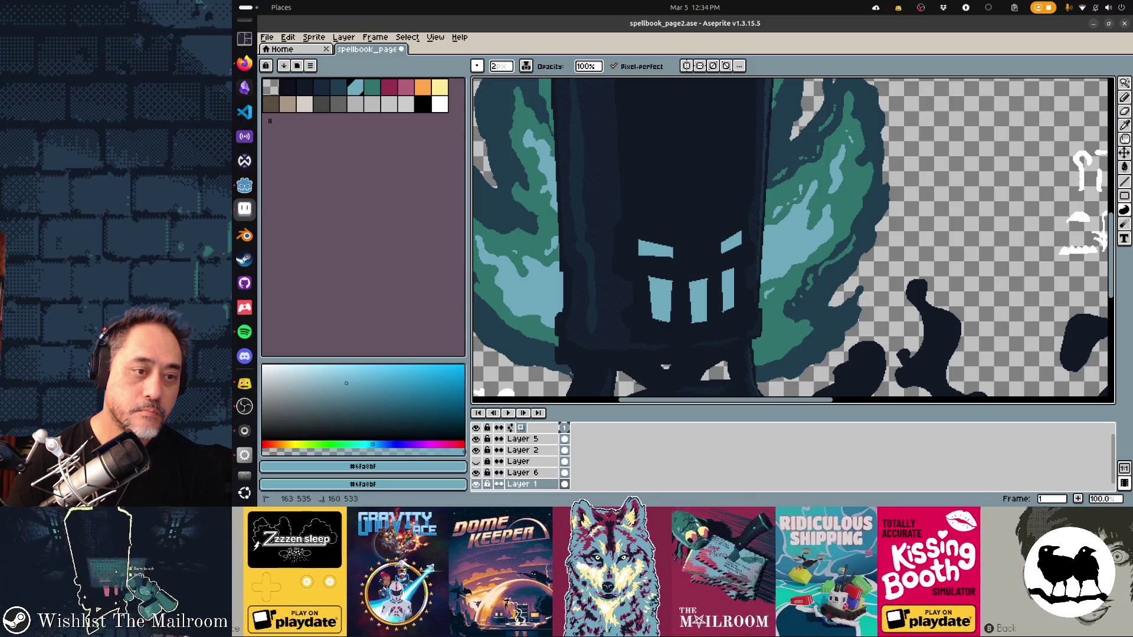
drag(712, 288, 819, 306)
click(370, 86)
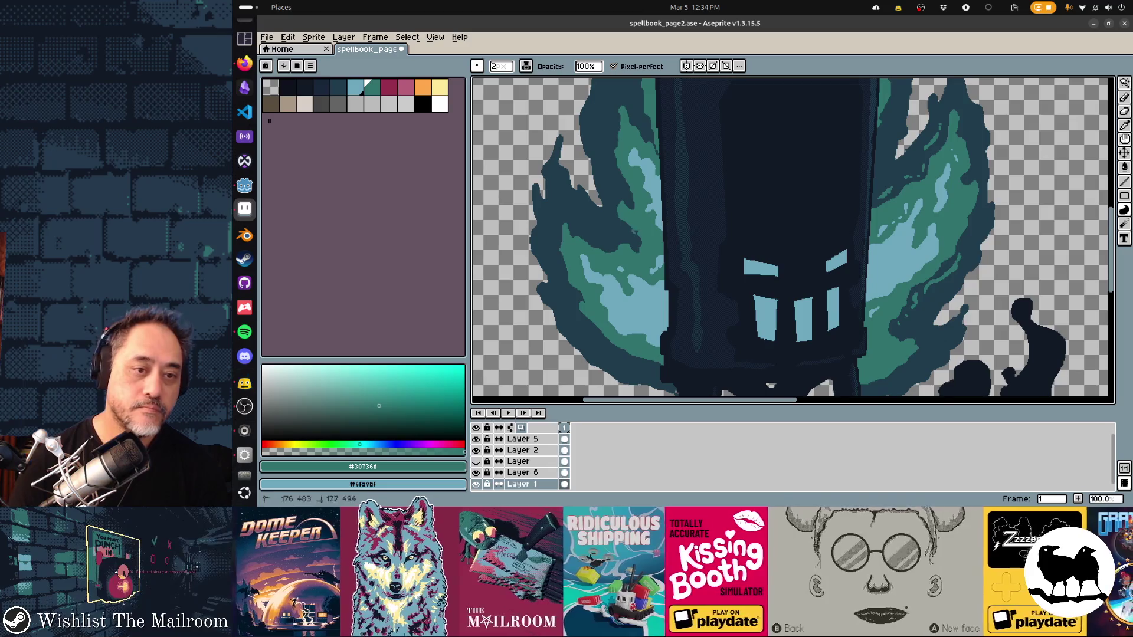
key(bracketleft)
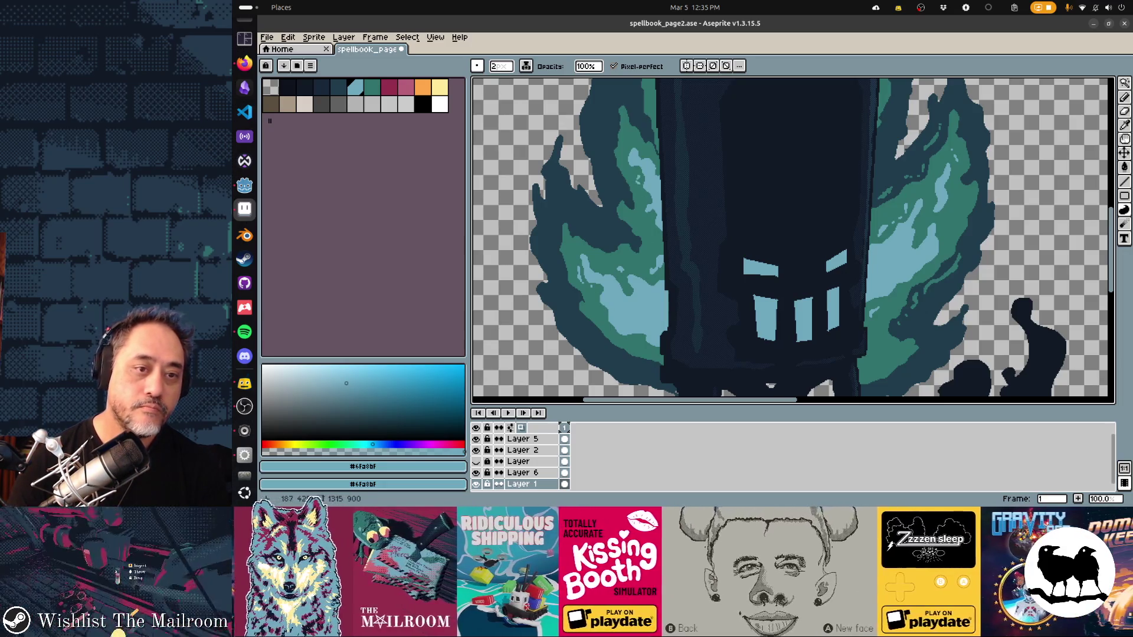
drag(708, 178, 602, 390)
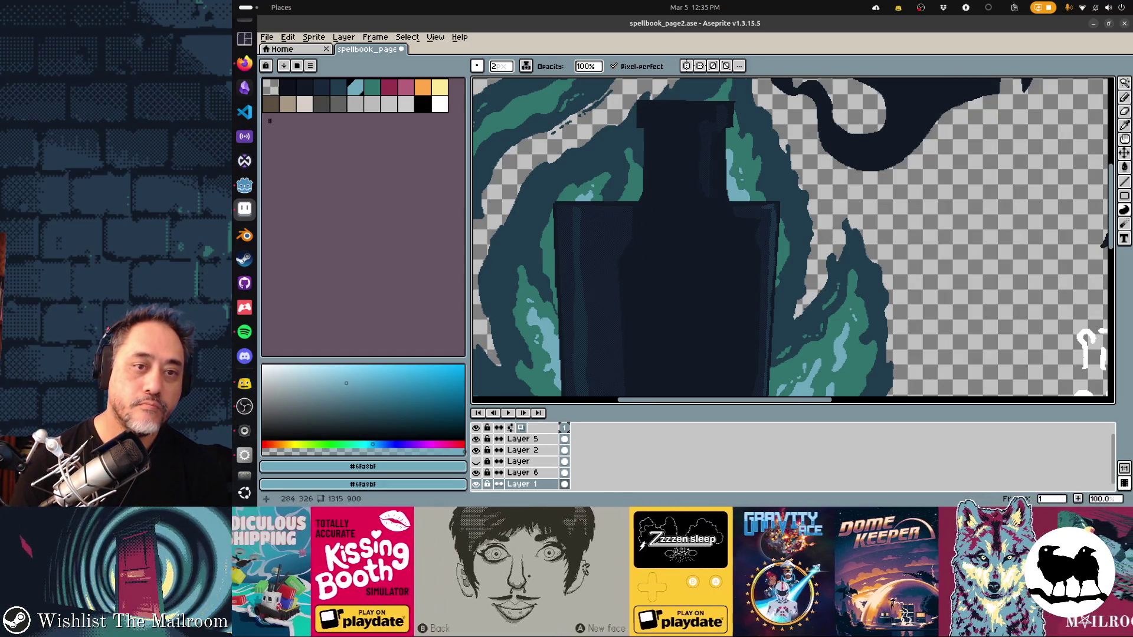
Step: Pick the teal swatch, view the flames below the bottle, and undo the last Contour stroke
drag(708, 221, 924, 277)
click(369, 85)
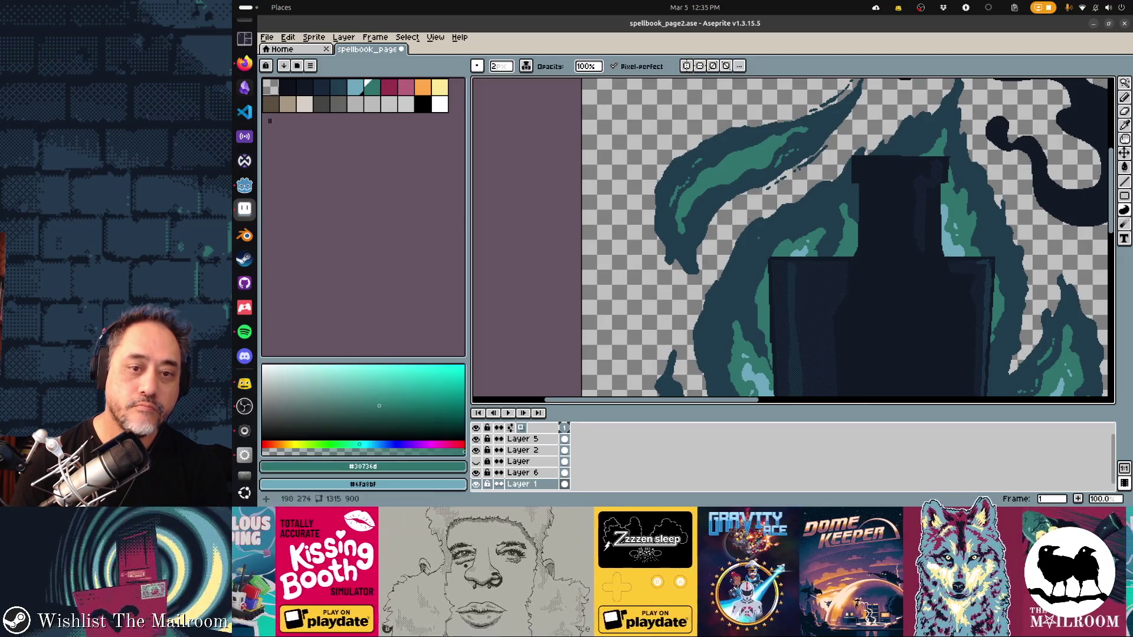
drag(798, 292, 777, 216)
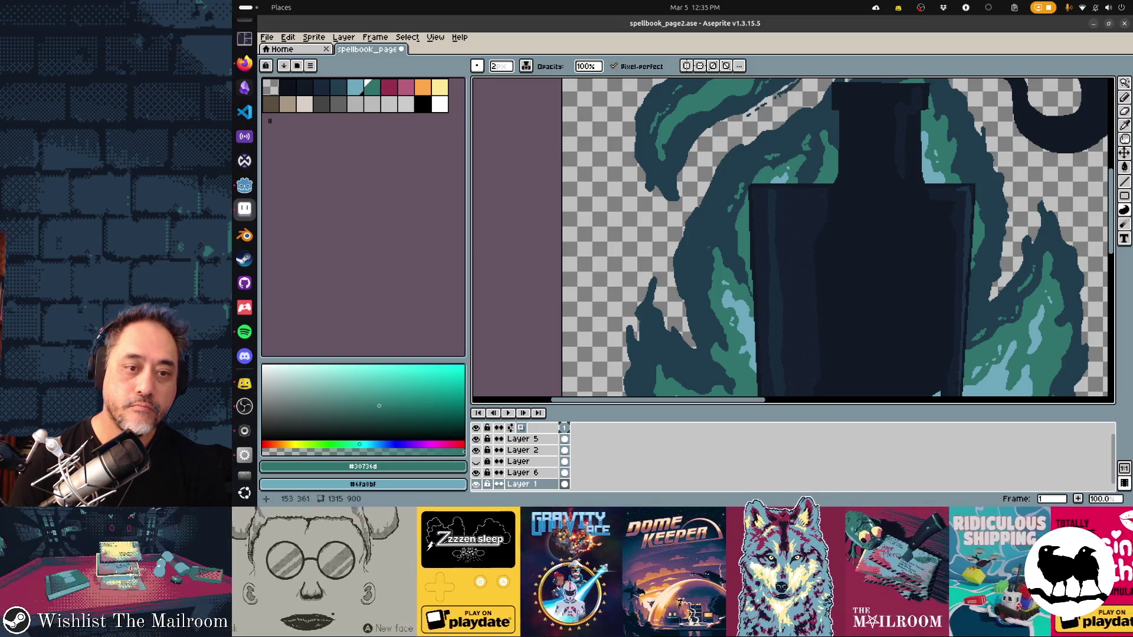
drag(793, 239, 828, 184)
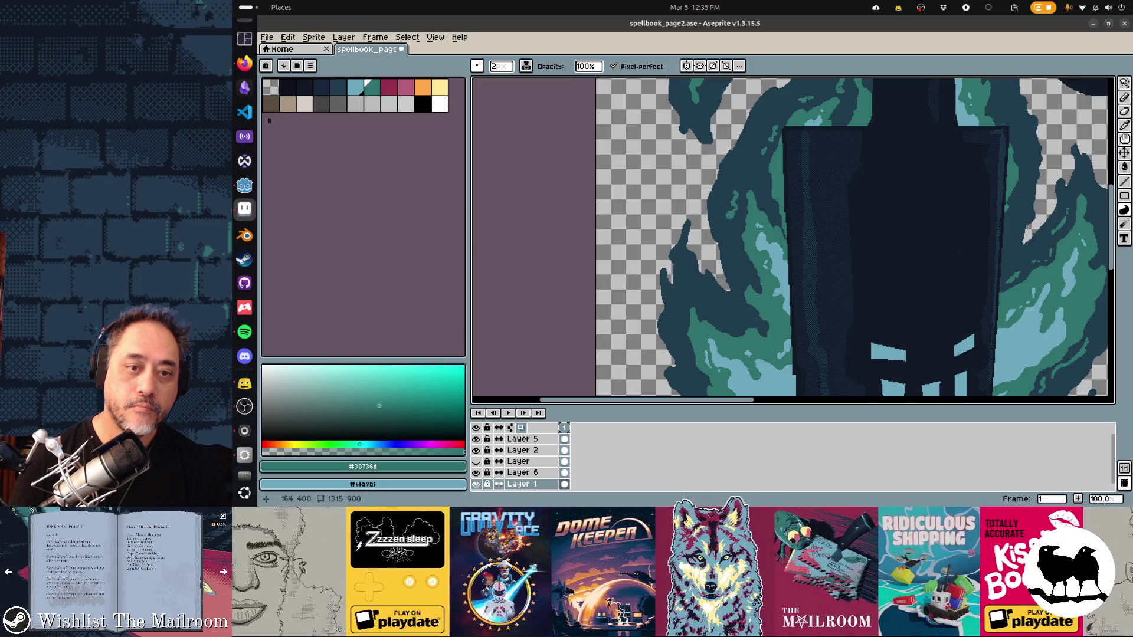
drag(797, 239, 815, 168)
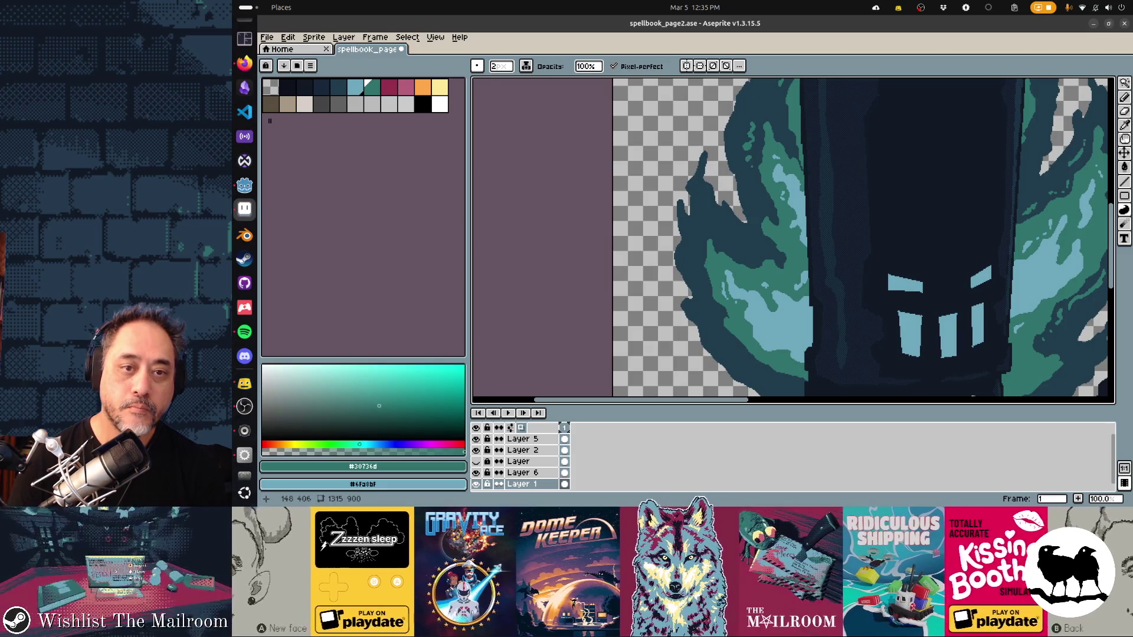
key(ctrl+z)
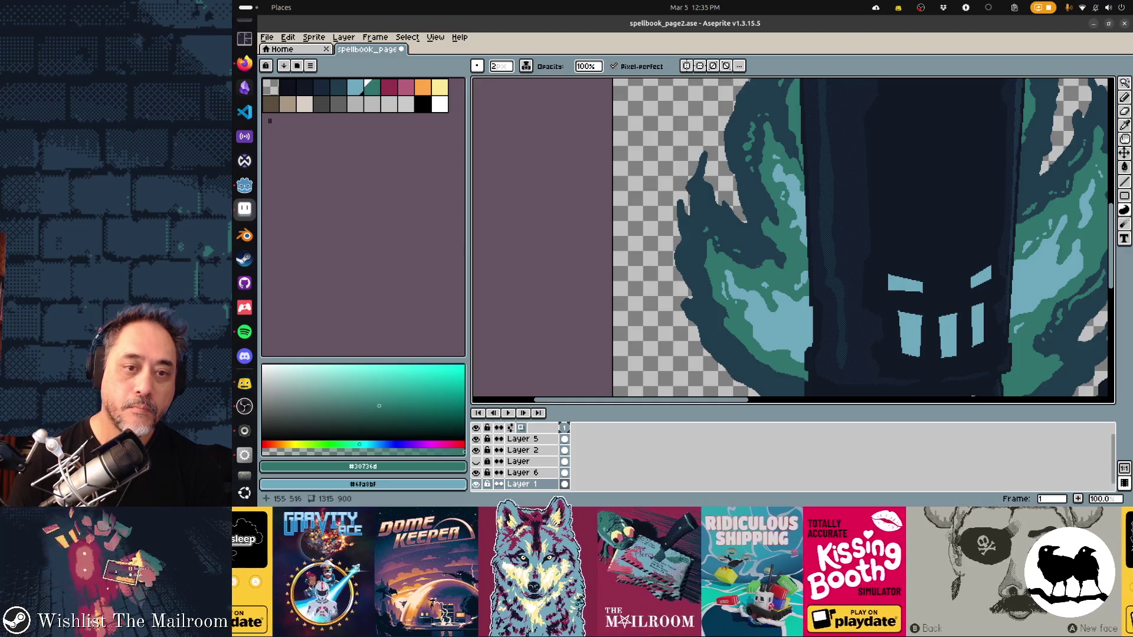
scroll(793, 240, down, 2)
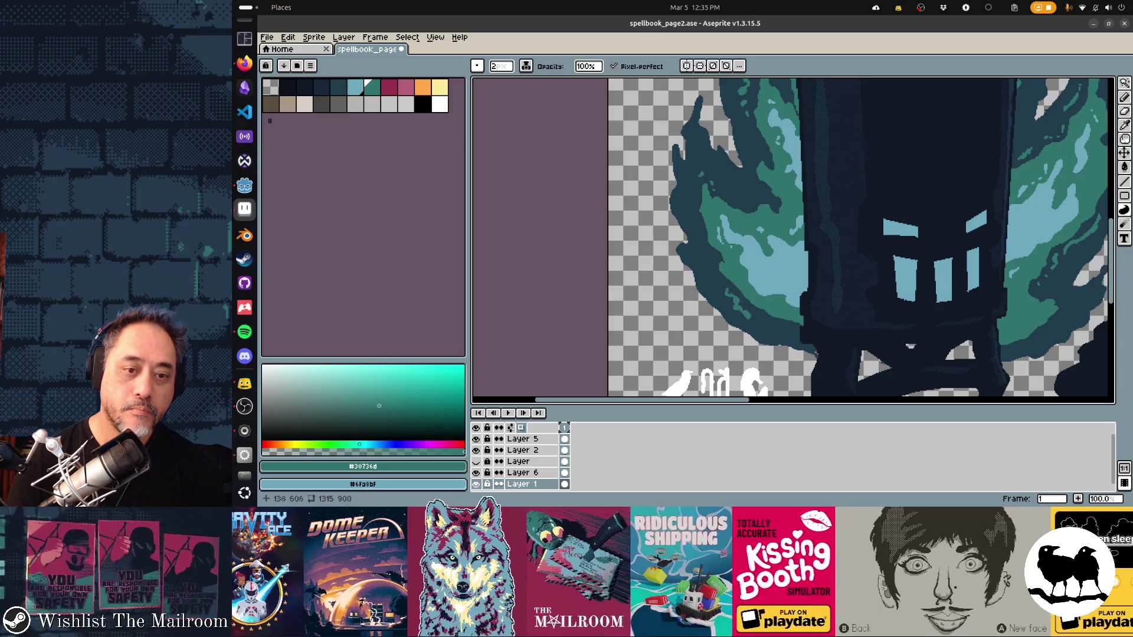
scroll(793, 240, down, 2)
scroll(793, 239, down, 1)
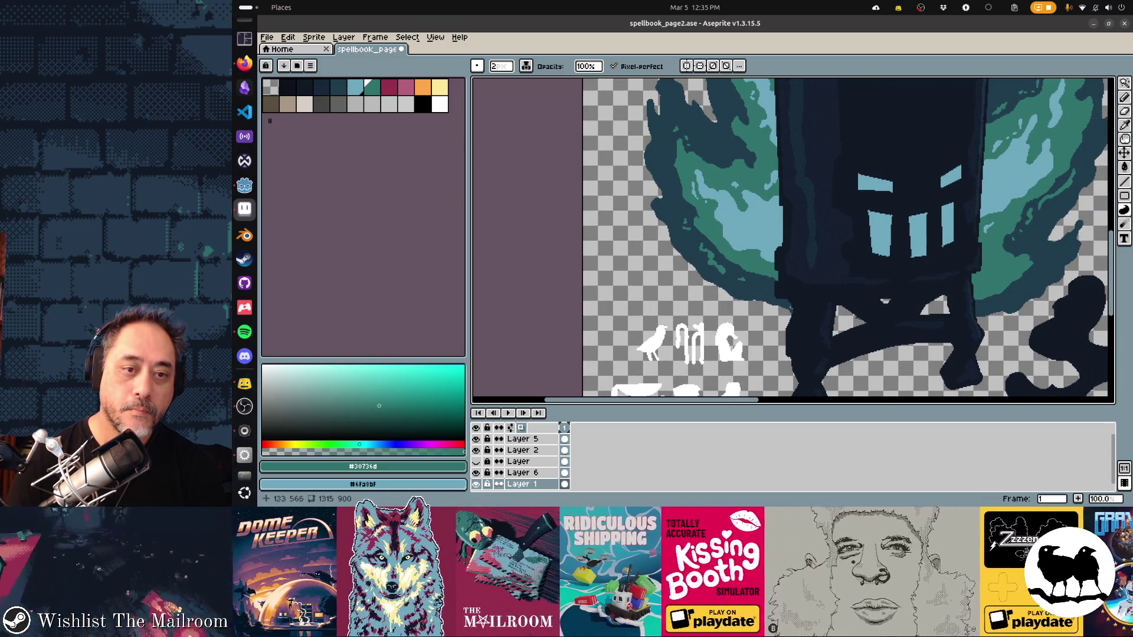
scroll(792, 239, right, 2)
scroll(793, 239, right, 2)
scroll(792, 240, up, 2)
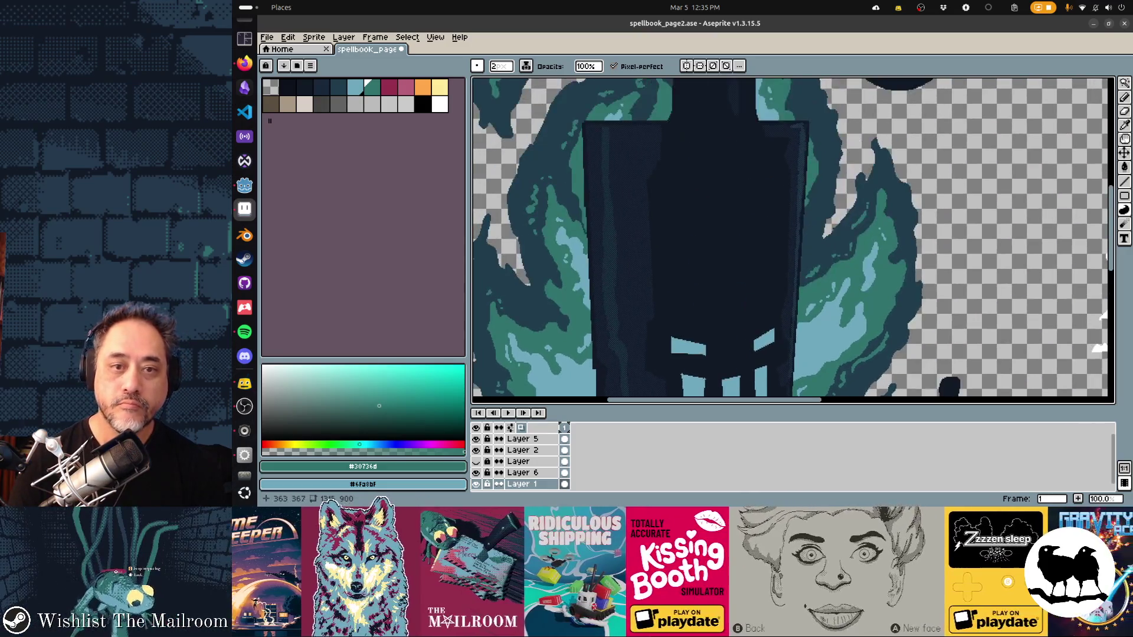
scroll(793, 239, left, 3)
scroll(793, 239, left, 2)
scroll(793, 239, down, 2)
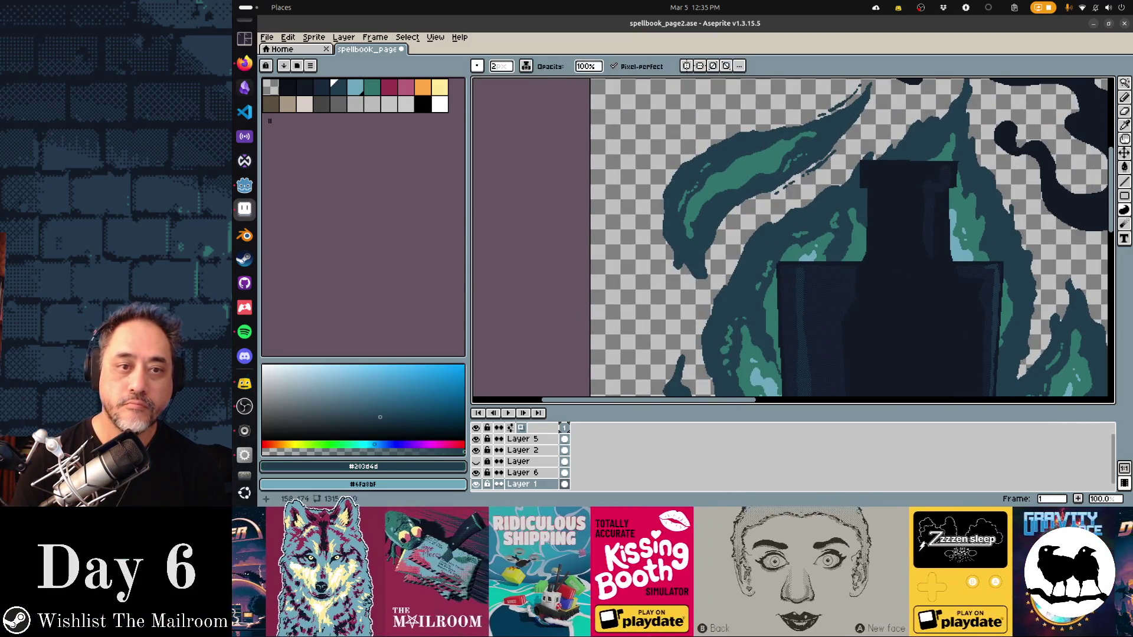
scroll(793, 239, down, 3)
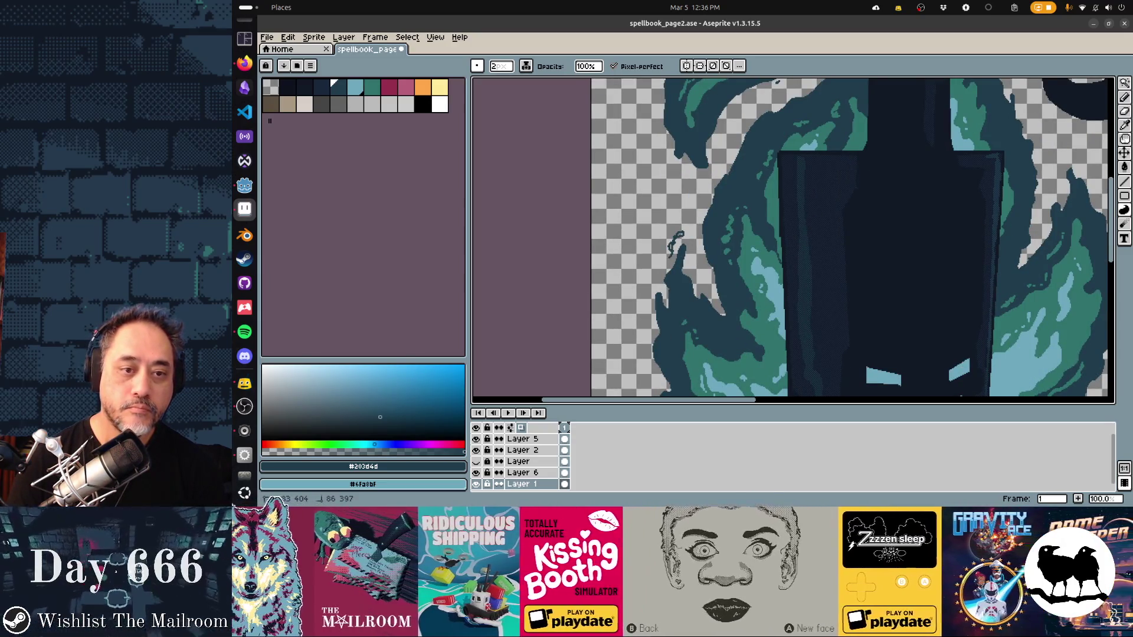
scroll(676, 241, down, 2)
scroll(668, 227, left, 1)
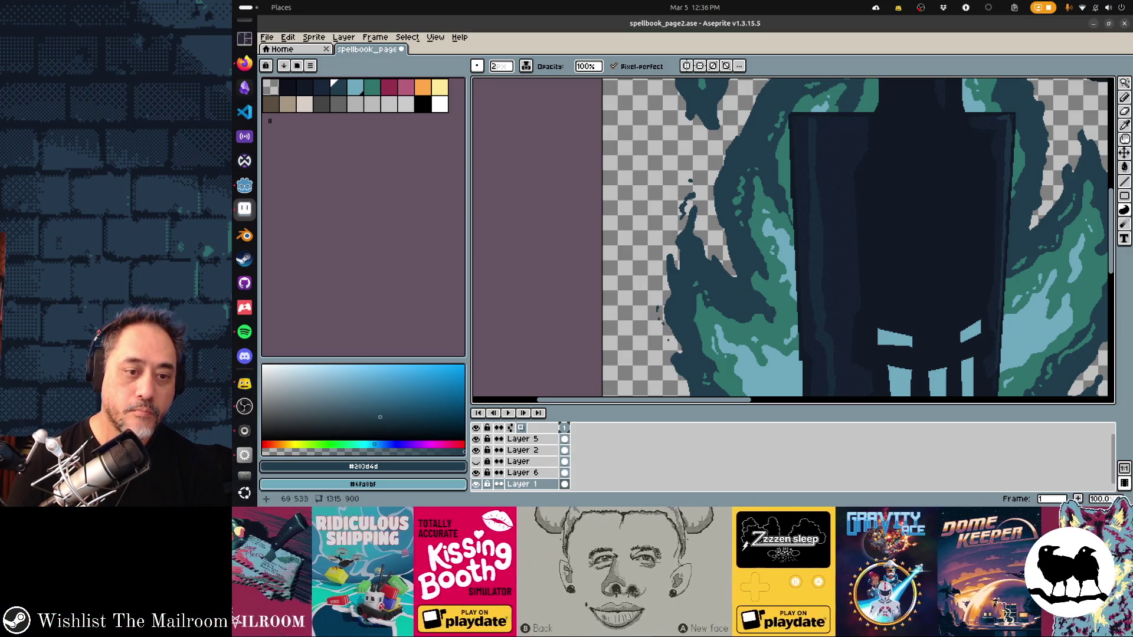
scroll(793, 239, down, 3)
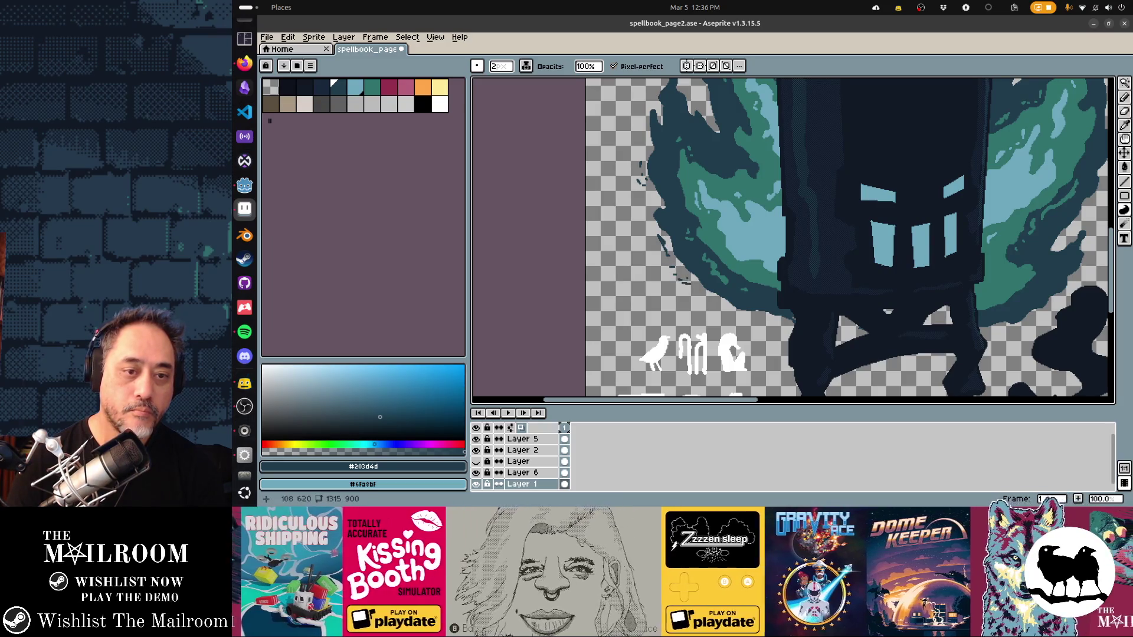
key(e)
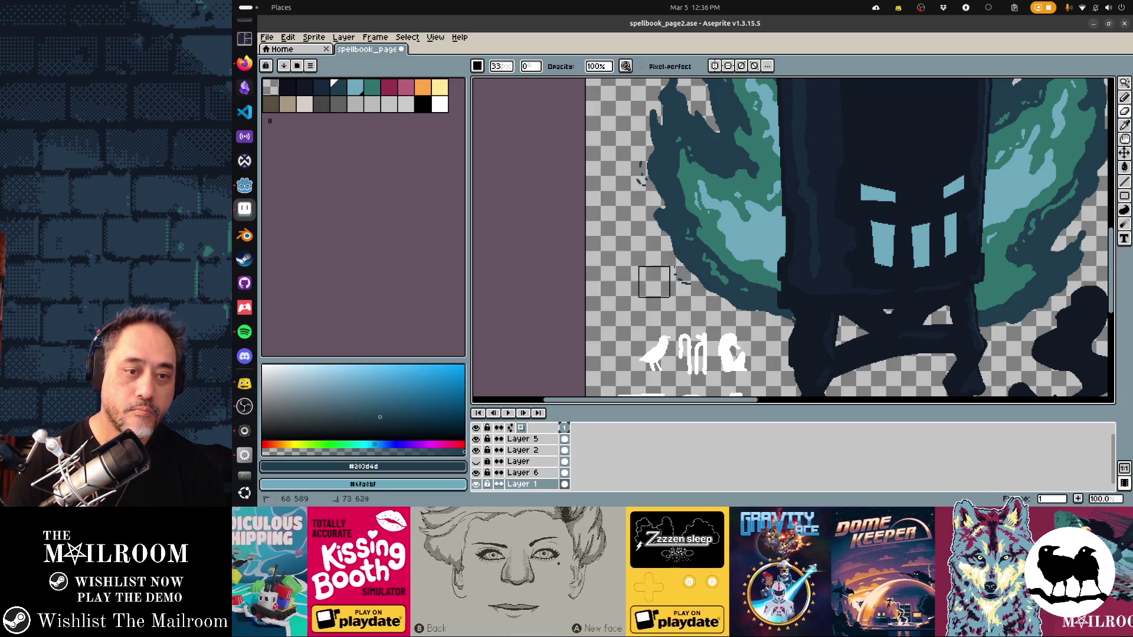
key(d)
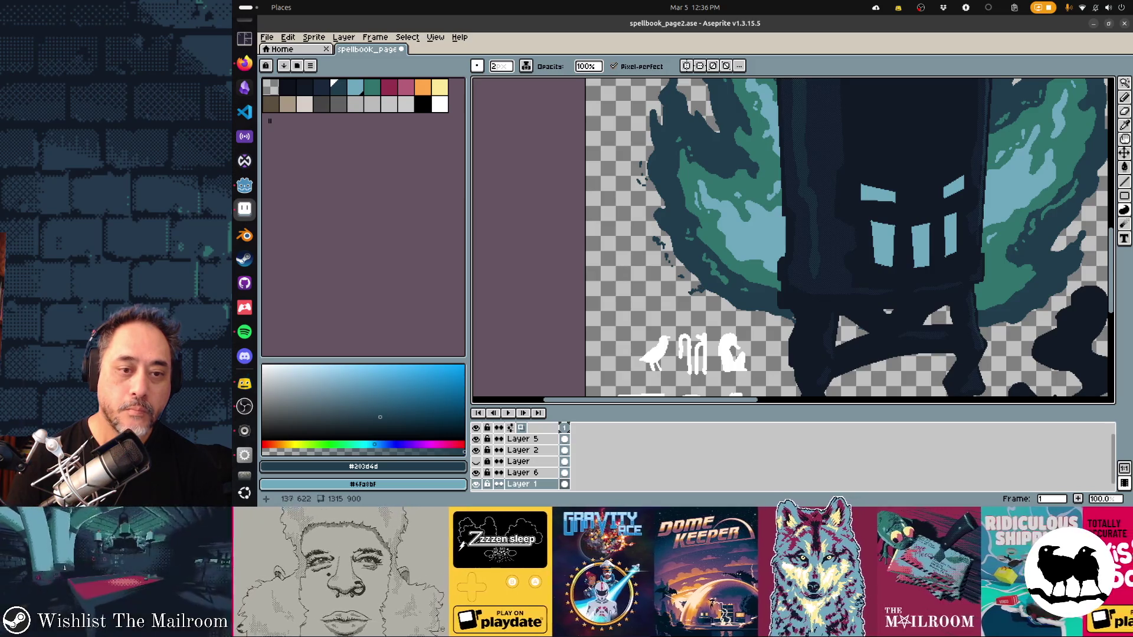
scroll(794, 241, down, 2)
scroll(793, 241, right, 3)
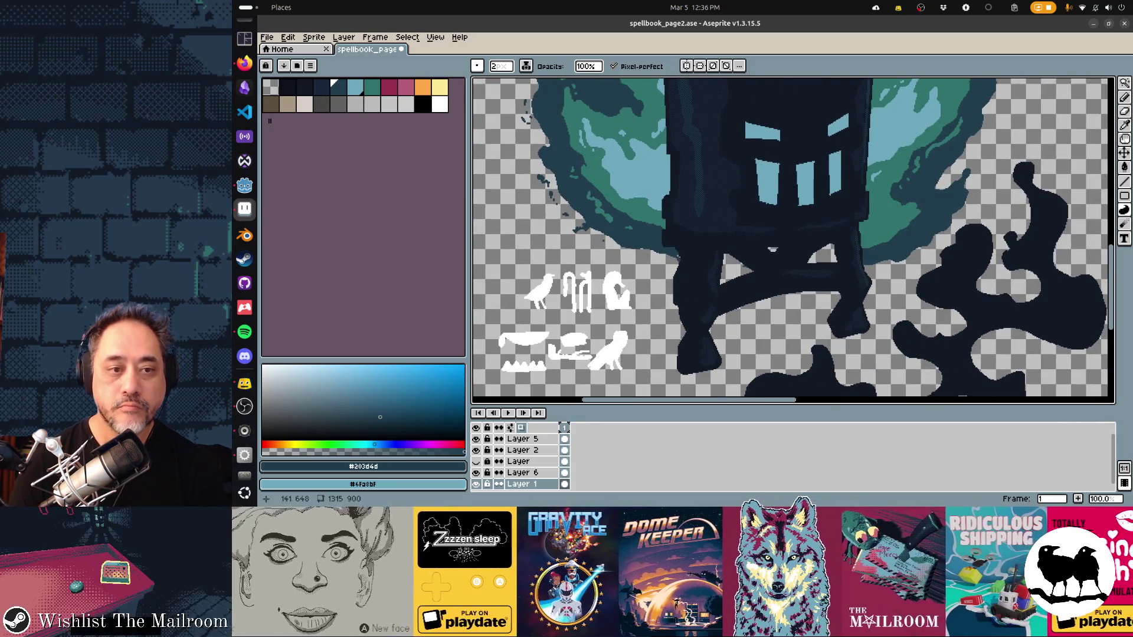
scroll(793, 241, right, 3)
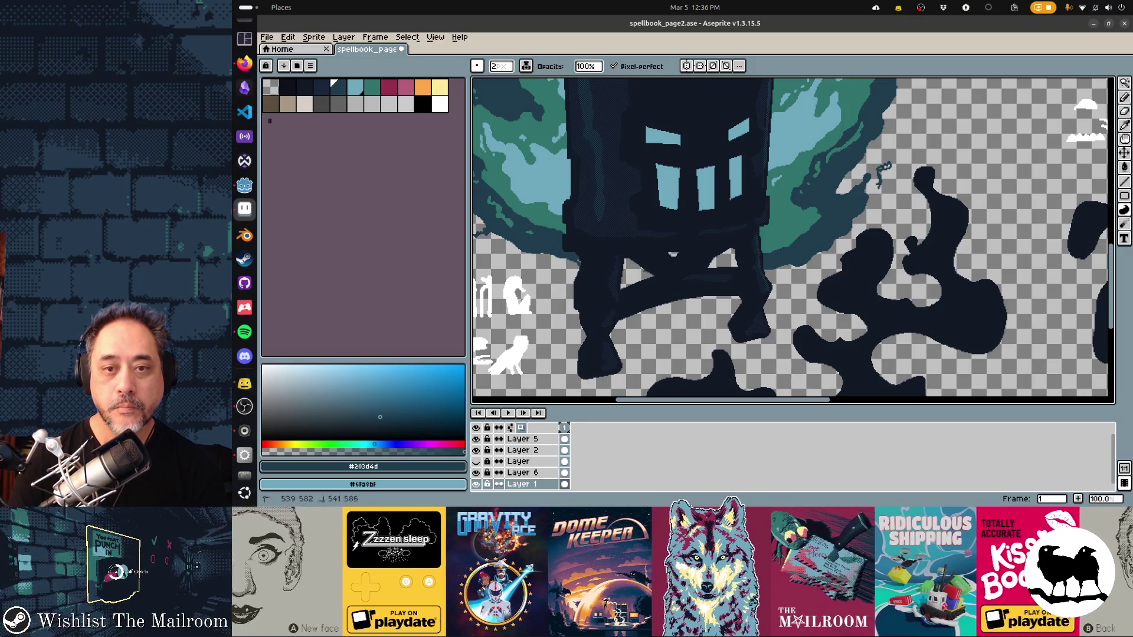
scroll(794, 240, up, 2)
scroll(794, 242, right, 2)
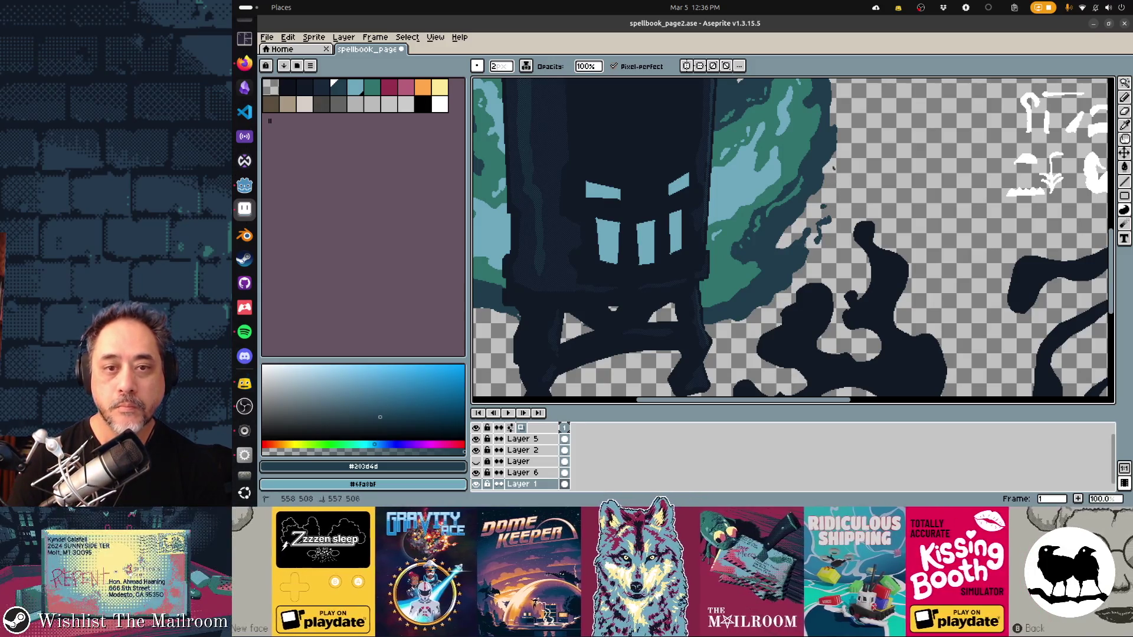
scroll(793, 242, up, 4)
scroll(793, 241, right, 2)
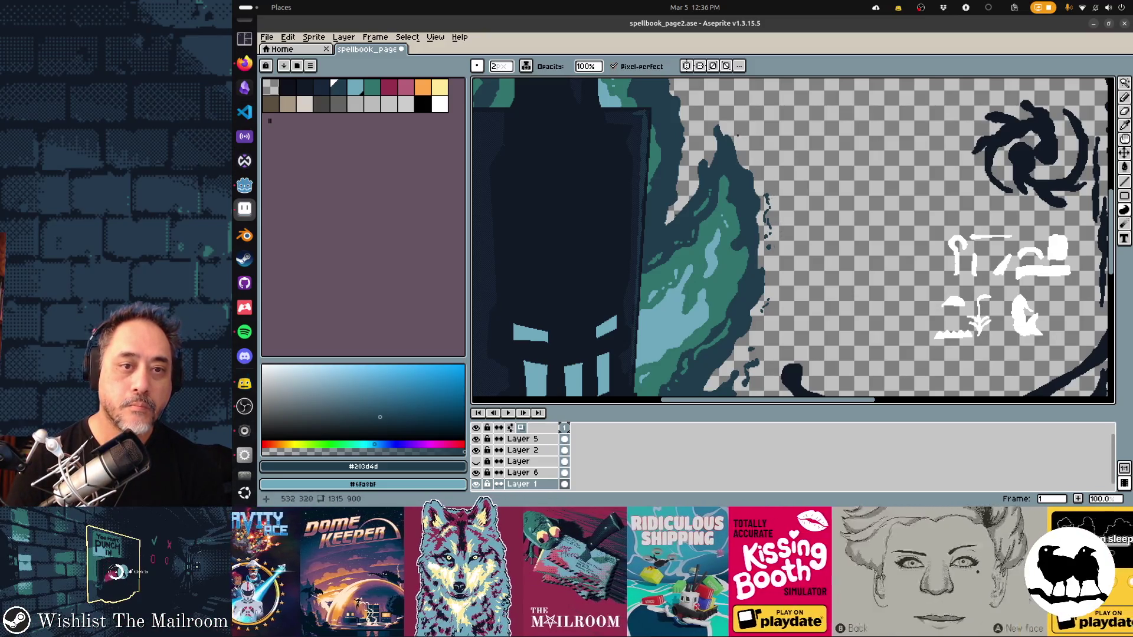
scroll(794, 241, up, 2)
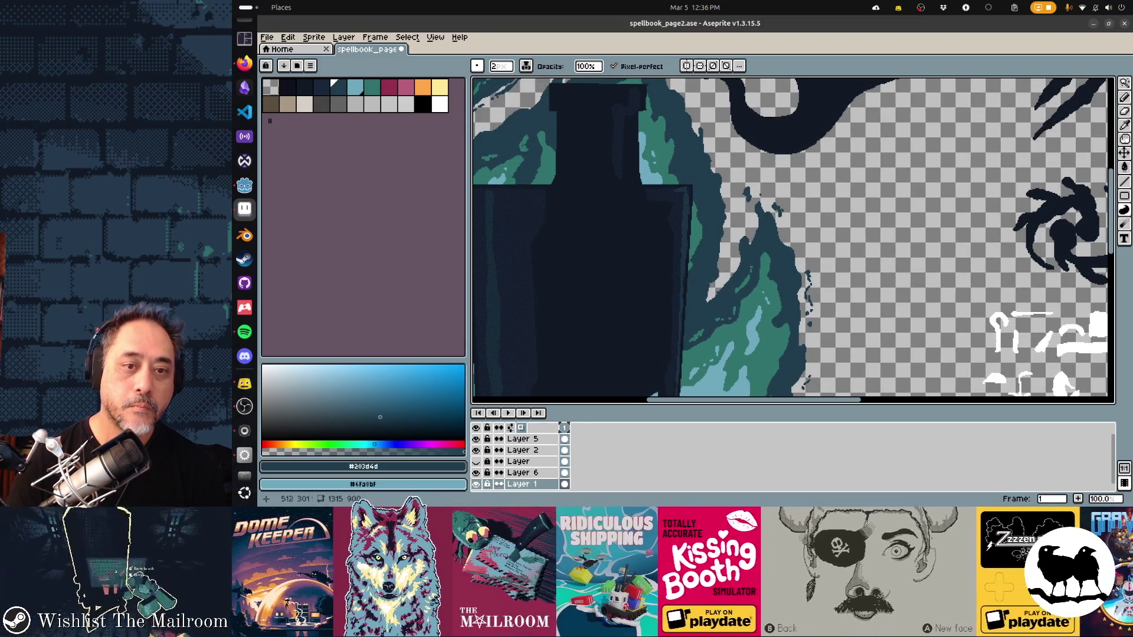
scroll(794, 241, up, 2)
scroll(794, 241, up, 1)
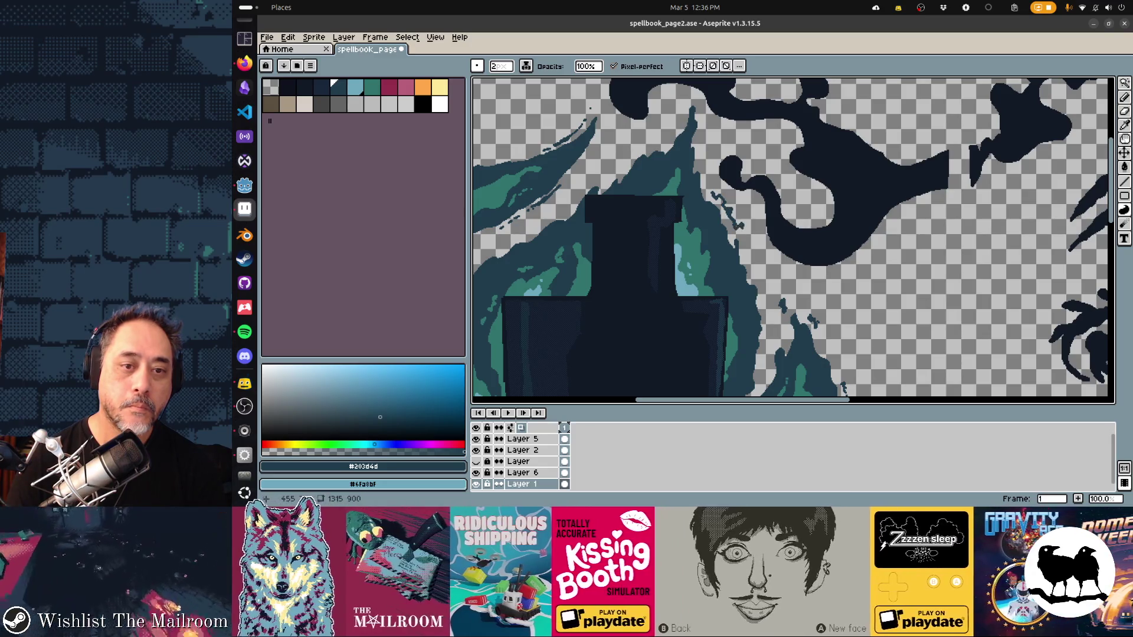
scroll(794, 240, up, 2)
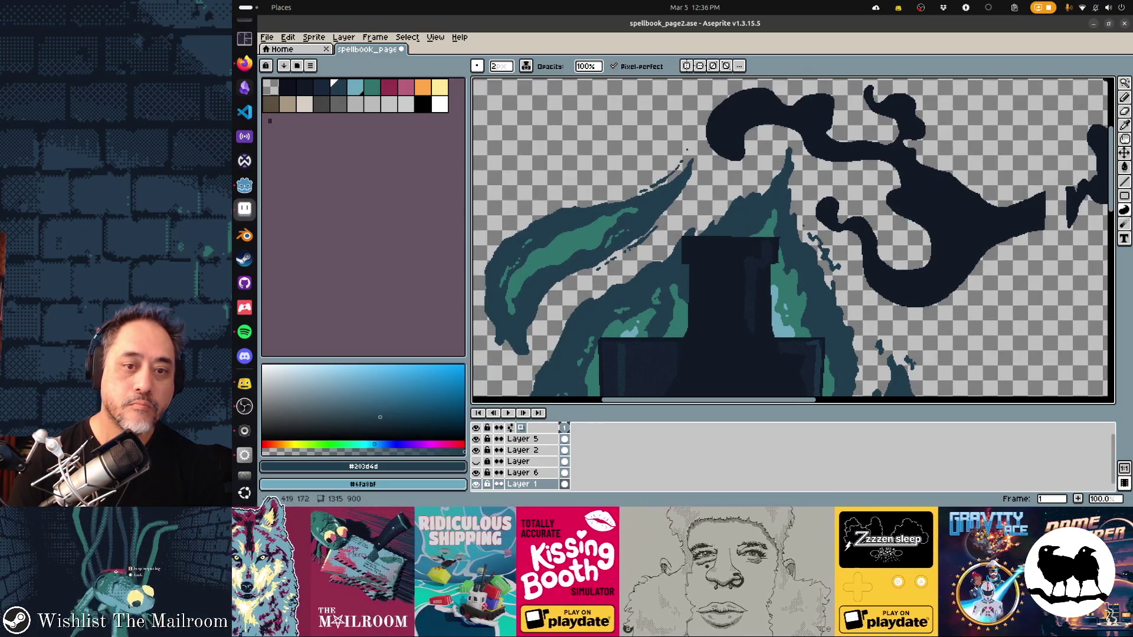
Step: Switch between Eraser and Pencil and undo the latest strokes near the lower-left flame tongue
key(e)
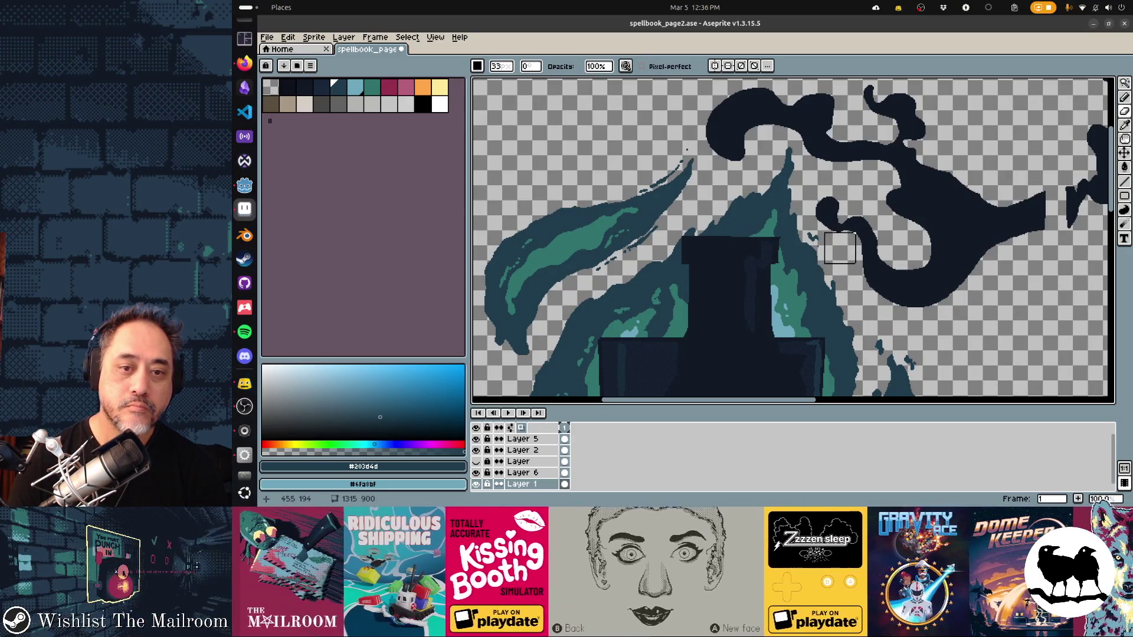
key(b)
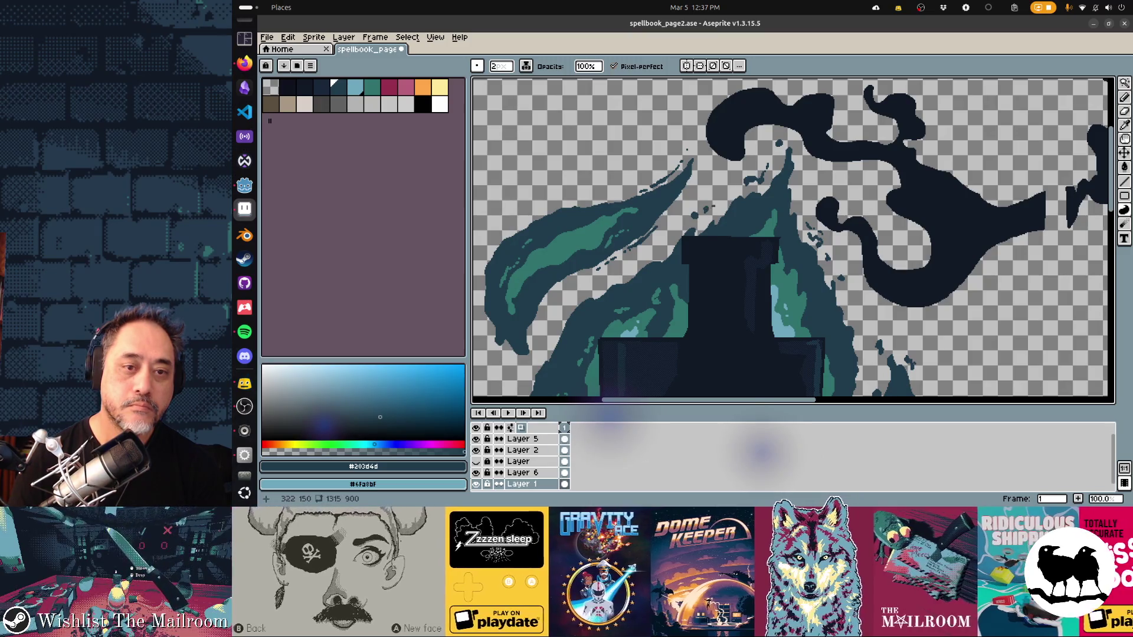
key(ctrl+z)
key(v)
key(b)
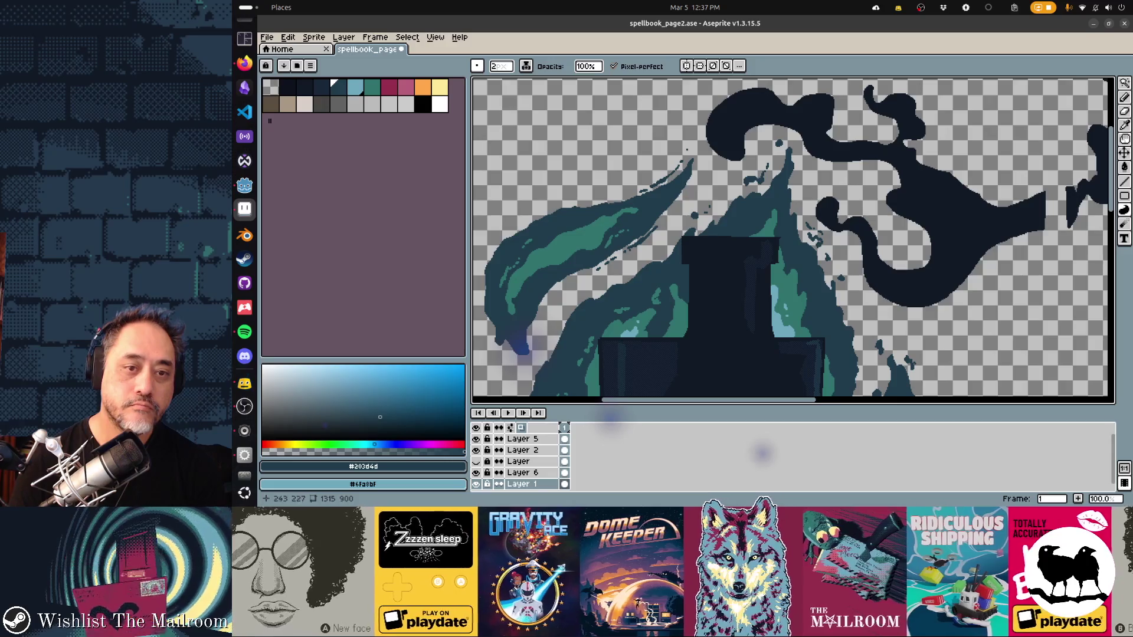
drag(709, 266, 792, 128)
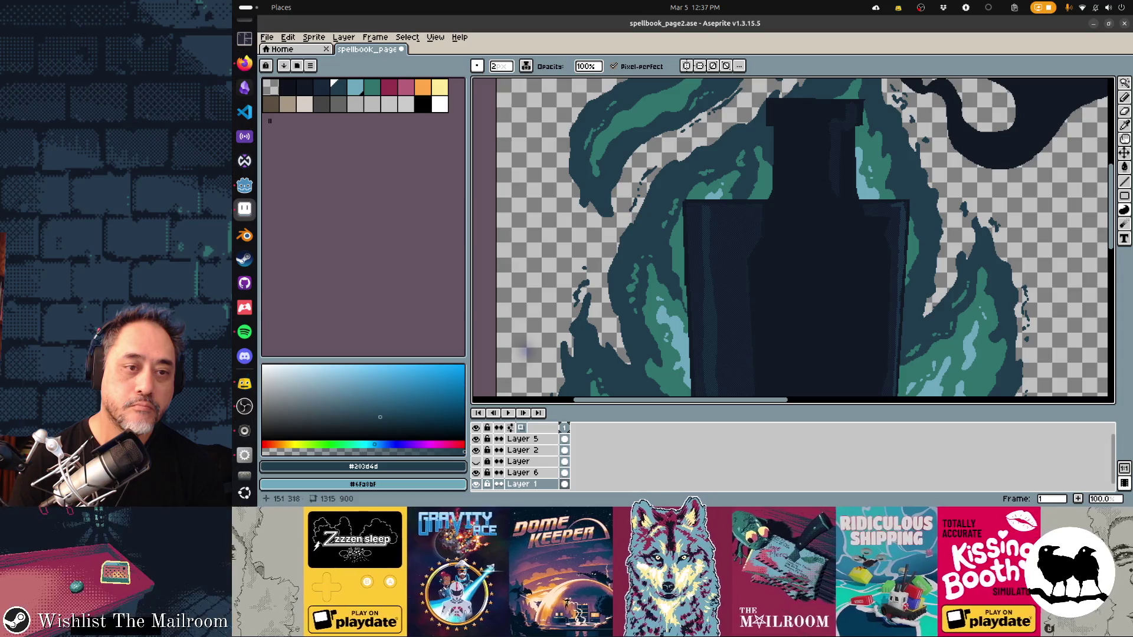
scroll(793, 239, down, 2)
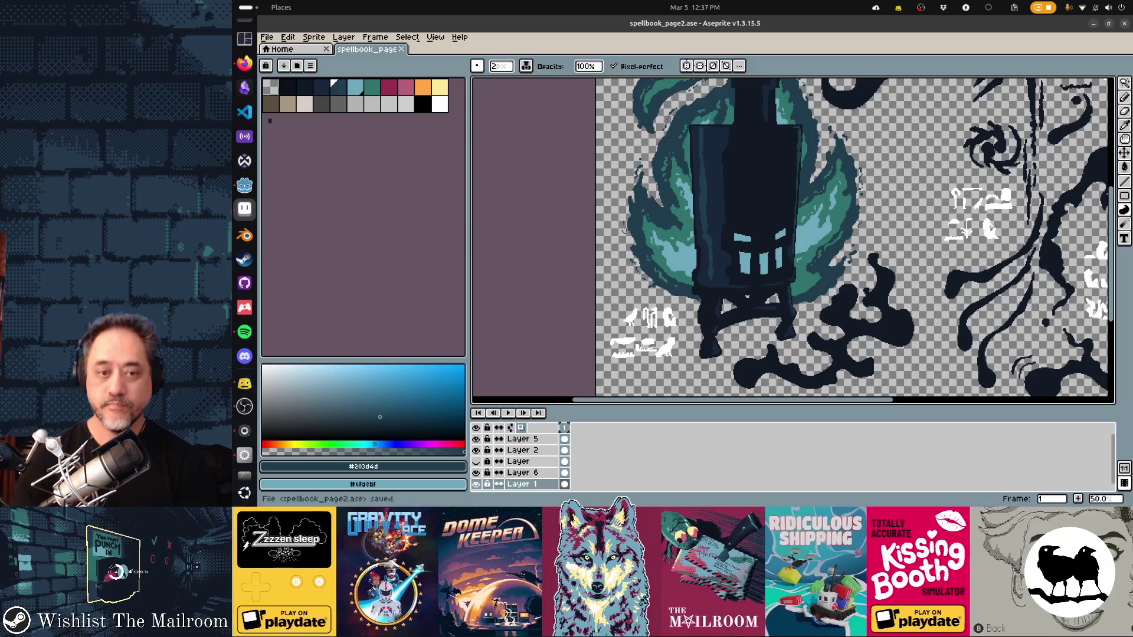
scroll(792, 239, up, 2)
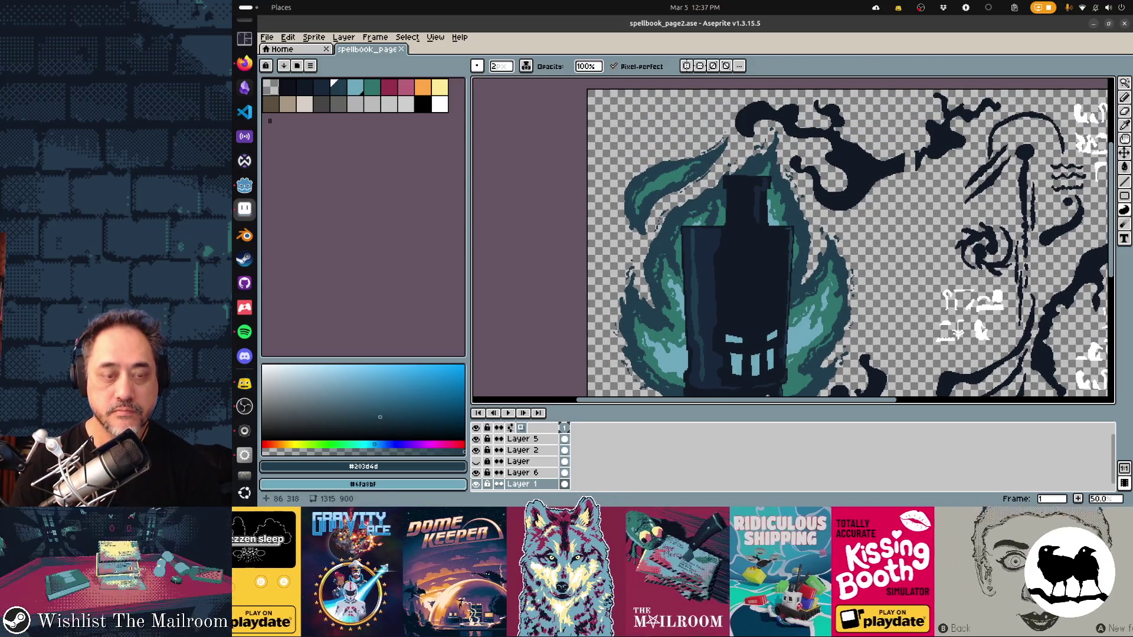
scroll(793, 239, down, 2)
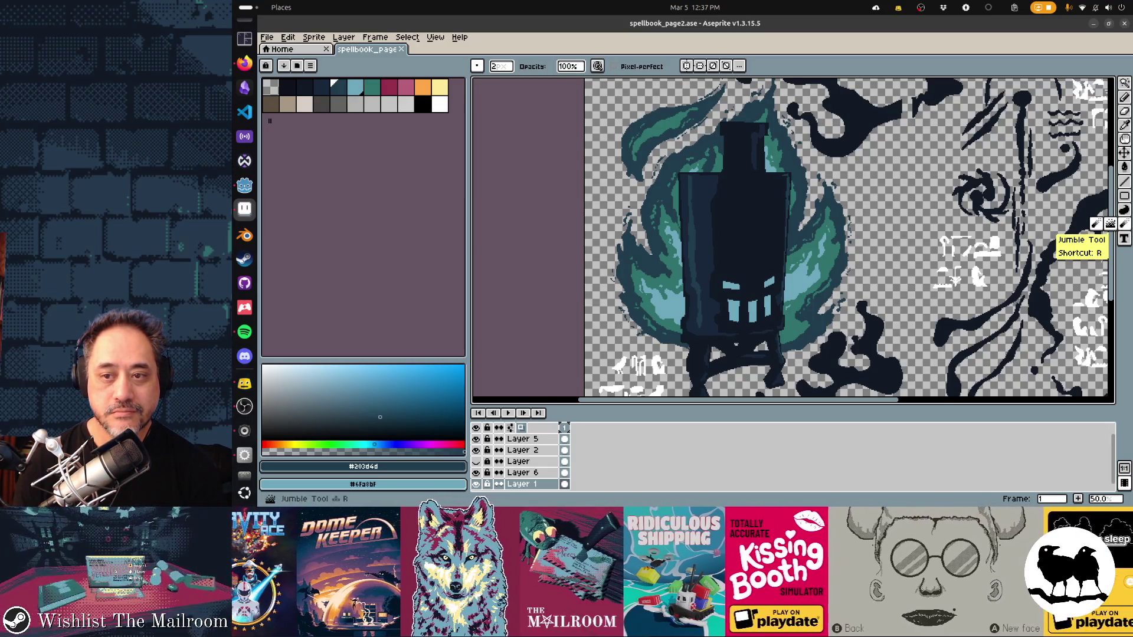
Step: Set the brush size to 64 and undo several bad Jumble strokes on the flame edge
click(1111, 224)
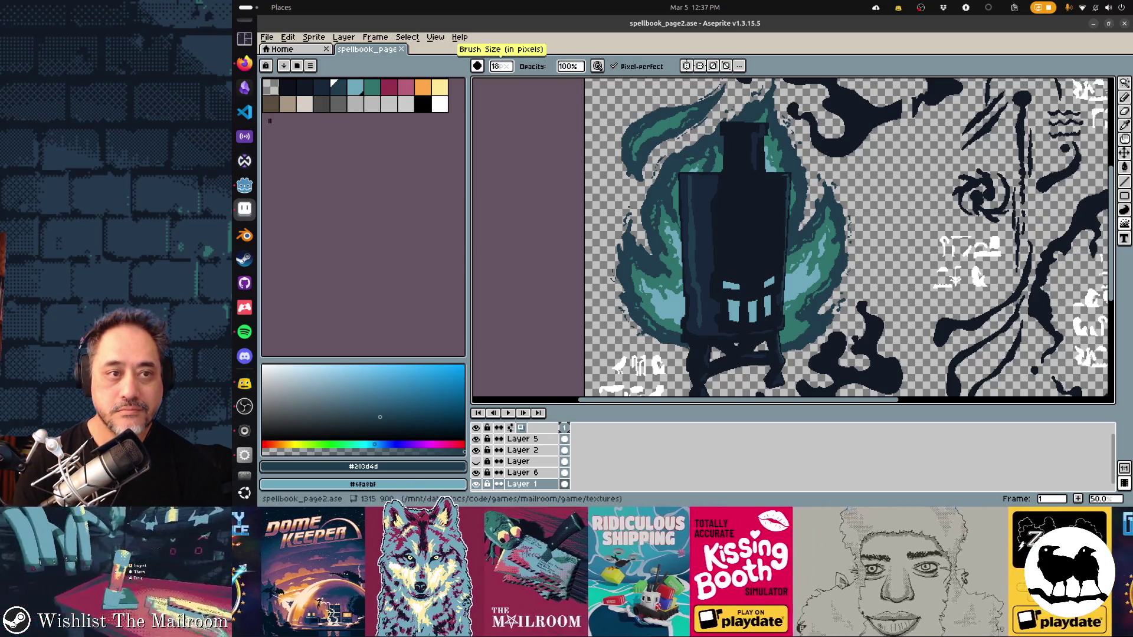
click(500, 66)
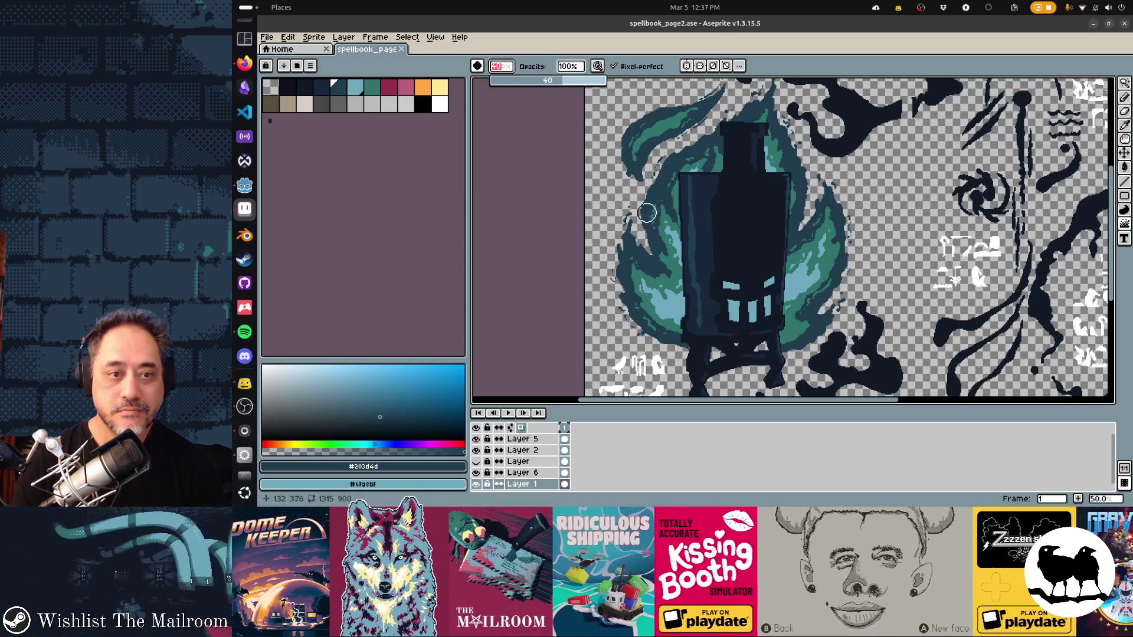
scroll(662, 222, up, 1)
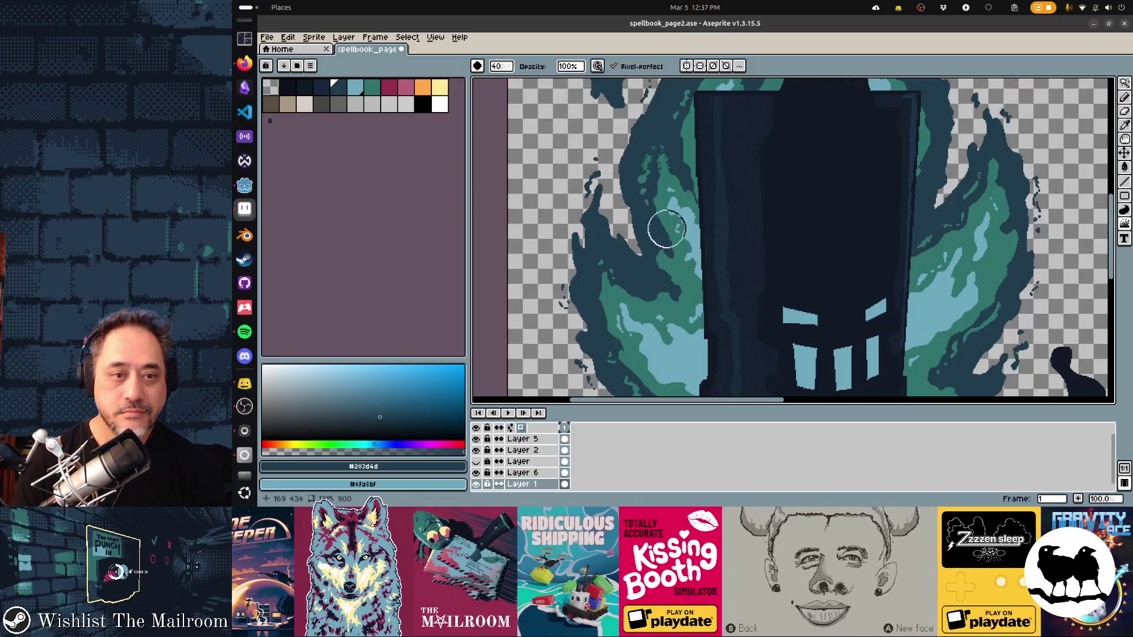
key(ctrl+z)
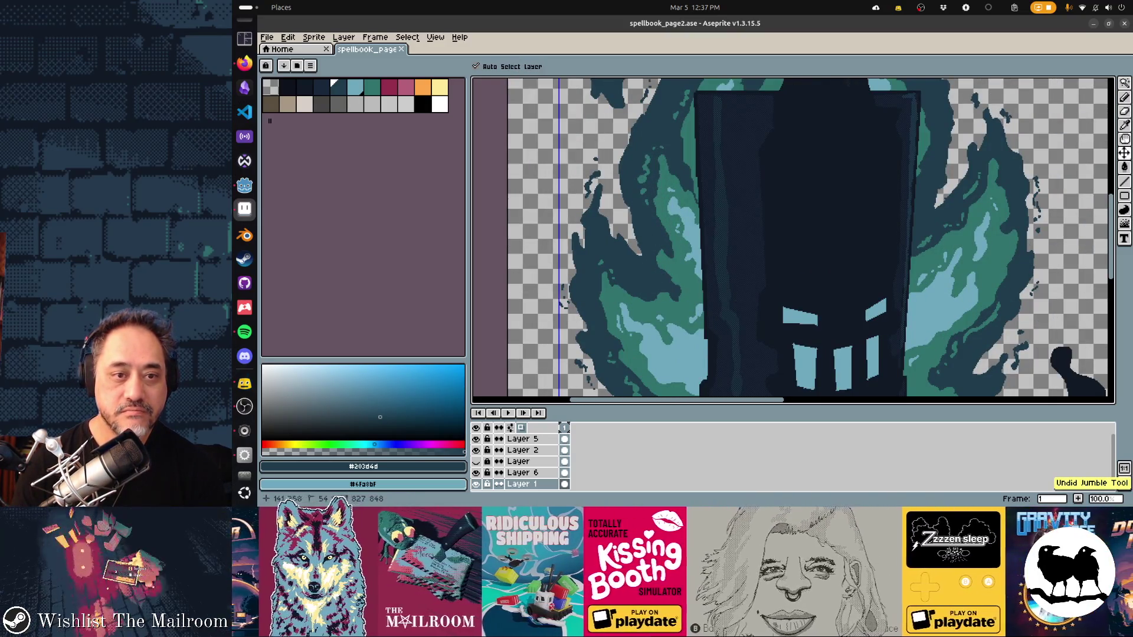
key(ctrl)
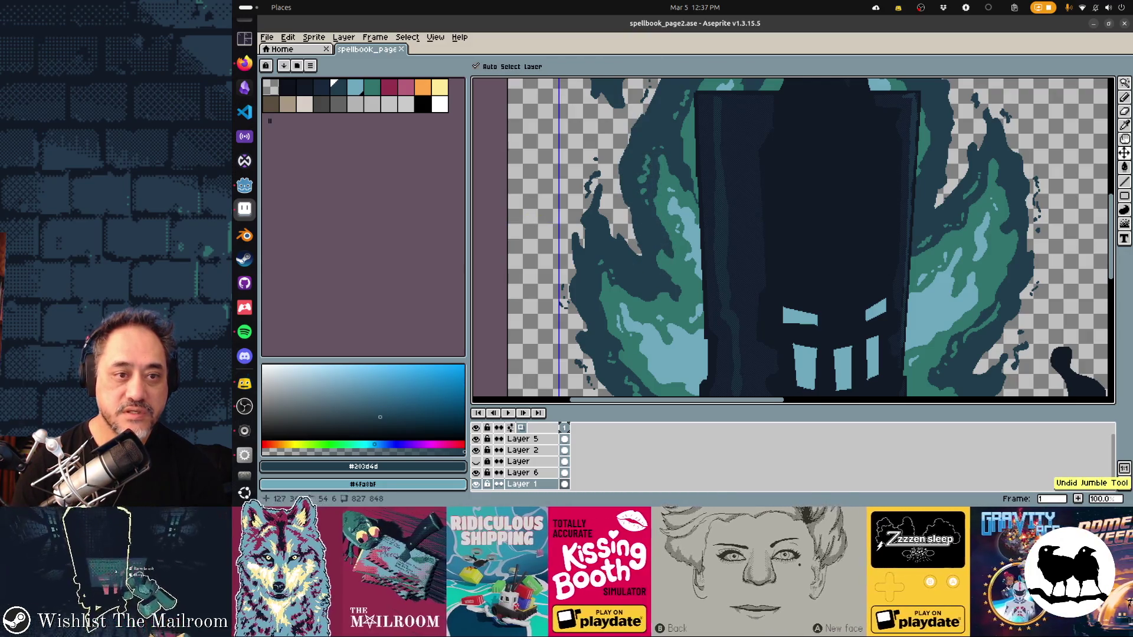
key(ctrl)
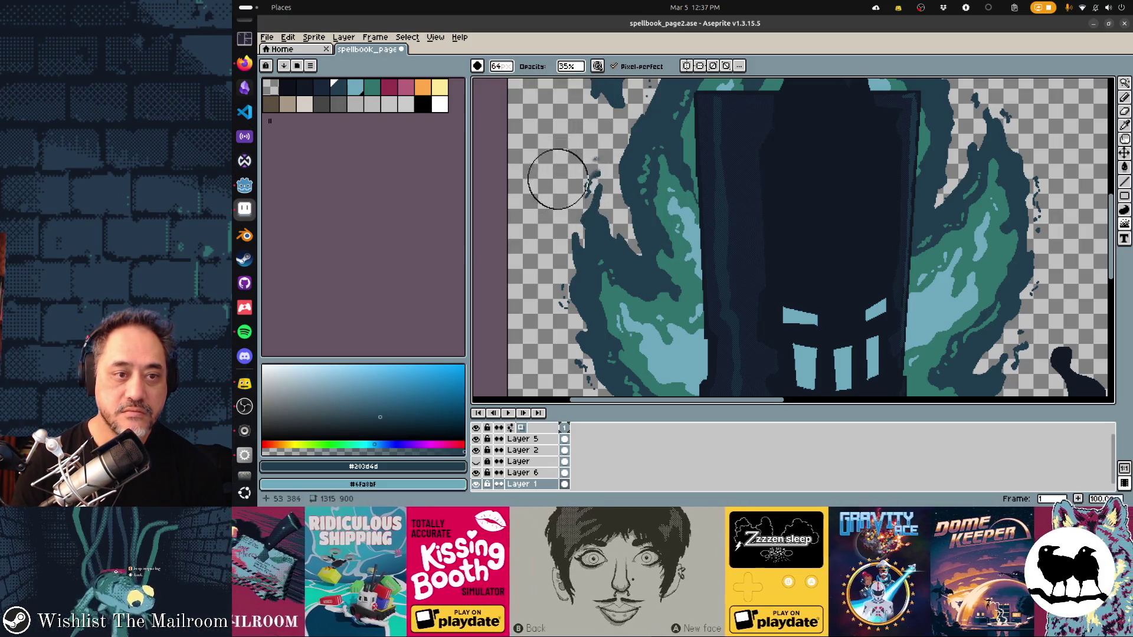
key(ctrl+z)
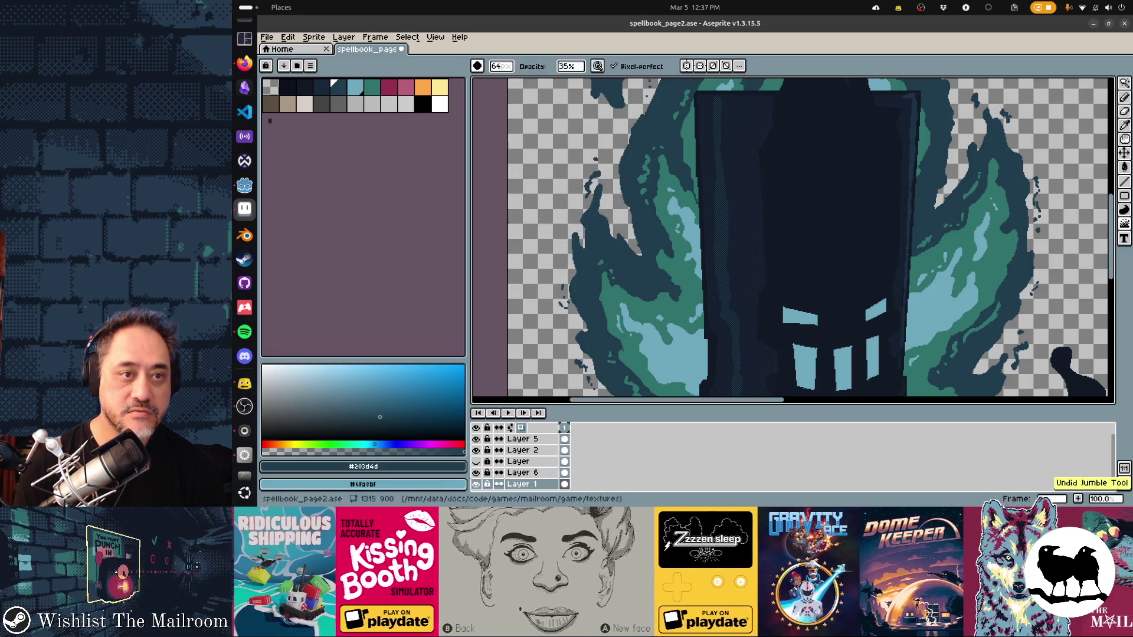
Step: Raise the brush opacity to full and undo the stray stroke on the left flame
drag(571, 66, 629, 177)
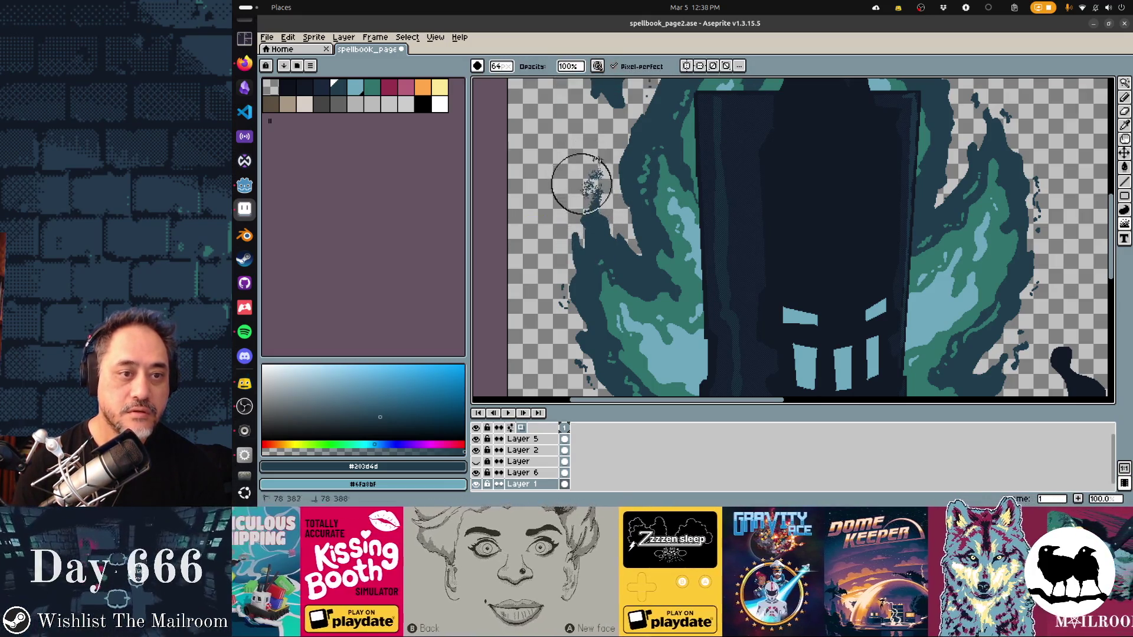
key(ctrl+z)
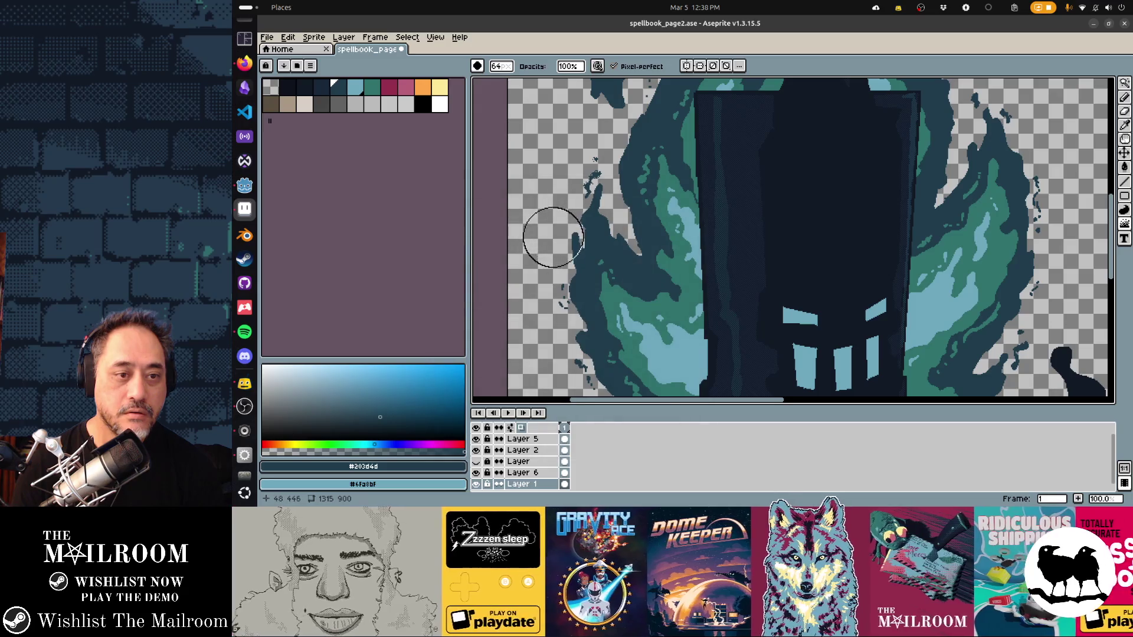
drag(586, 361, 619, 192)
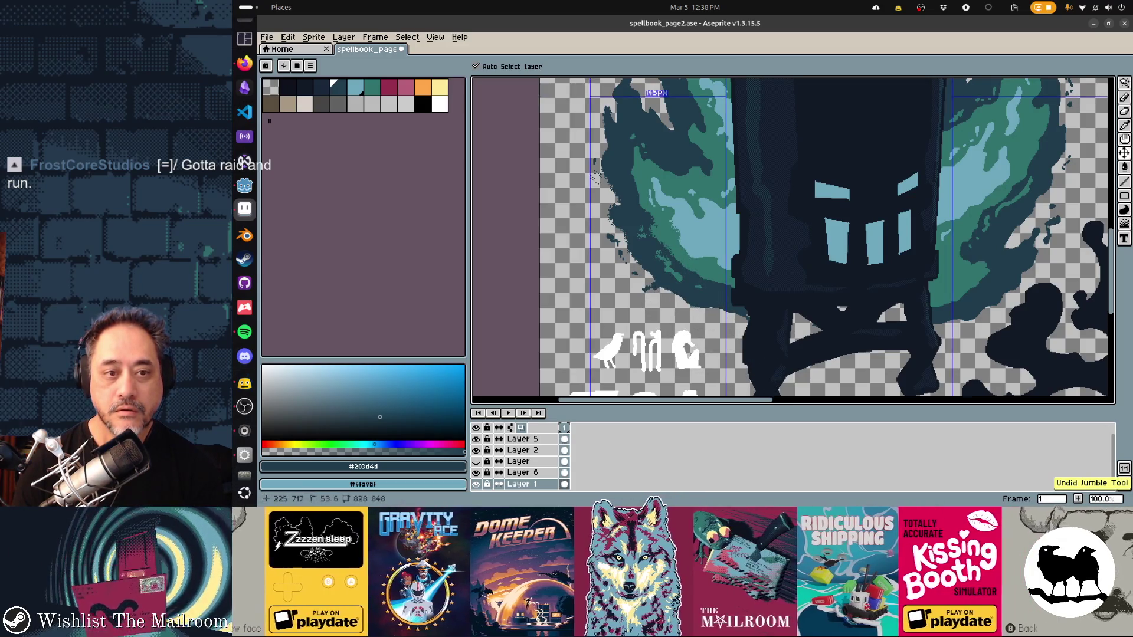
Step: Jumble the right flame edges, undoing two stray strokes
drag(748, 372, 589, 363)
drag(854, 240, 809, 240)
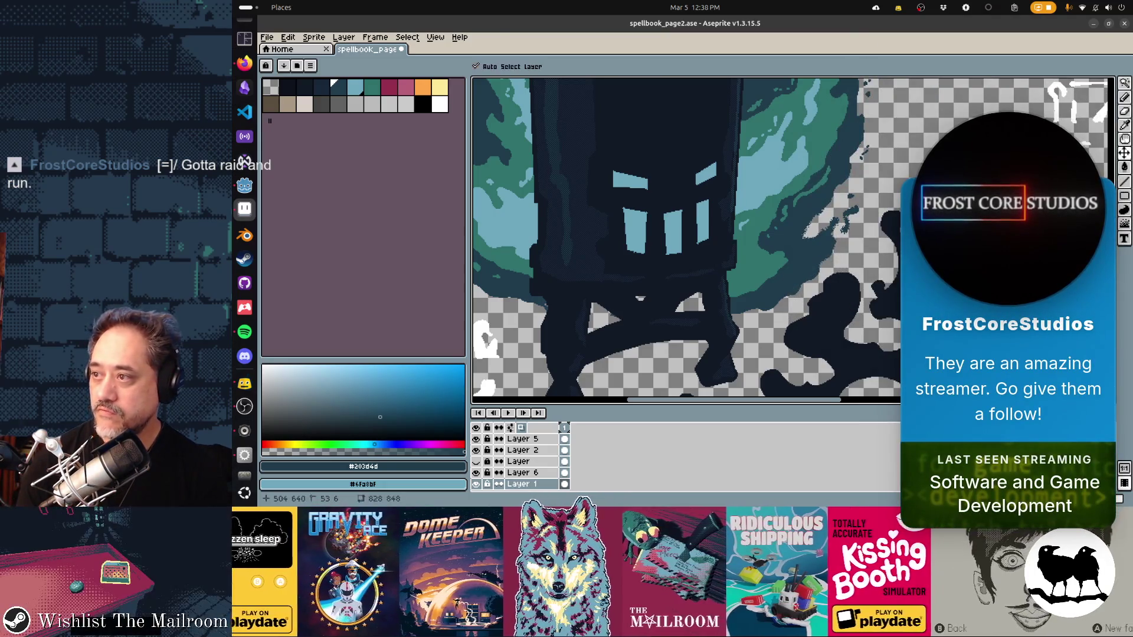
drag(873, 148, 766, 228)
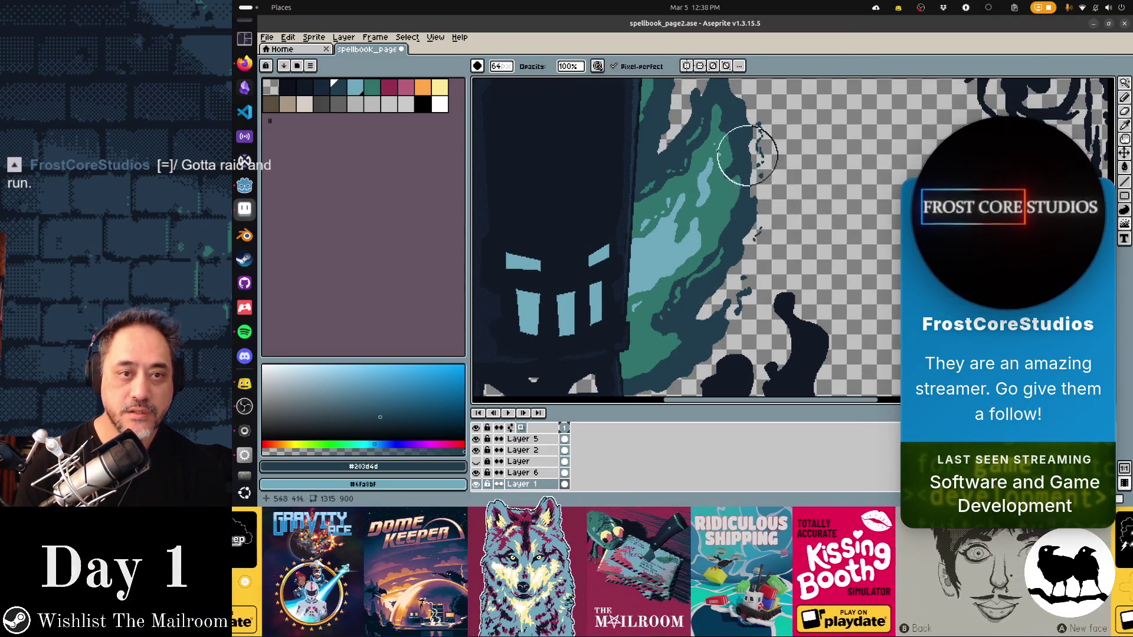
scroll(744, 173, up, 3)
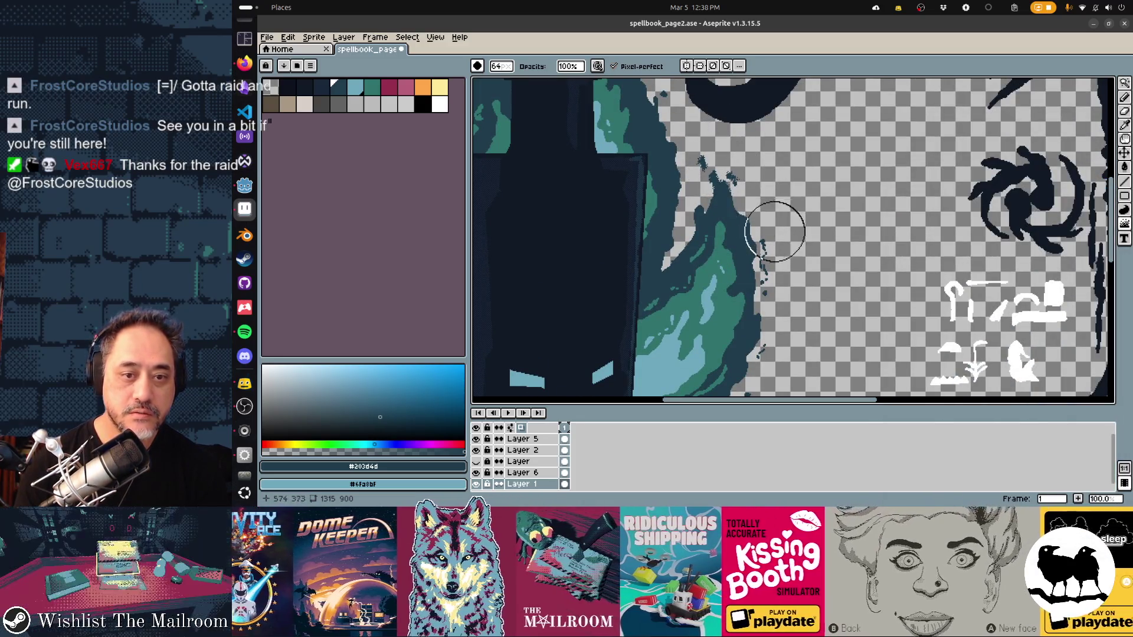
scroll(801, 267, up, 2)
scroll(762, 257, up, 2)
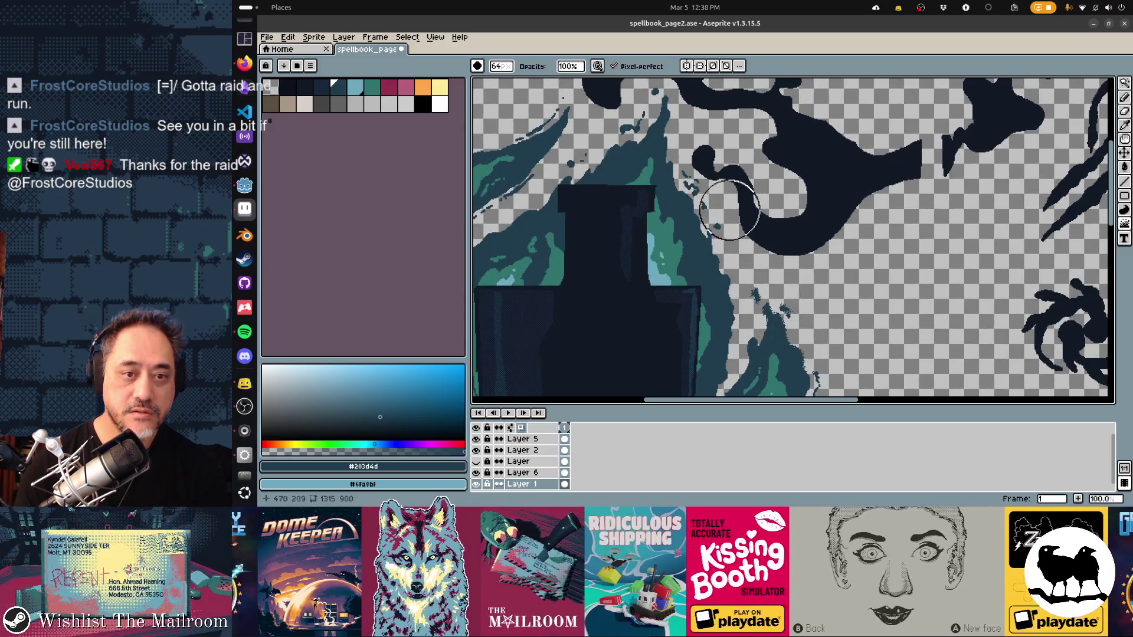
key(ctrl+z)
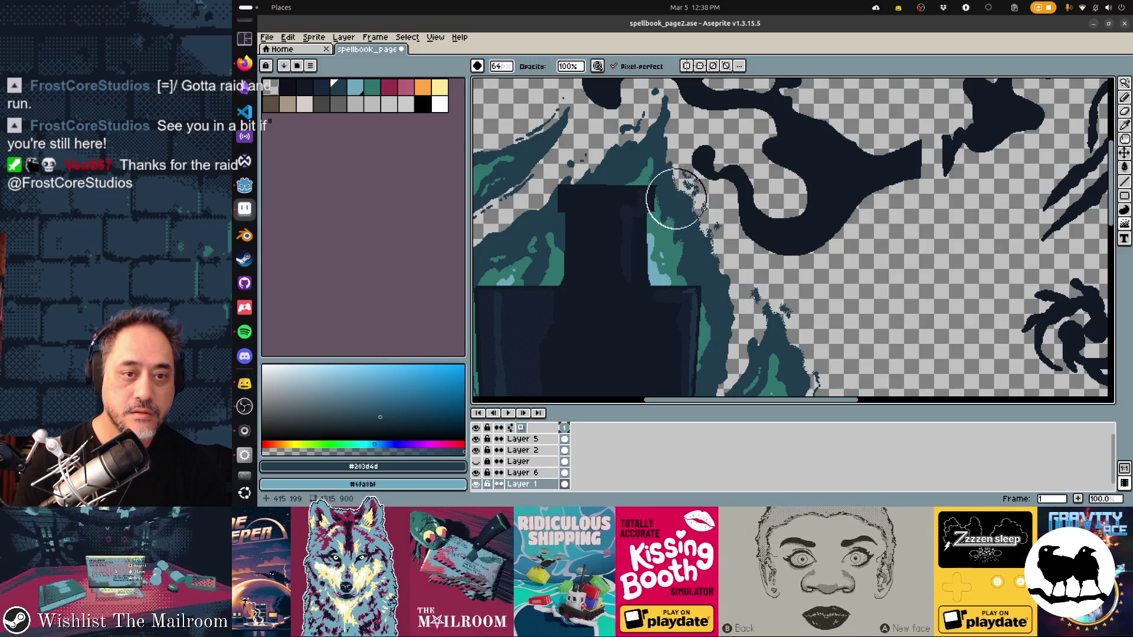
scroll(690, 204, up, 1)
scroll(691, 203, left, 2)
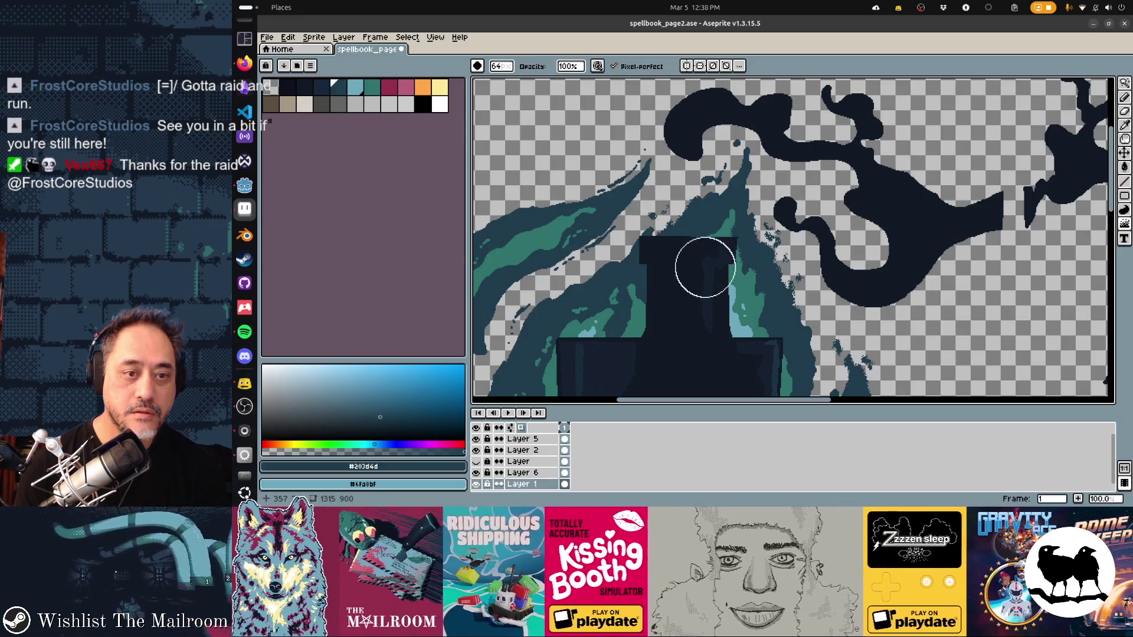
key(ctrl+z)
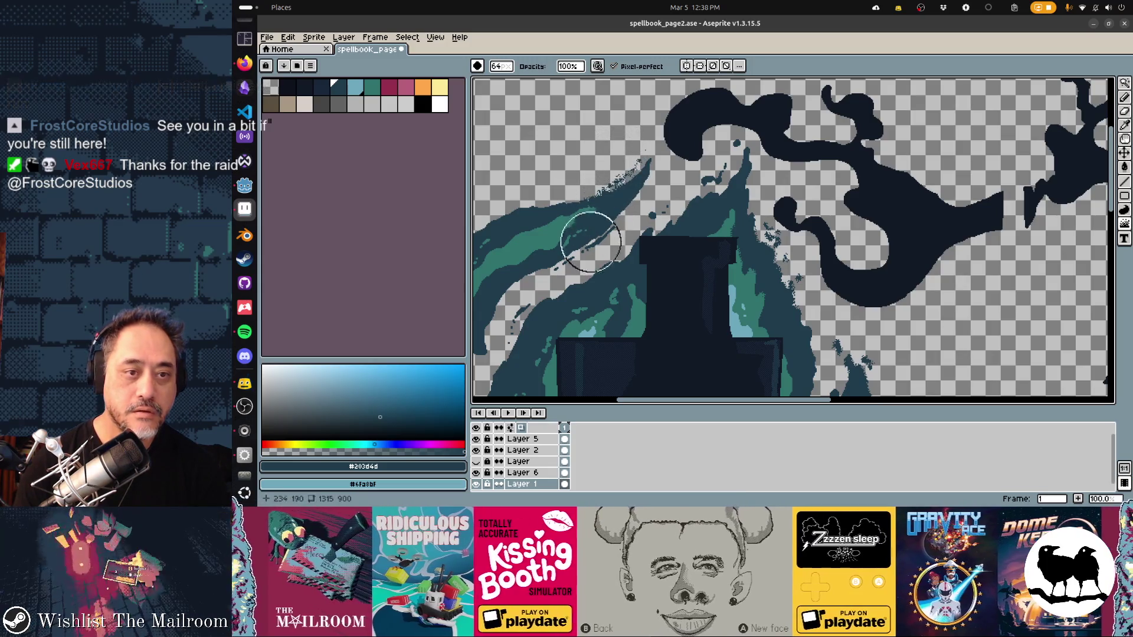
Step: Save spellbook_page2.ase and switch to the running game
drag(577, 312, 651, 256)
key(ctrl+s)
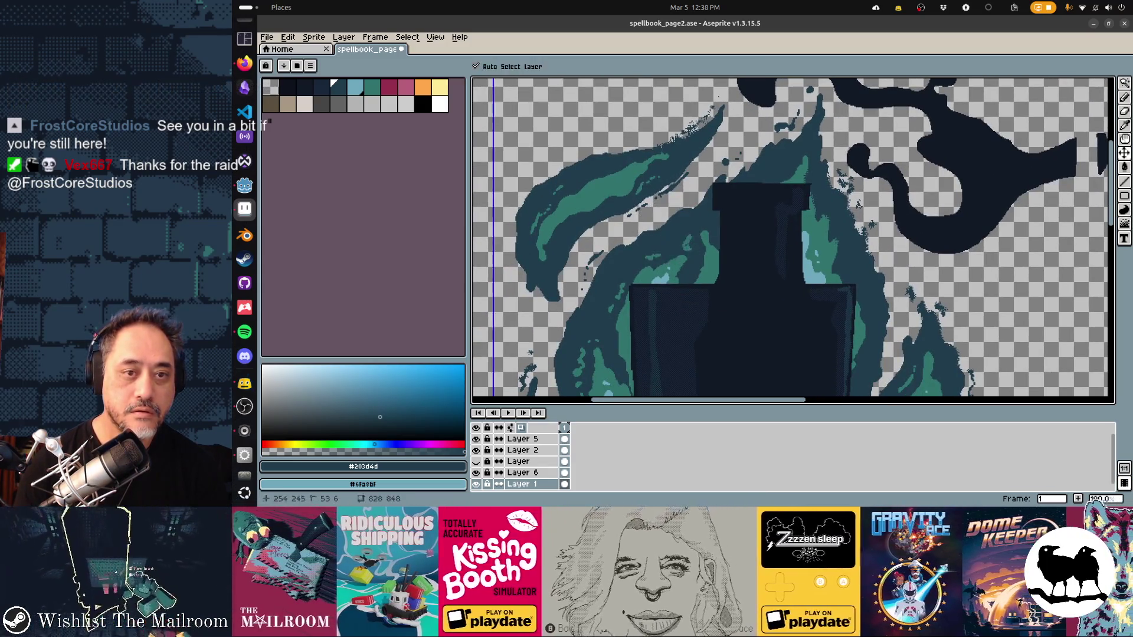
scroll(729, 165, up, 2)
key(alt+Tab)
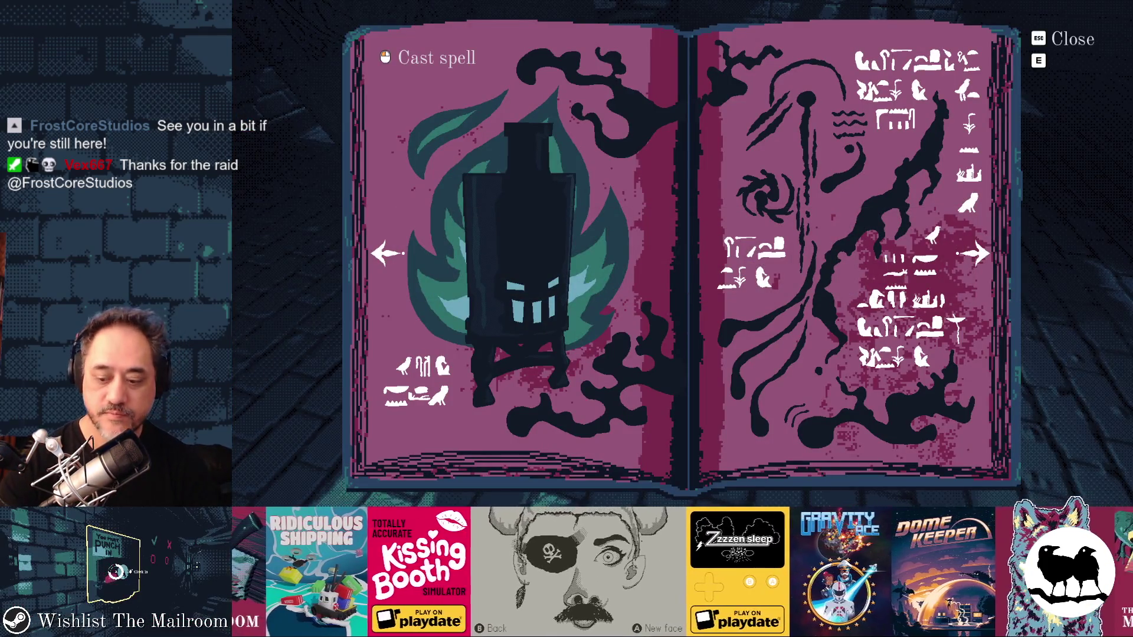
Step: Cycle through Godot so the texture reimports, then return to the running game
key(alt+Tab)
key(alt+Tab)
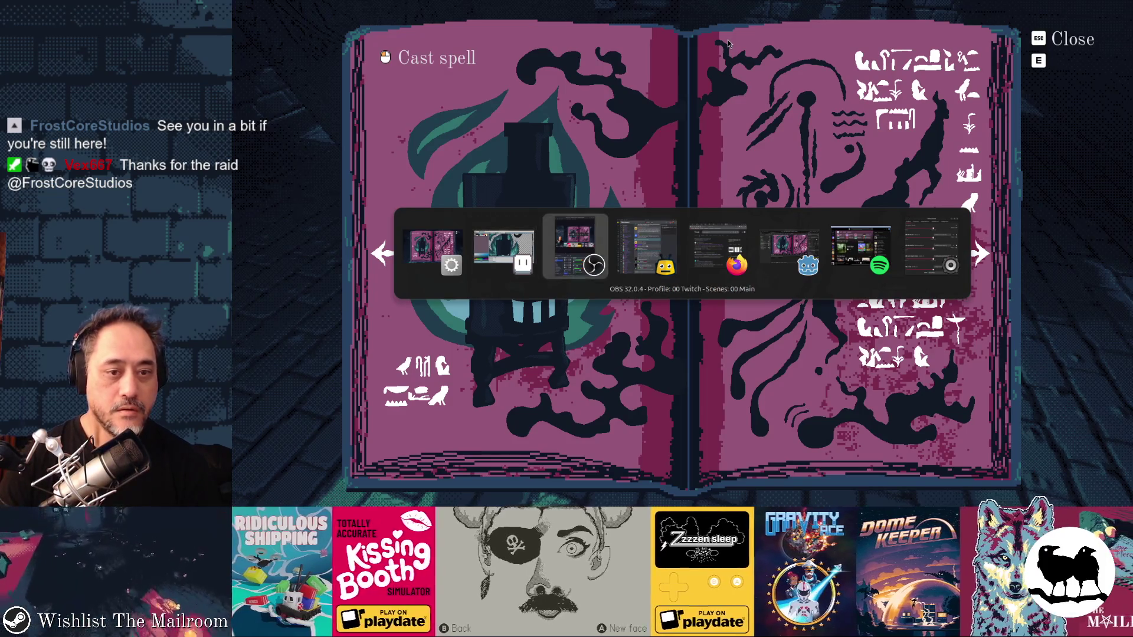
key(alt+Tab)
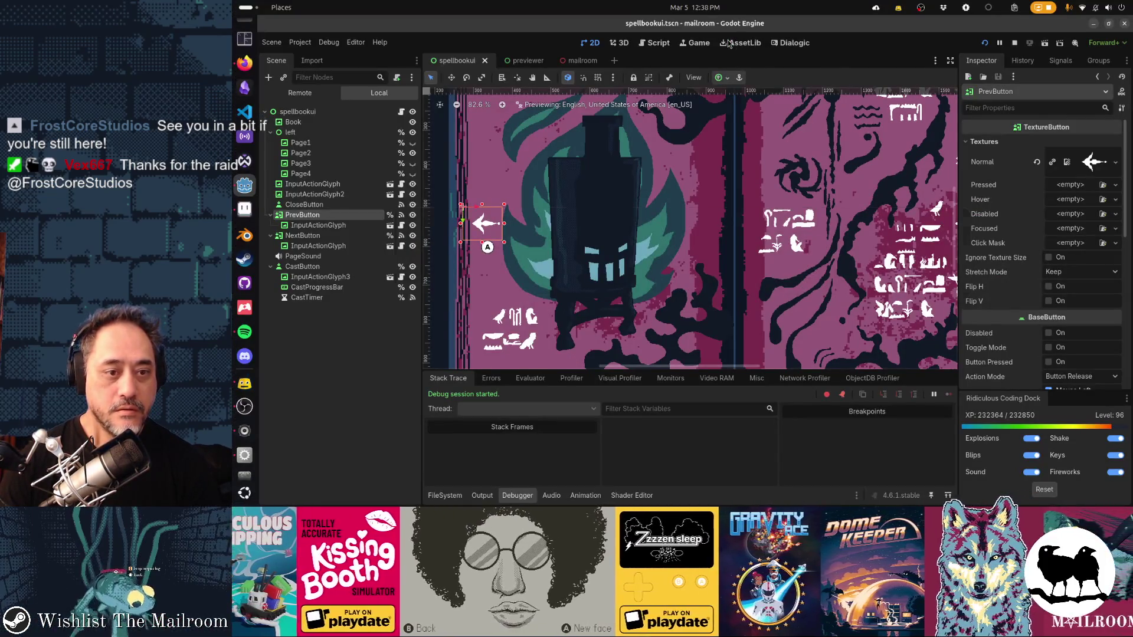
key(alt+Tab)
key(alt+Tab)
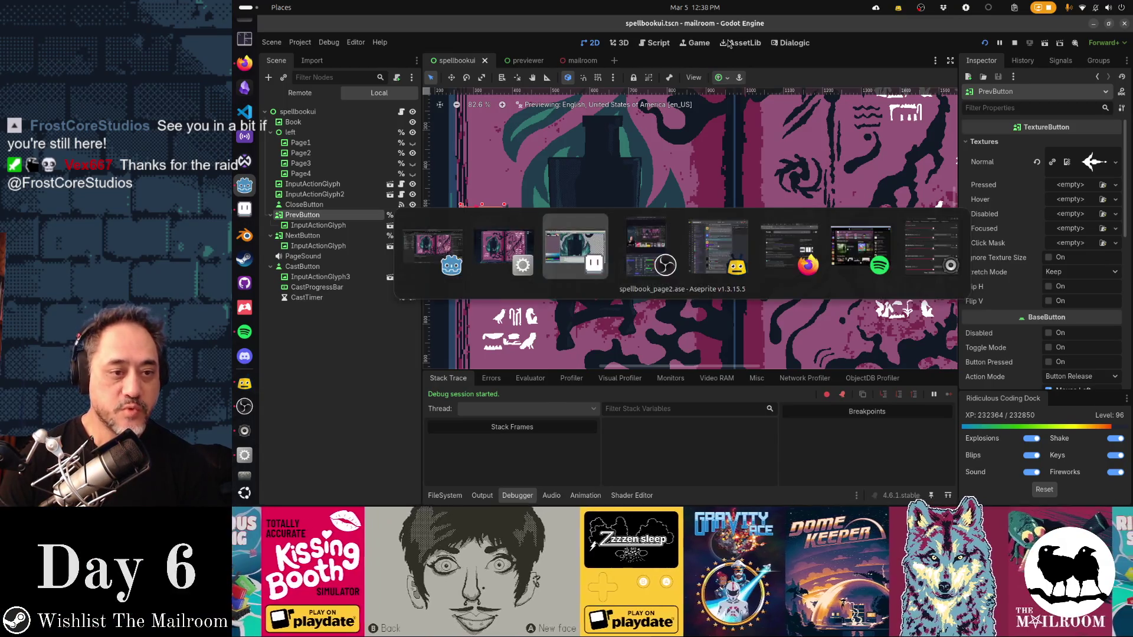
key(alt+Tab)
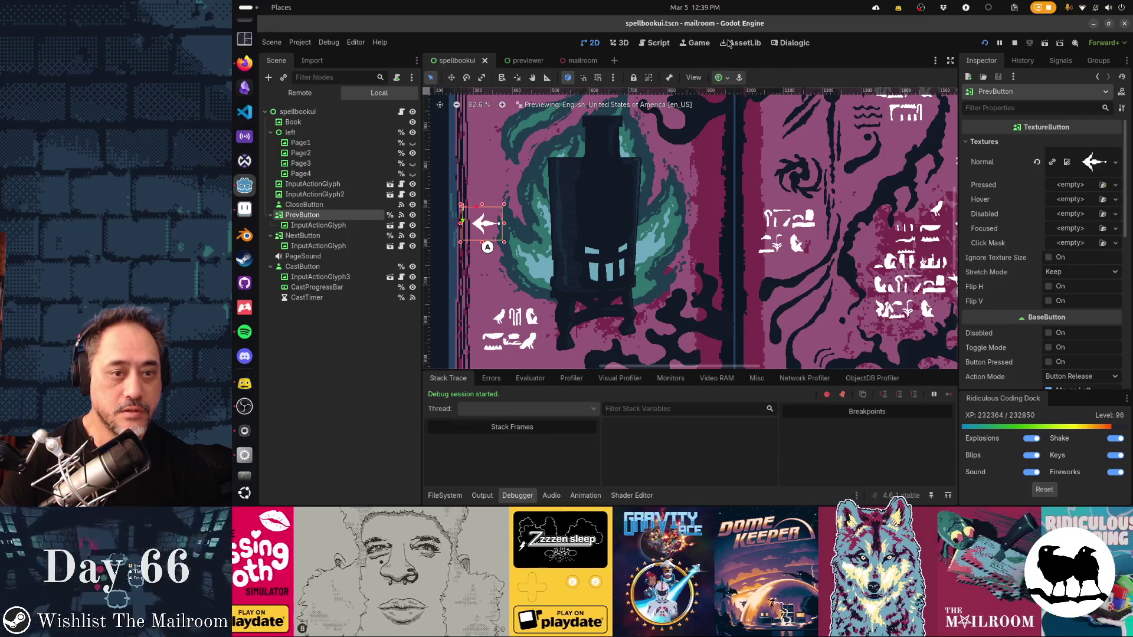
key(alt+Tab)
key(alt+Tab)
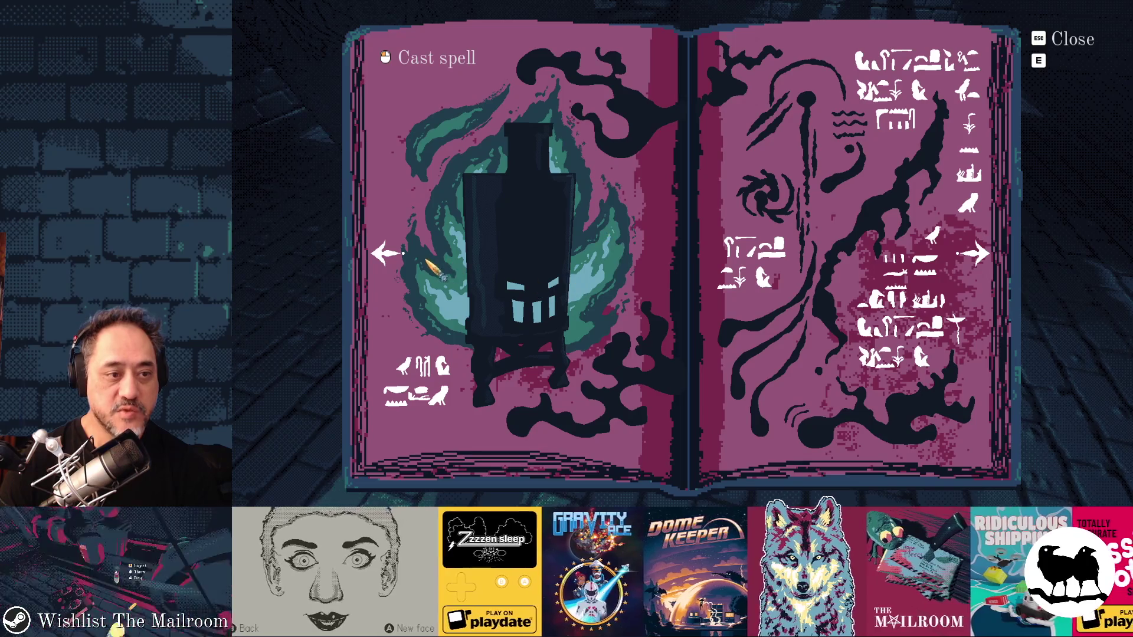
Step: Page the spellbook between the title, furnace and black-hole spell pages
click(388, 254)
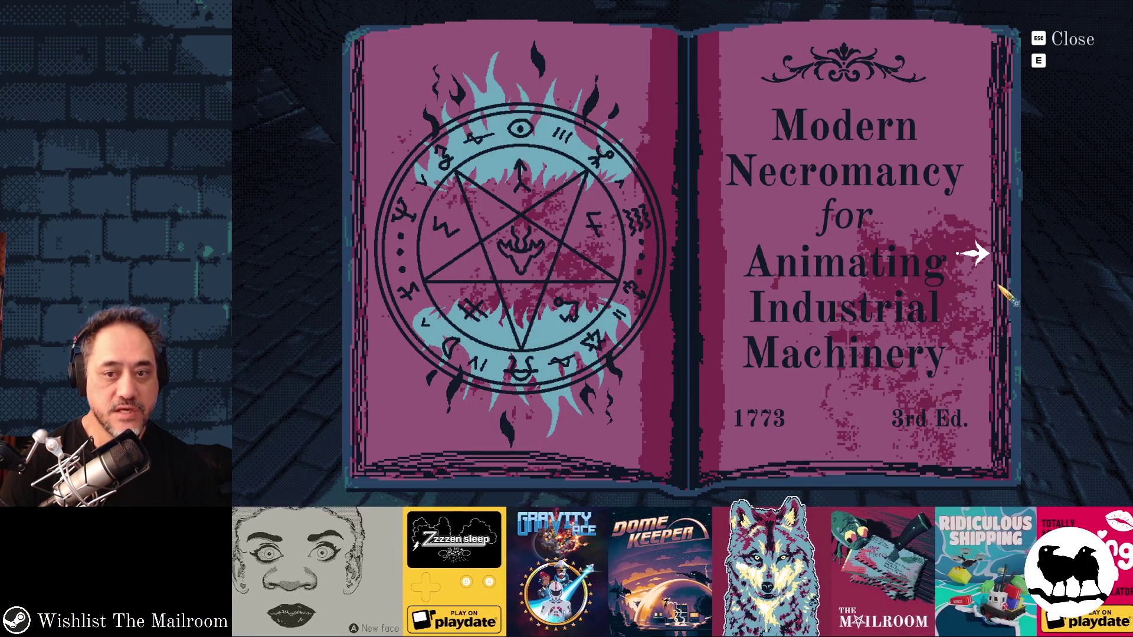
click(976, 254)
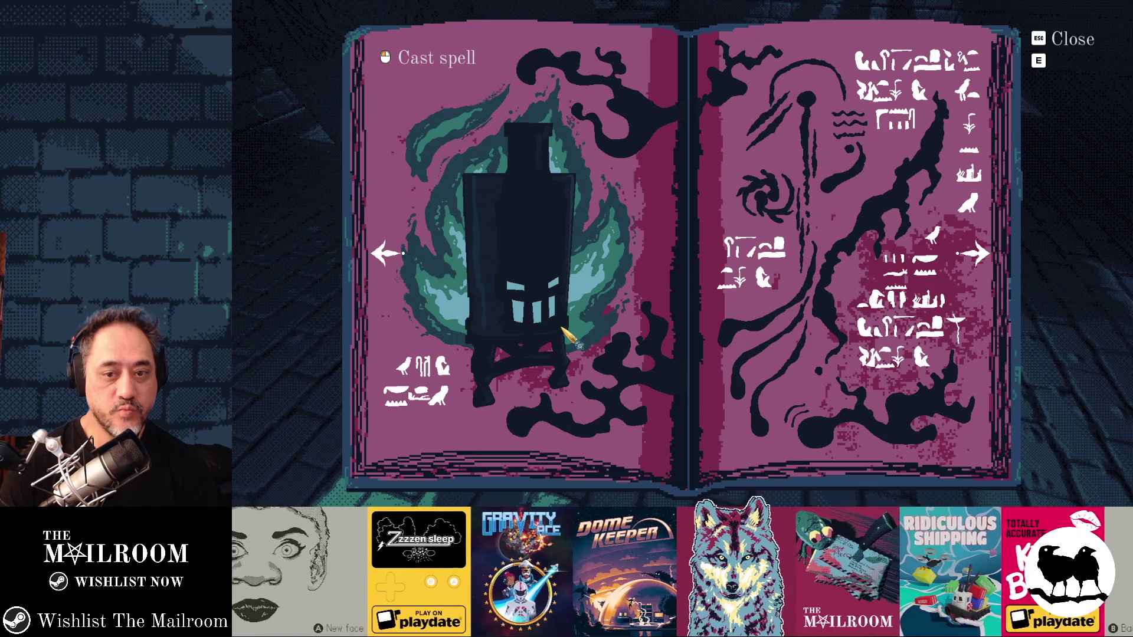
click(976, 257)
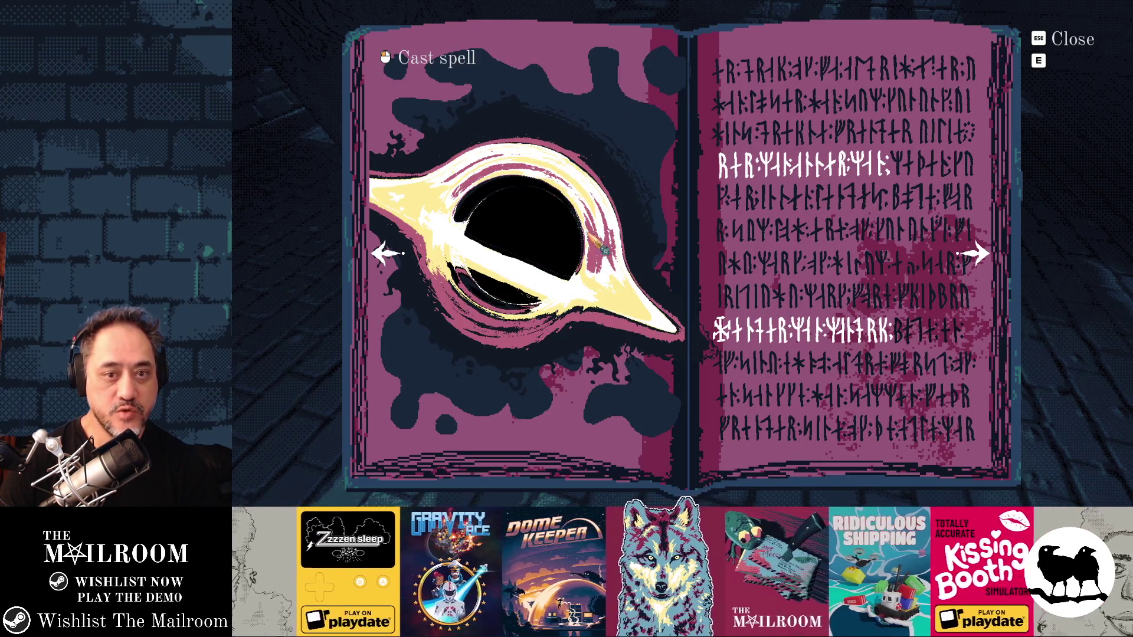
click(397, 250)
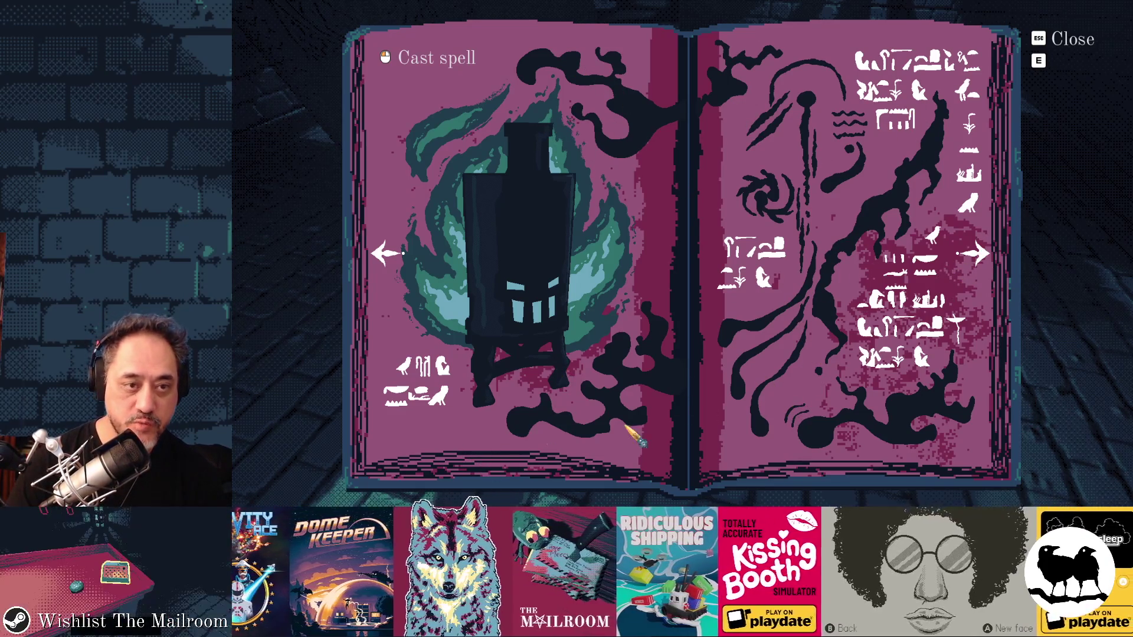
click(996, 262)
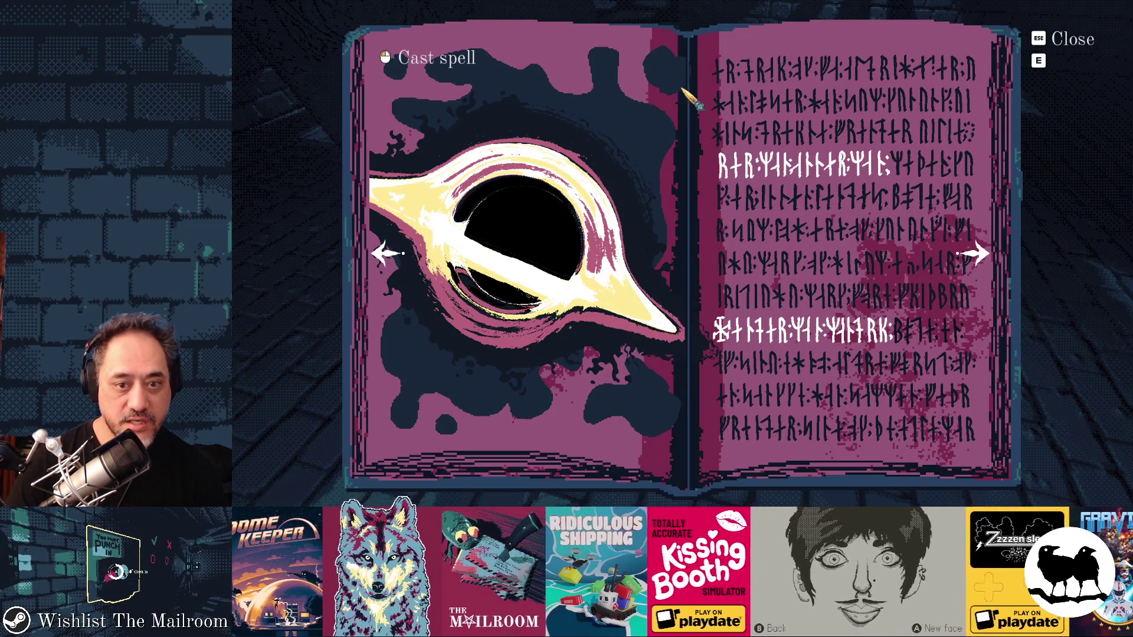
click(401, 254)
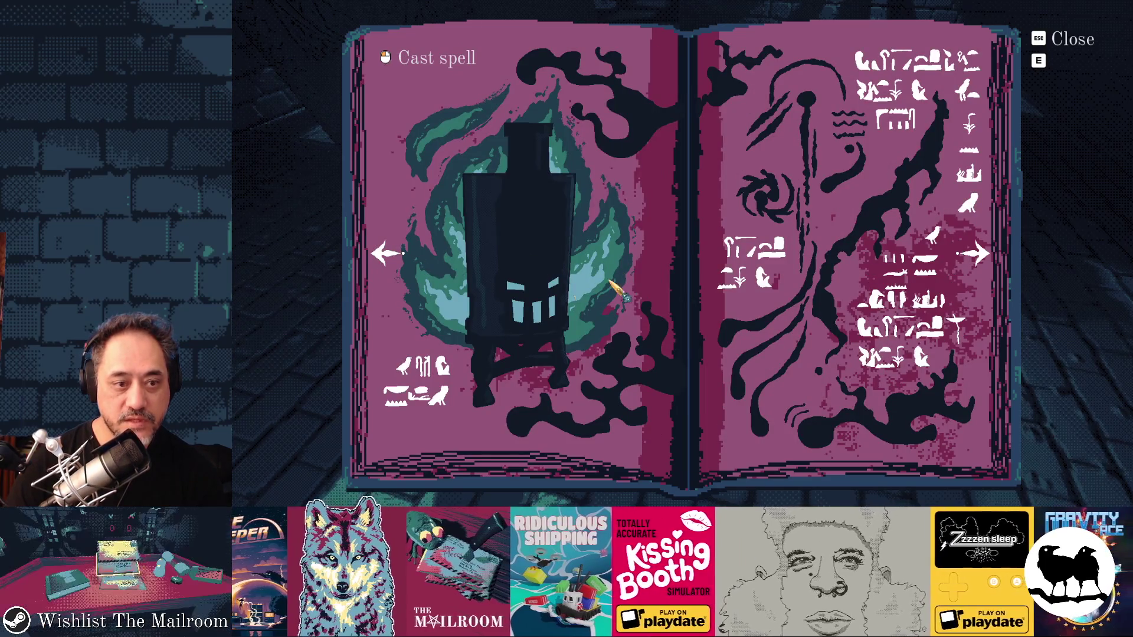
Step: Page back to the title page, forward to the furnace spread, and close the spellbook
click(386, 257)
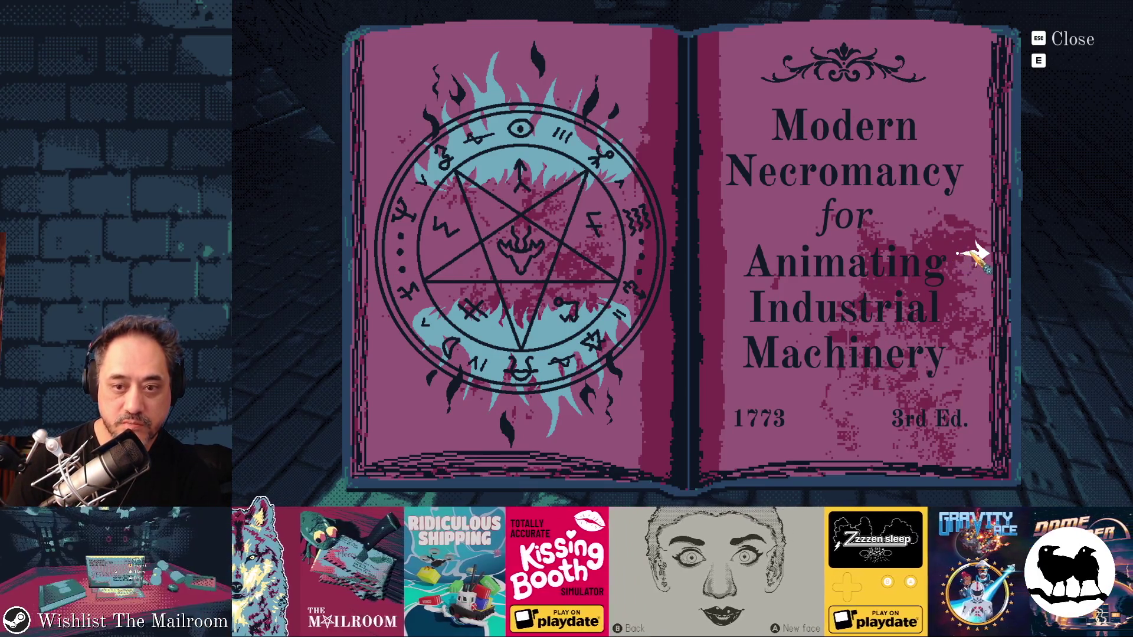
click(967, 264)
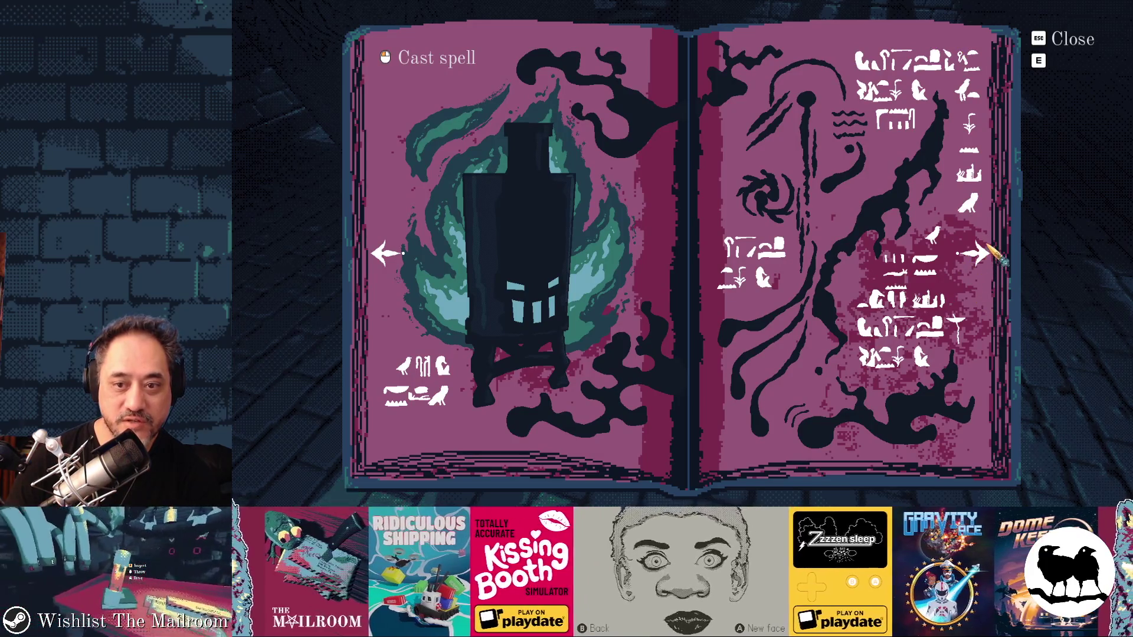
click(974, 254)
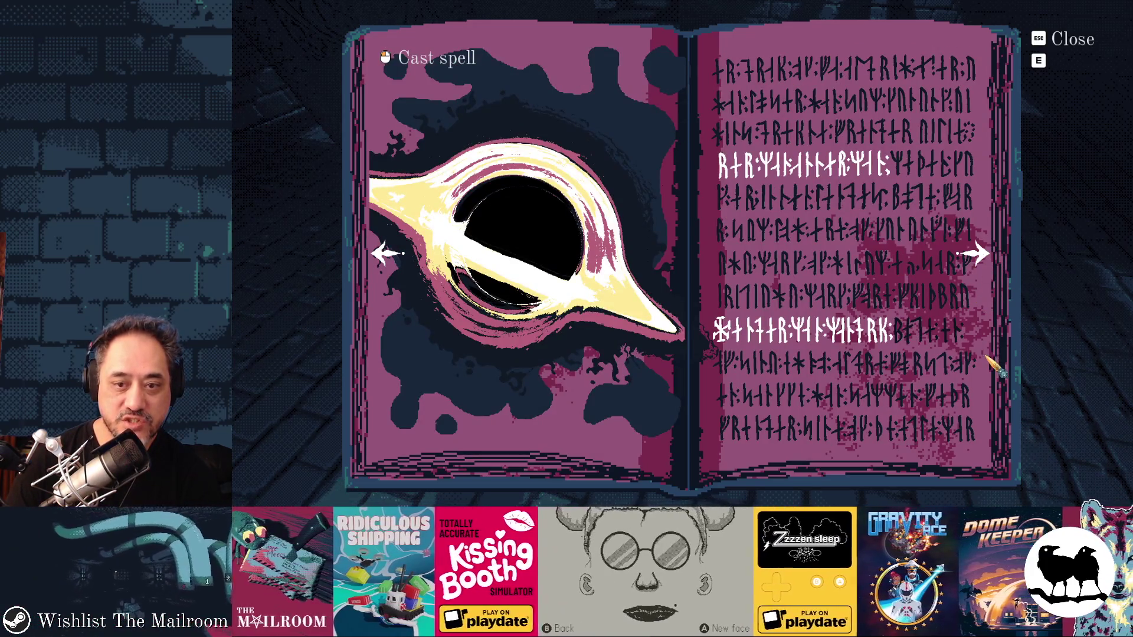
click(390, 254)
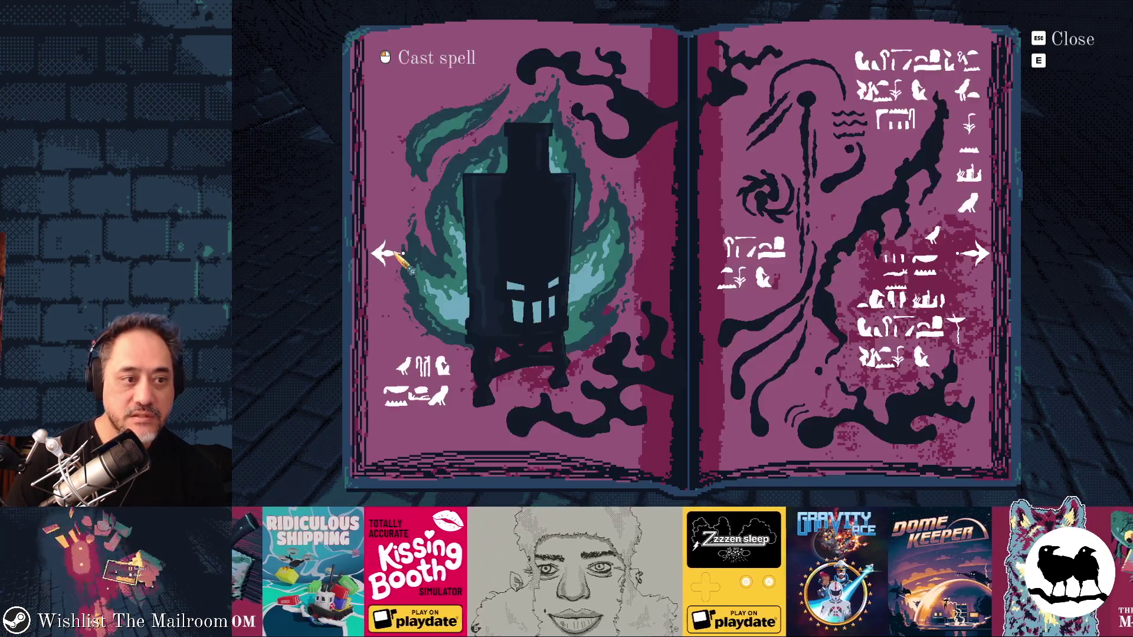
click(389, 254)
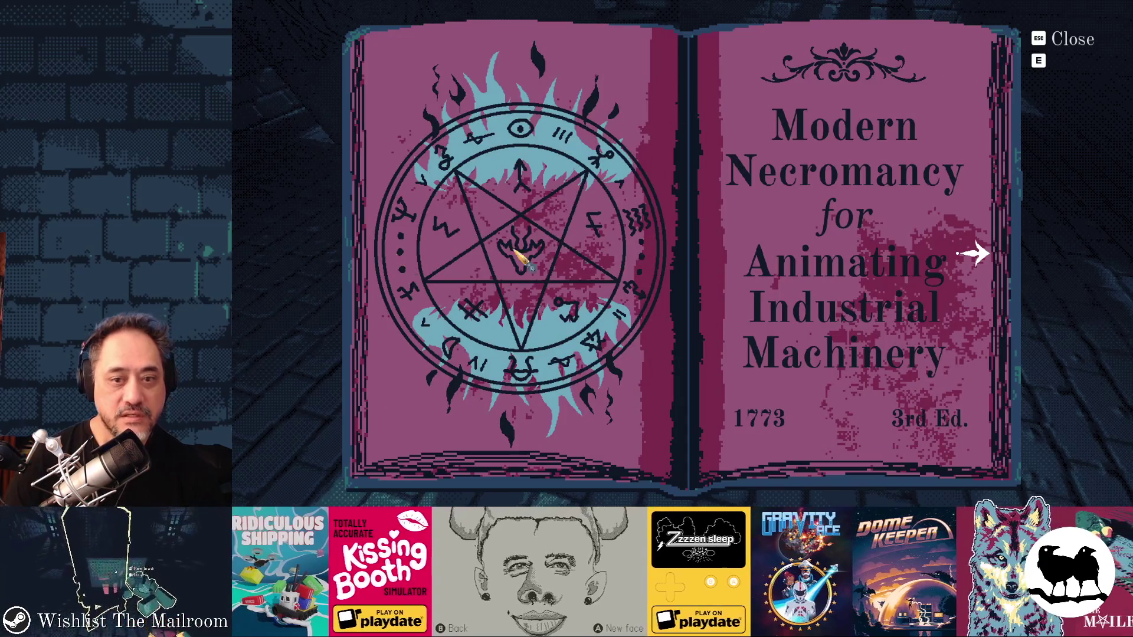
click(974, 255)
key(e)
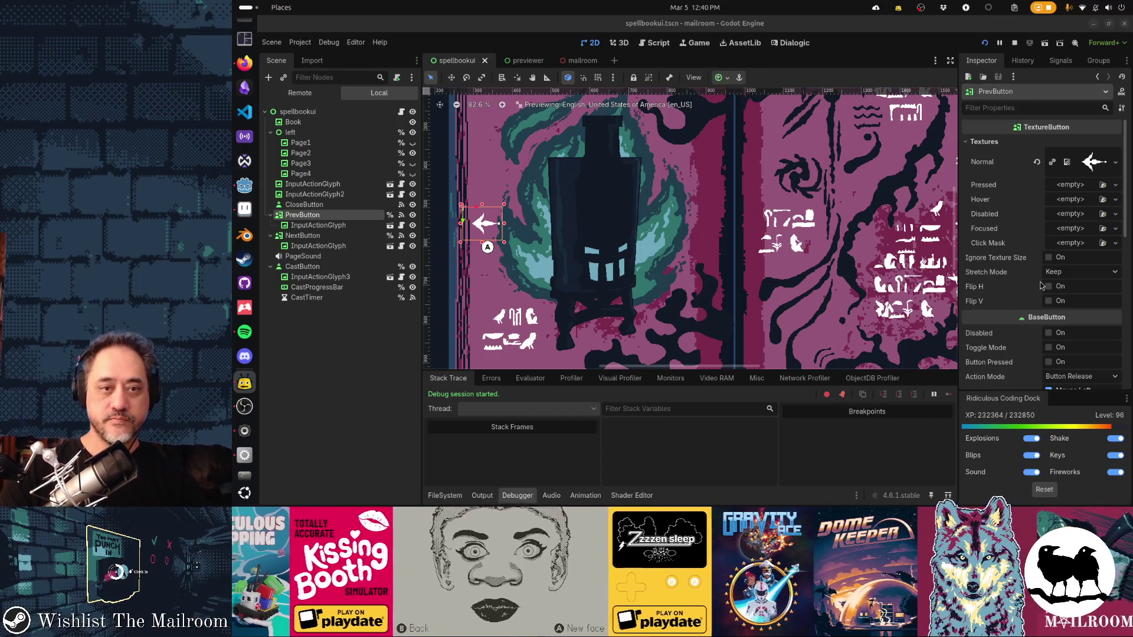
scroll(833, 240, down, 2)
scroll(751, 254, down, 1)
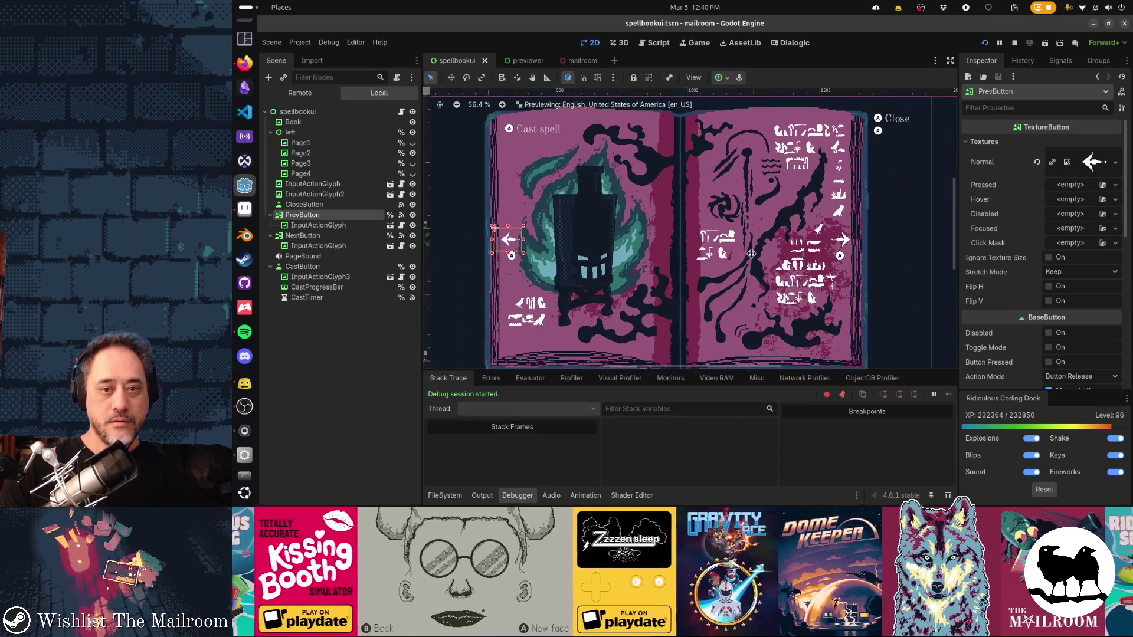
drag(755, 256, 778, 256)
click(440, 168)
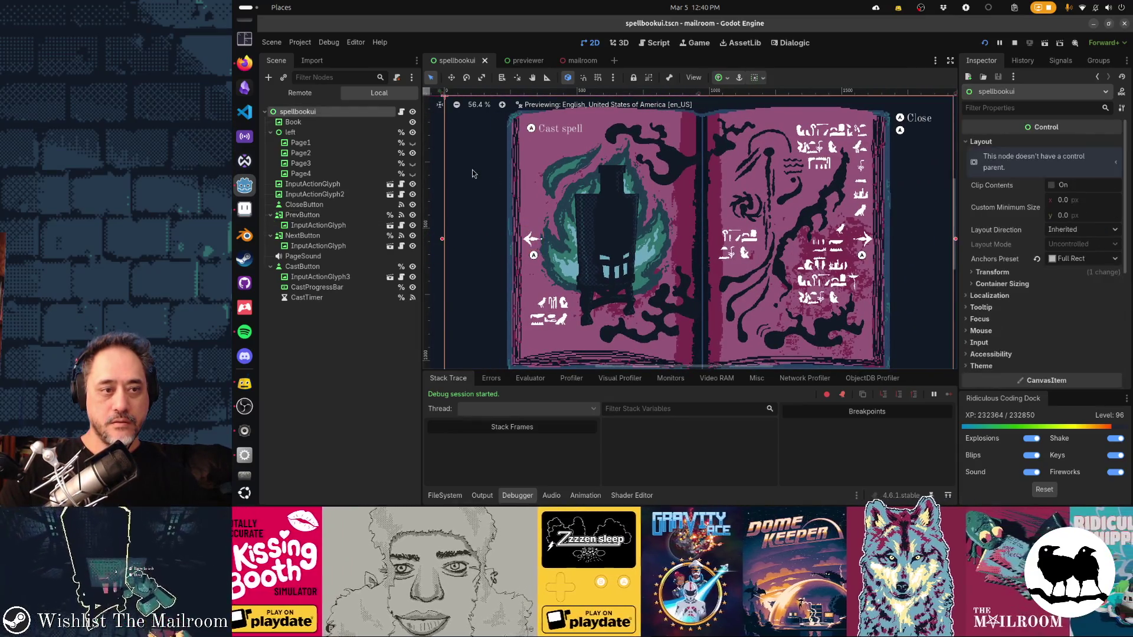
scroll(868, 354, up, 1)
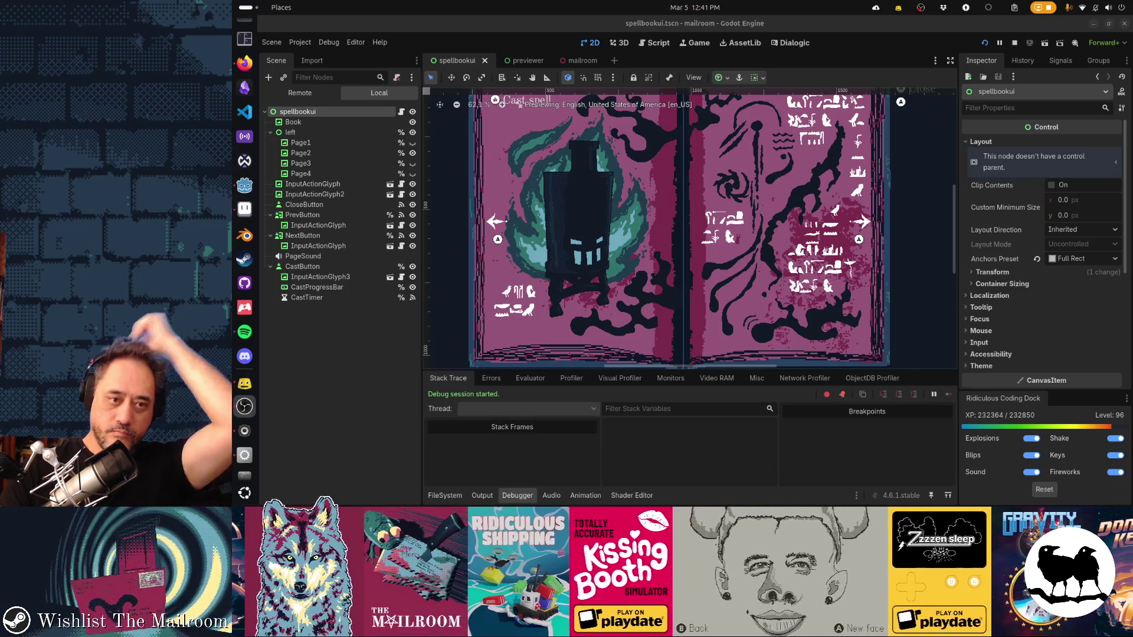
Step: Close the previewer scene, glance at the mailroom's door and stove, then close the mailroom scene
click(578, 61)
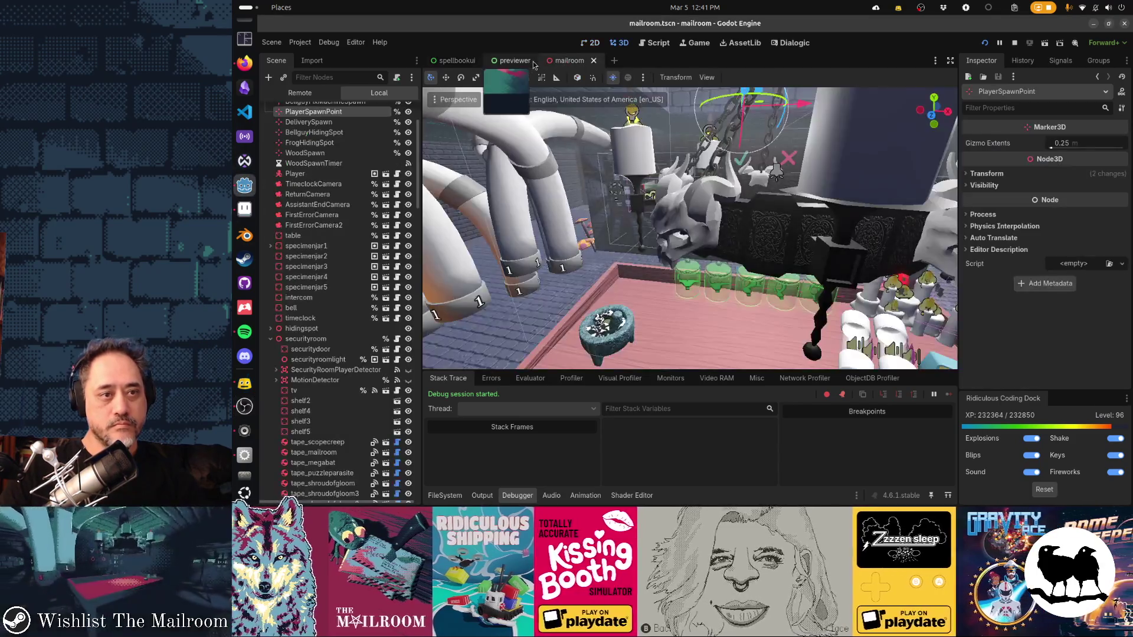
click(524, 64)
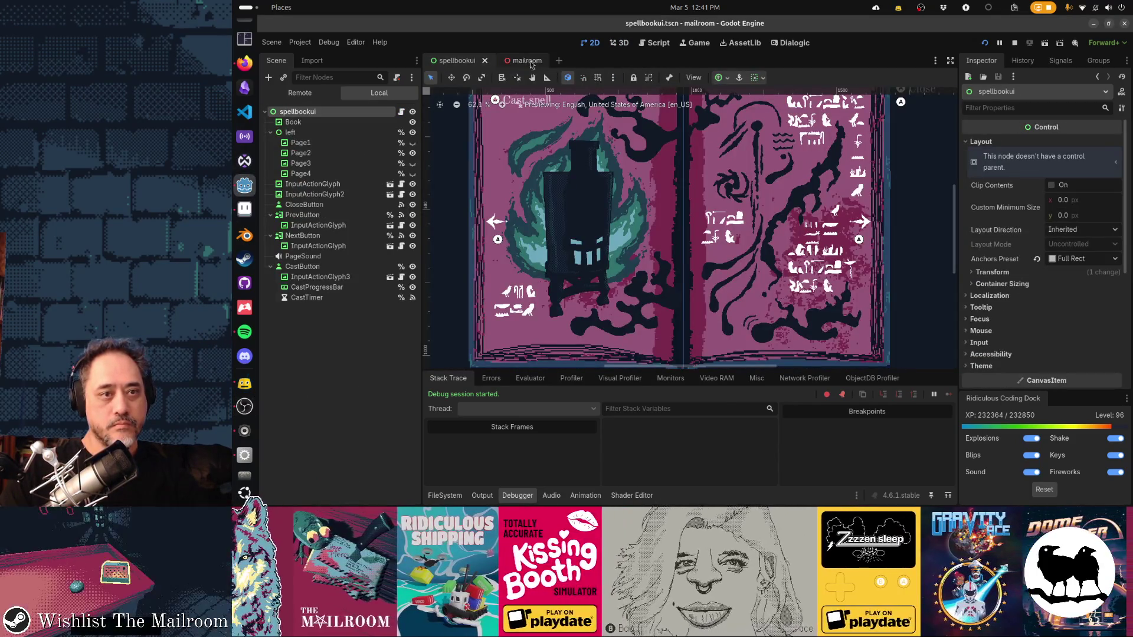
click(538, 62)
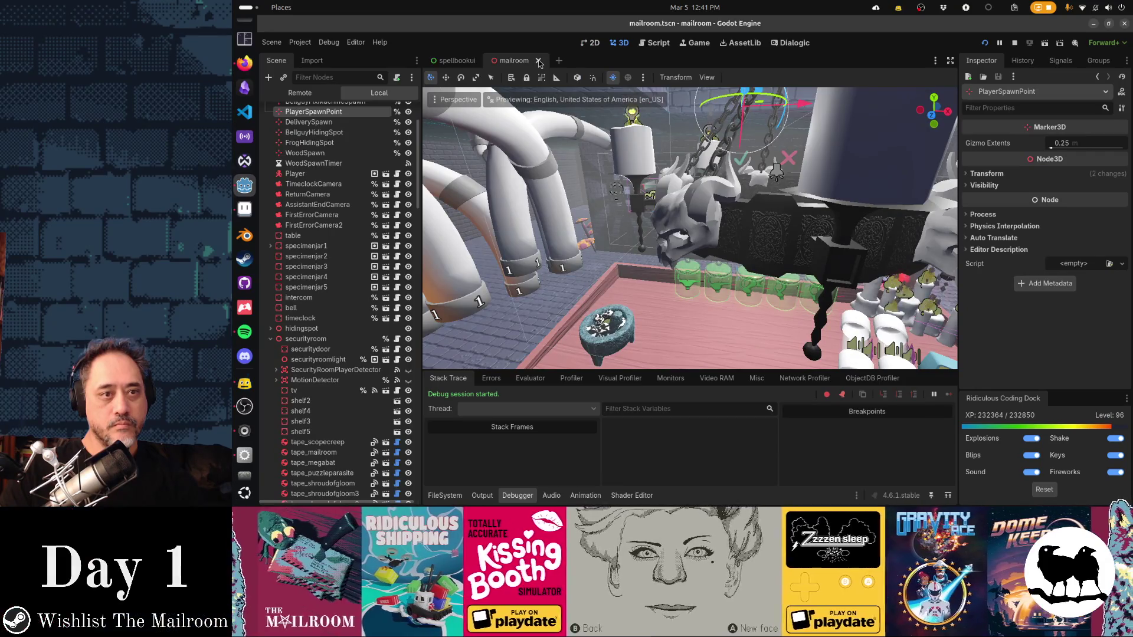
click(457, 61)
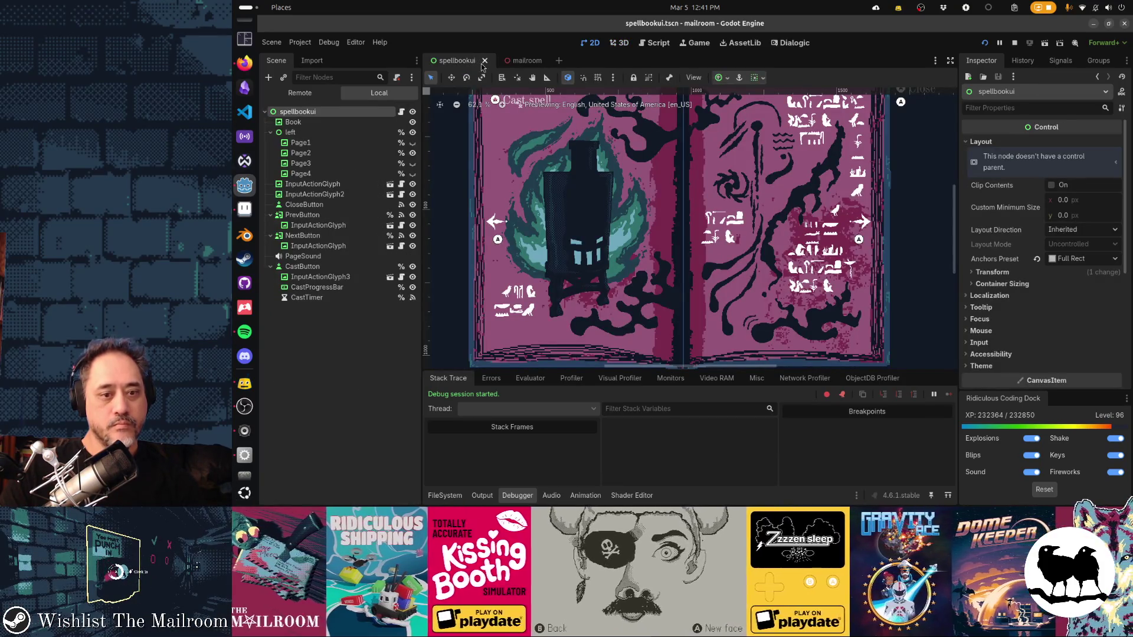
click(523, 62)
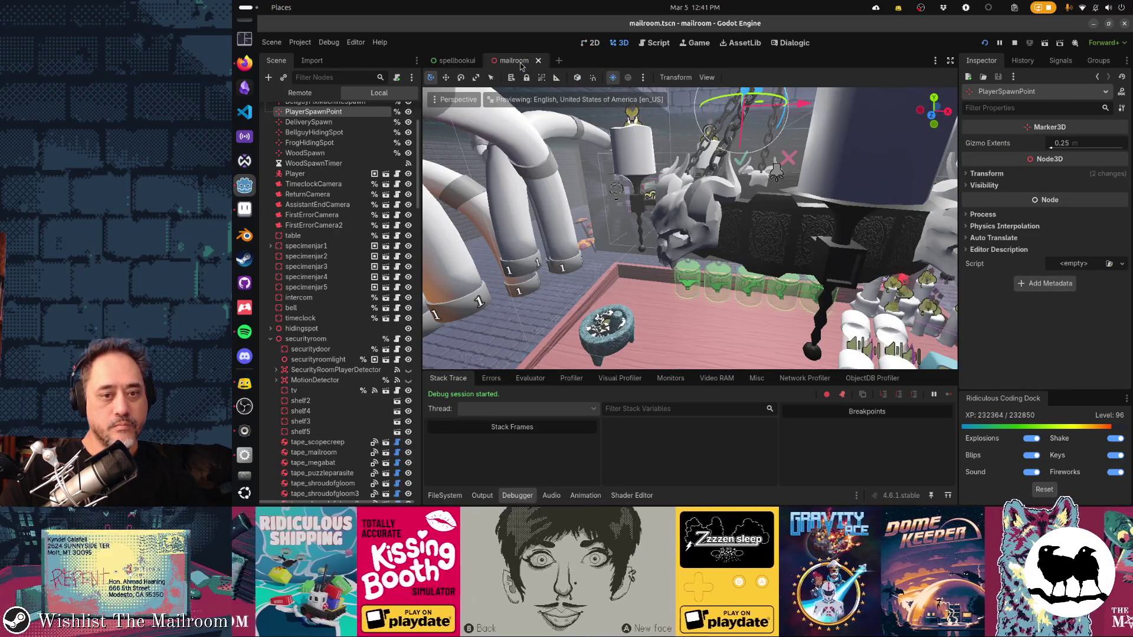
drag(690, 230, 620, 221)
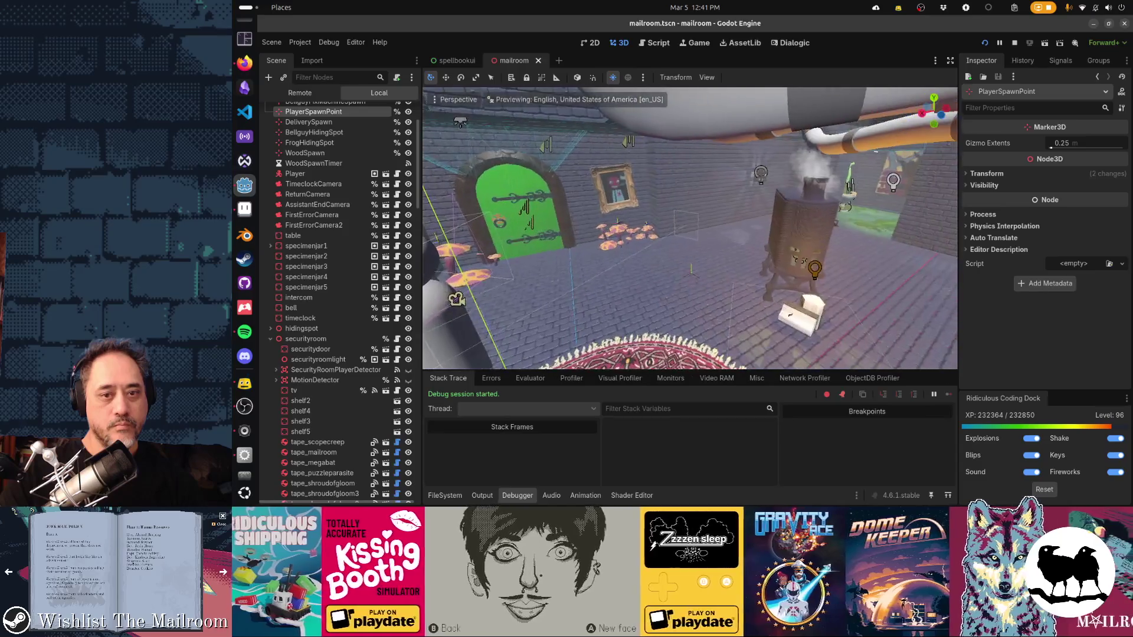
mouse_move(690, 230)
mouse_down()
mouse_move(654, 236)
mouse_move(673, 221)
mouse_move(691, 229)
mouse_move(667, 207)
mouse_up()
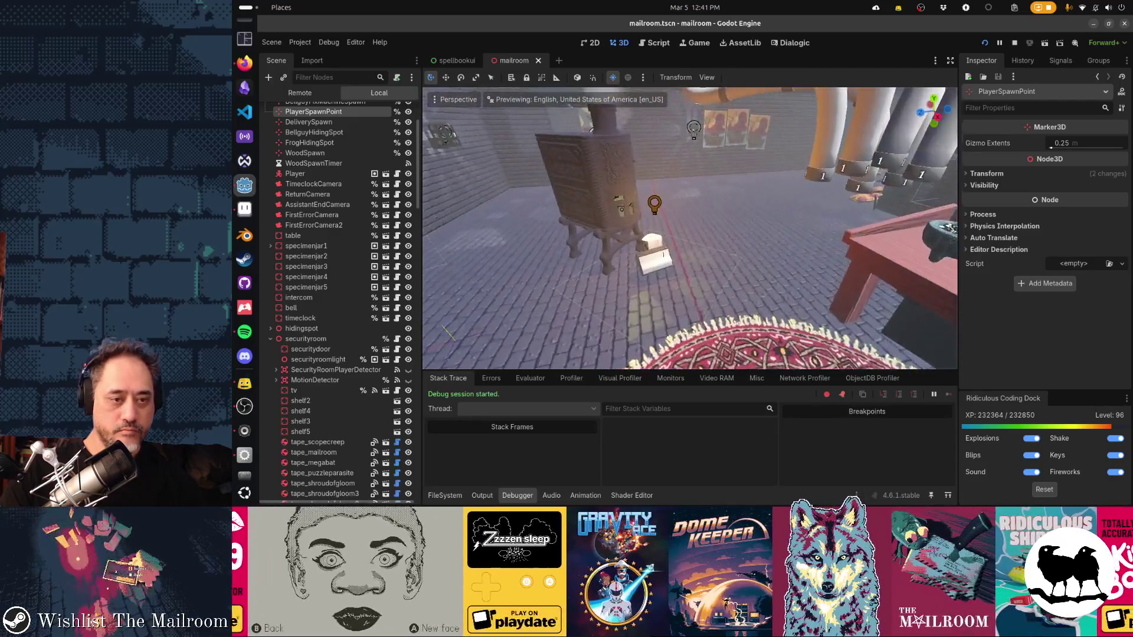
click(536, 61)
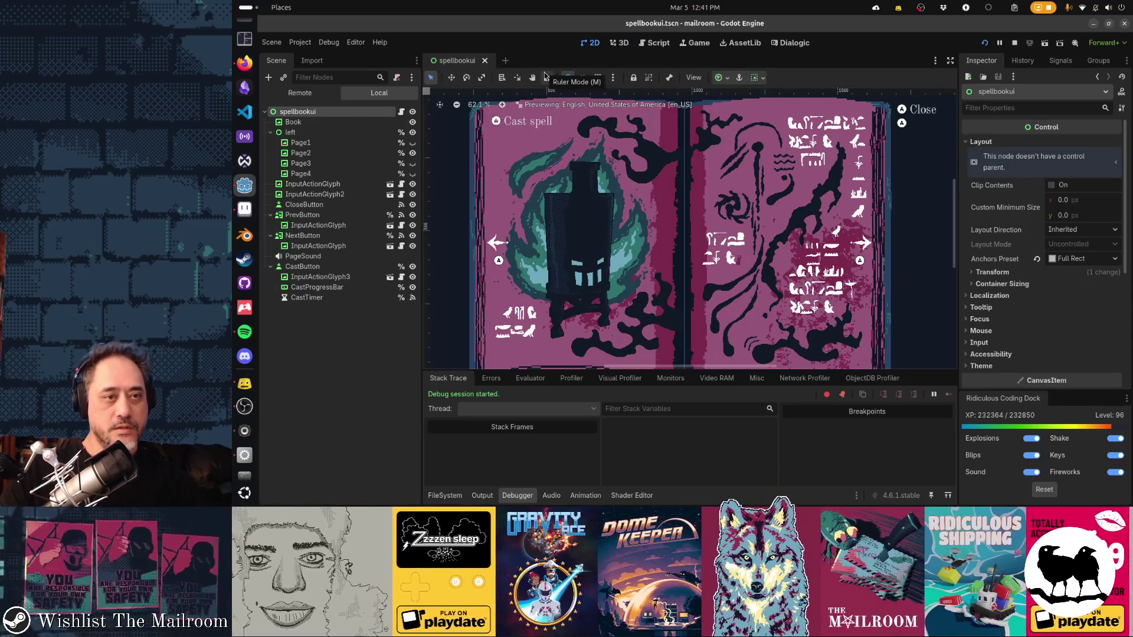
Step: Quick-open furnace.tscn and inspect its BurnSound, particle and Firelight nodes
key(alt+shift+o)
text(furnace)
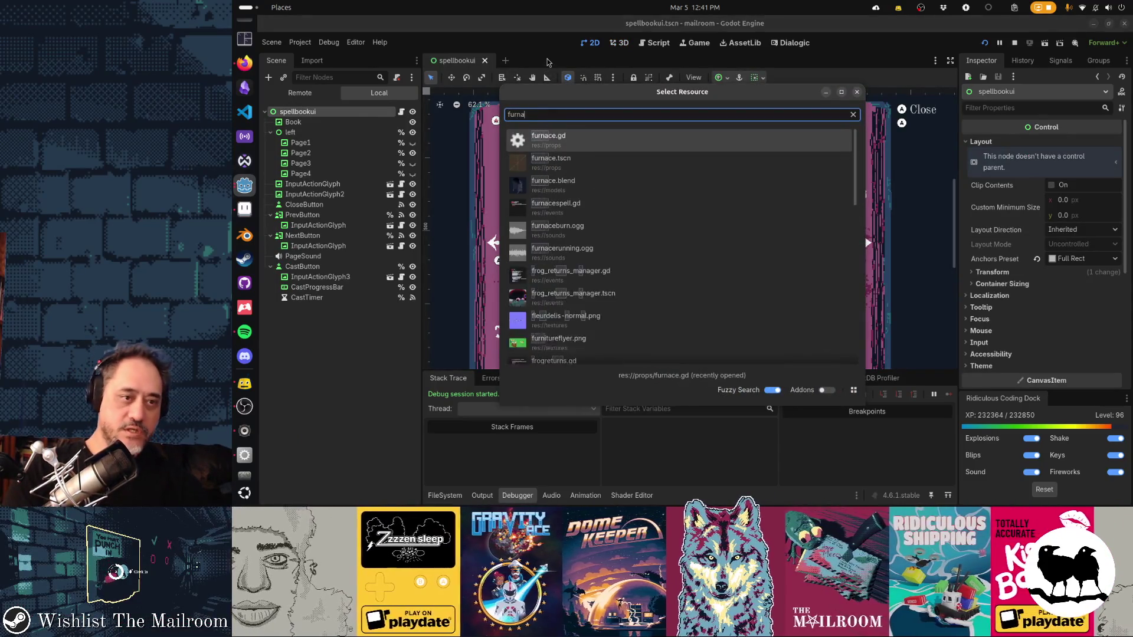
key(Return)
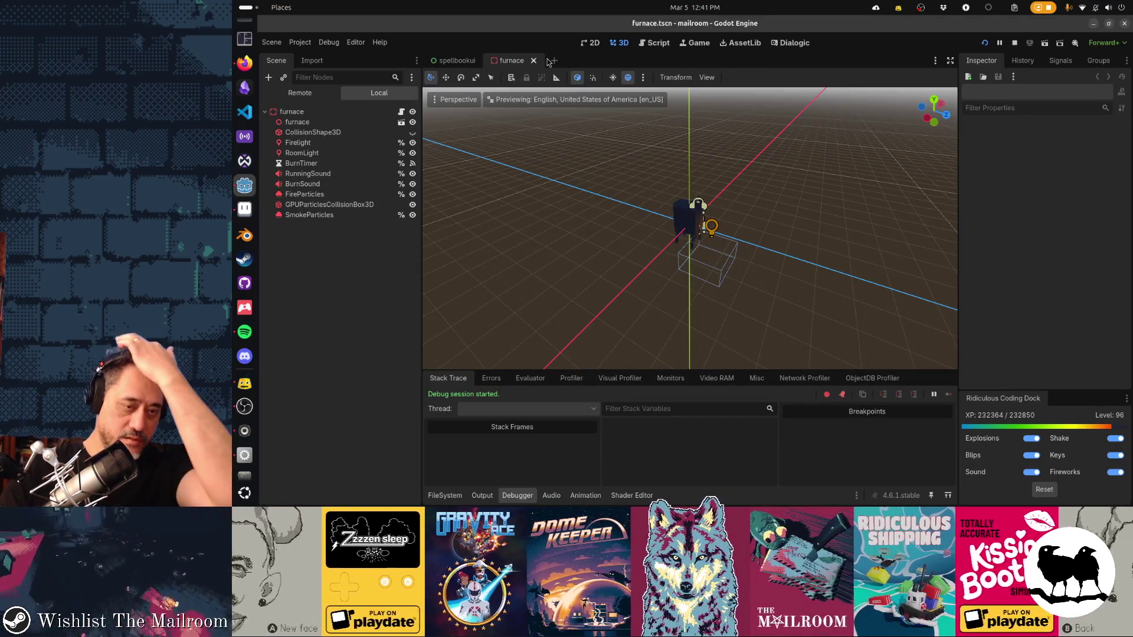
scroll(673, 162, up, 2)
scroll(672, 164, up, 2)
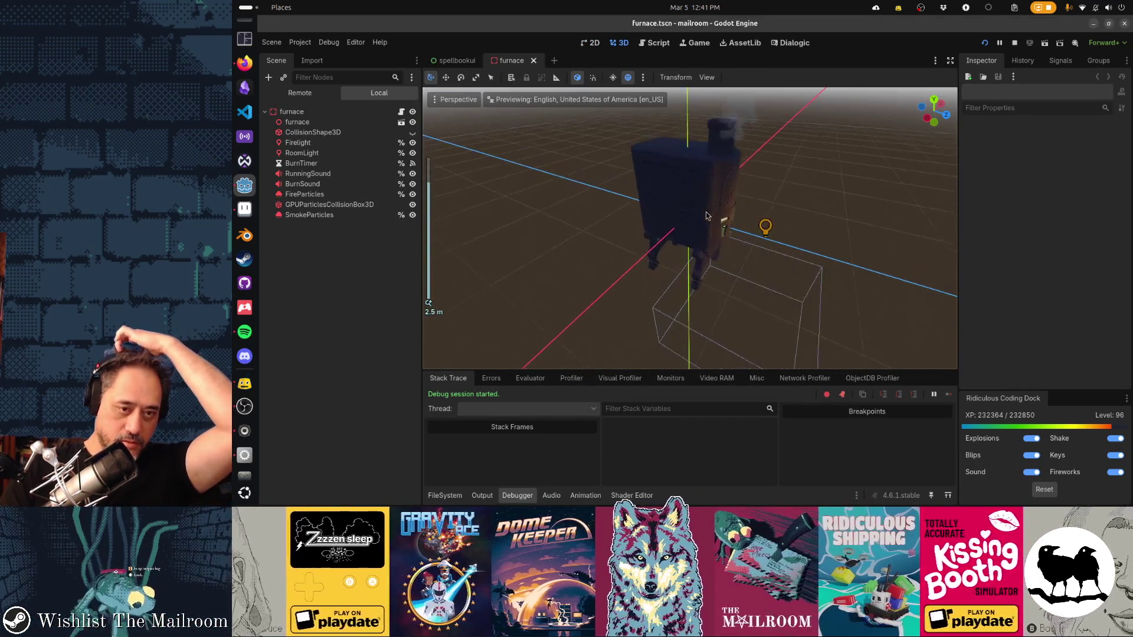
scroll(673, 163, up, 2)
scroll(673, 164, up, 2)
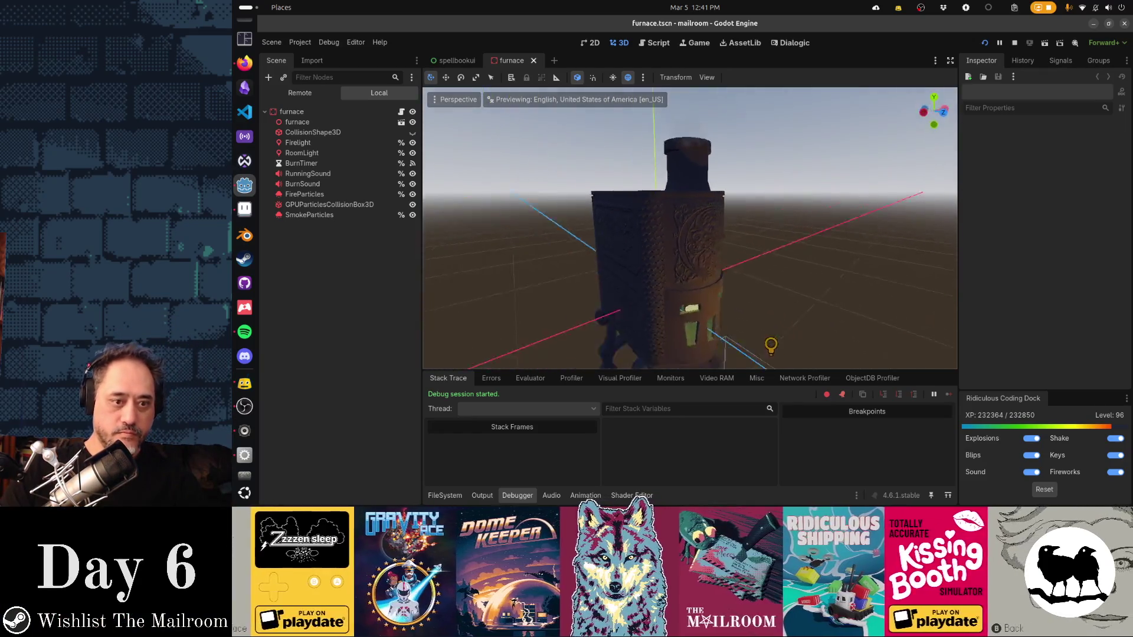
drag(673, 163, 584, 186)
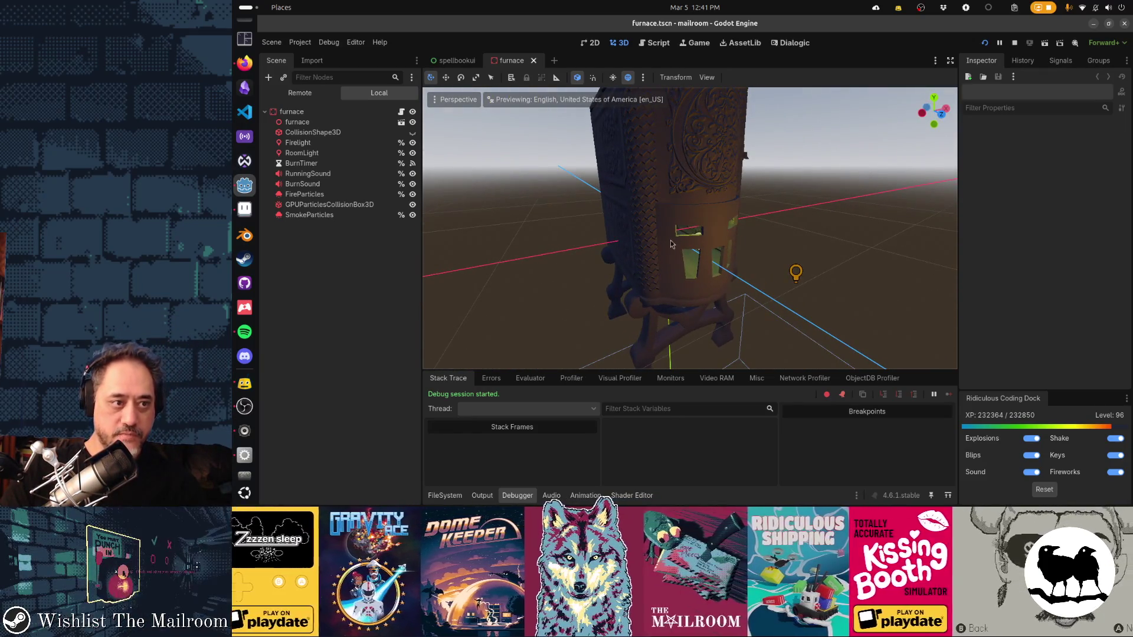
click(334, 185)
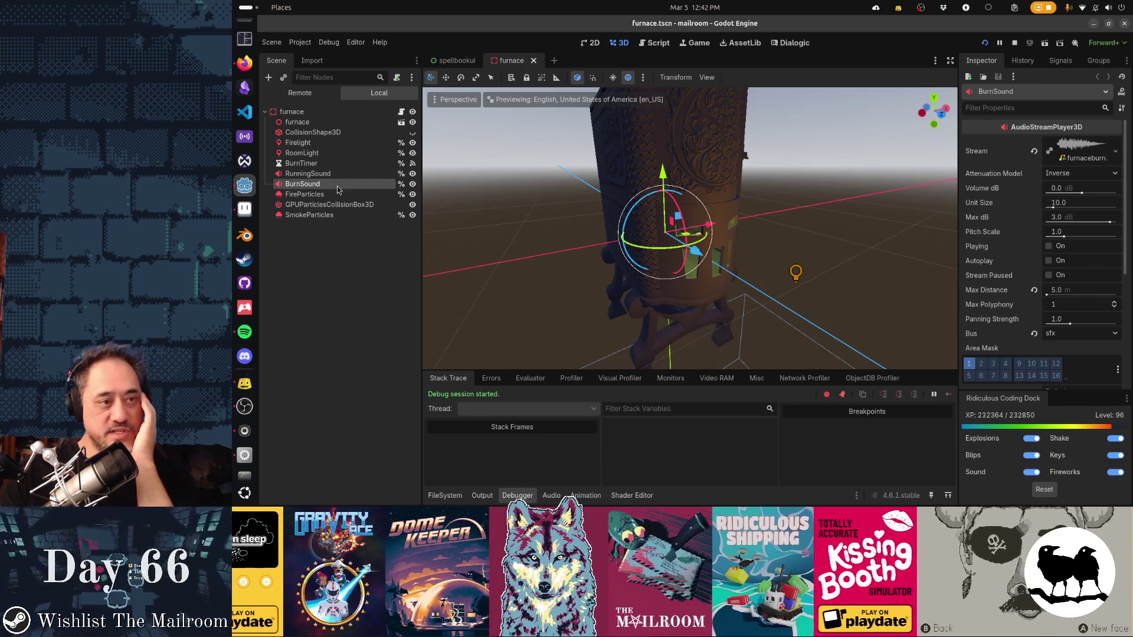
click(373, 195)
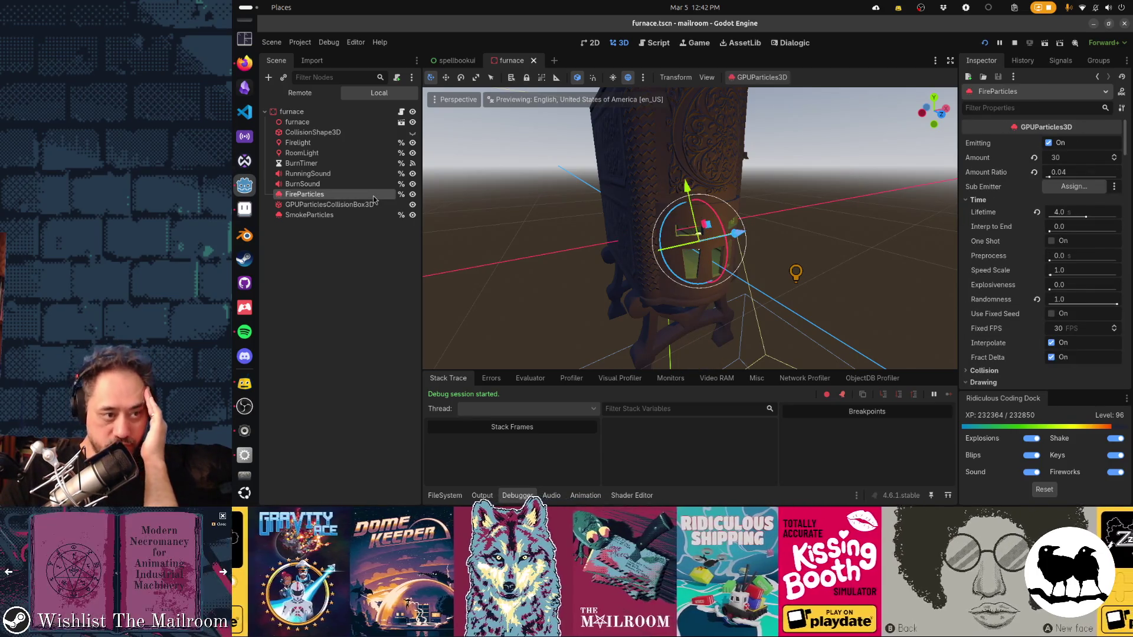
click(381, 185)
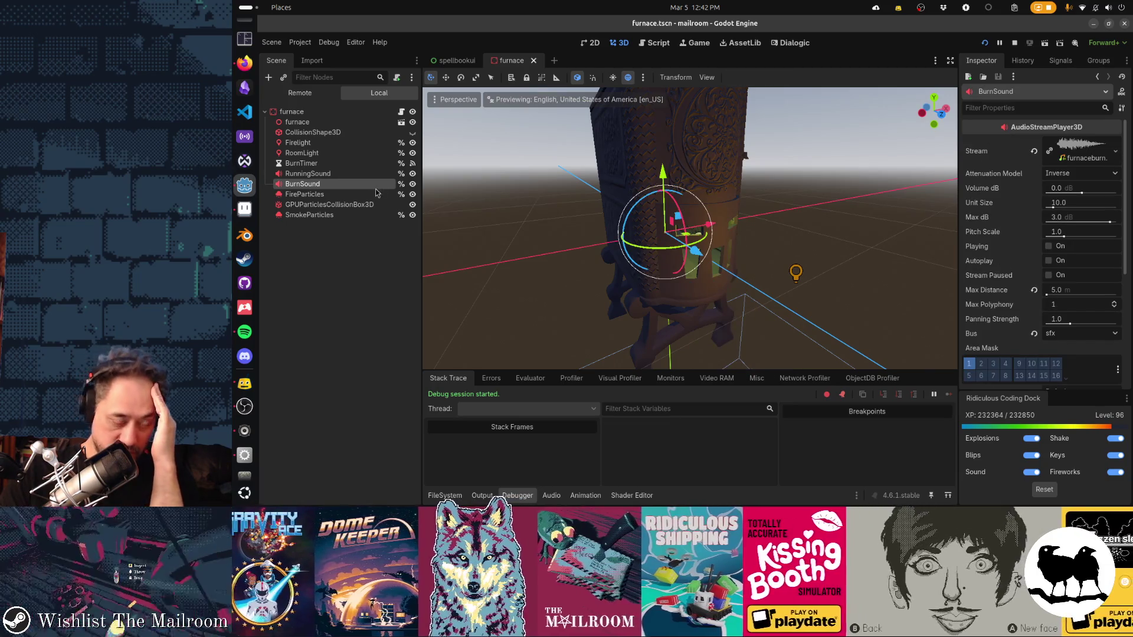
click(360, 219)
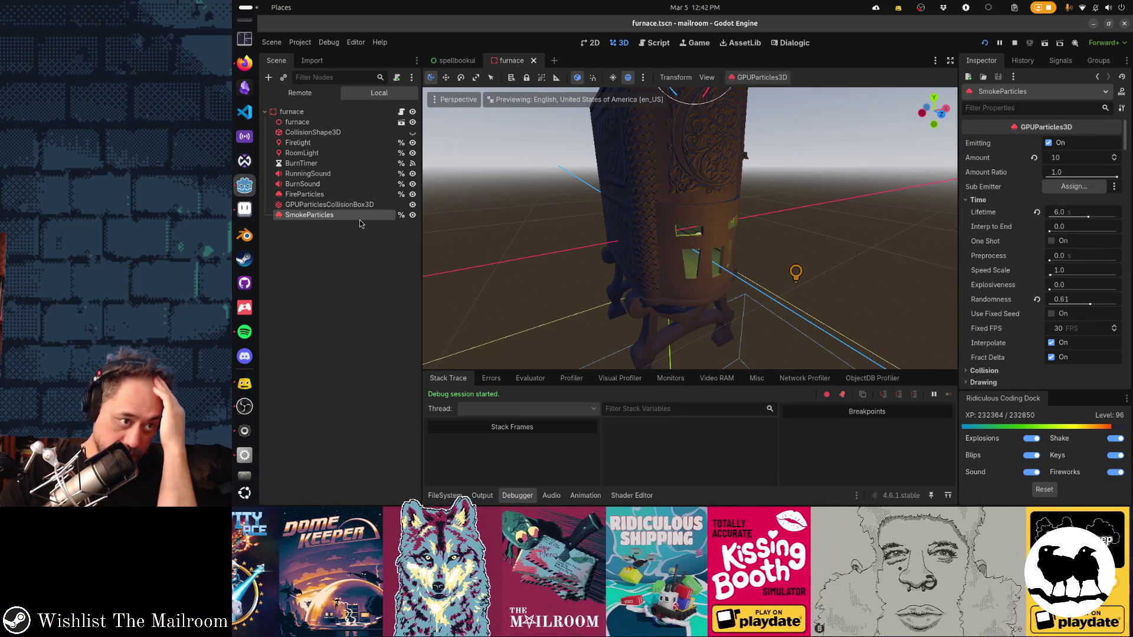
click(341, 144)
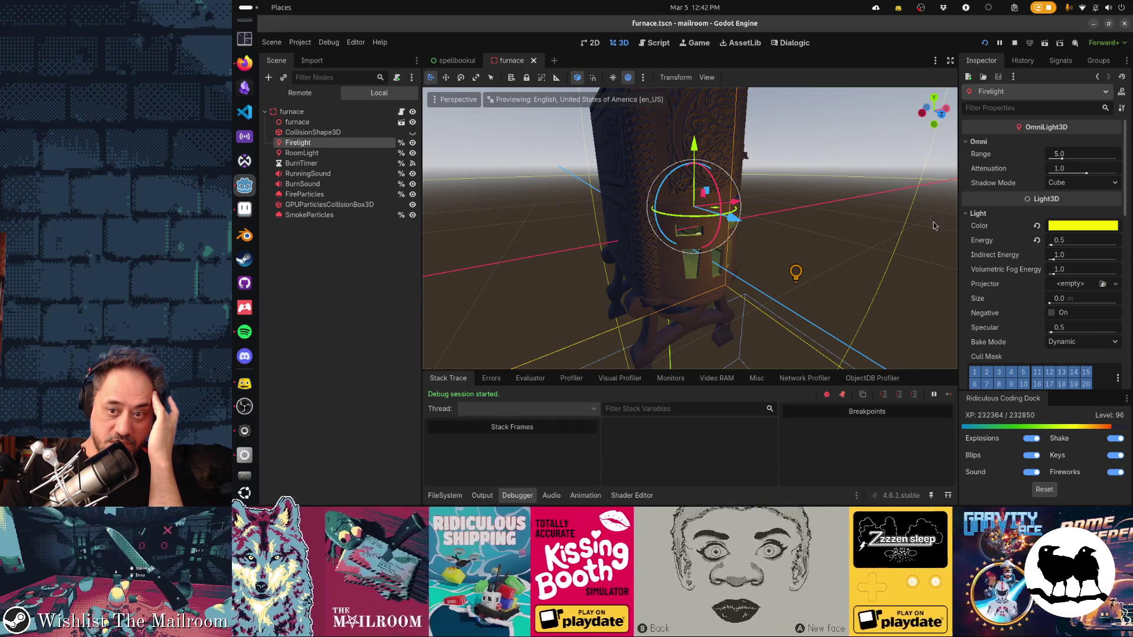
Step: Try a green Firelight colour, cancel to keep yellow, then view the furnacespell.gd script
click(1077, 231)
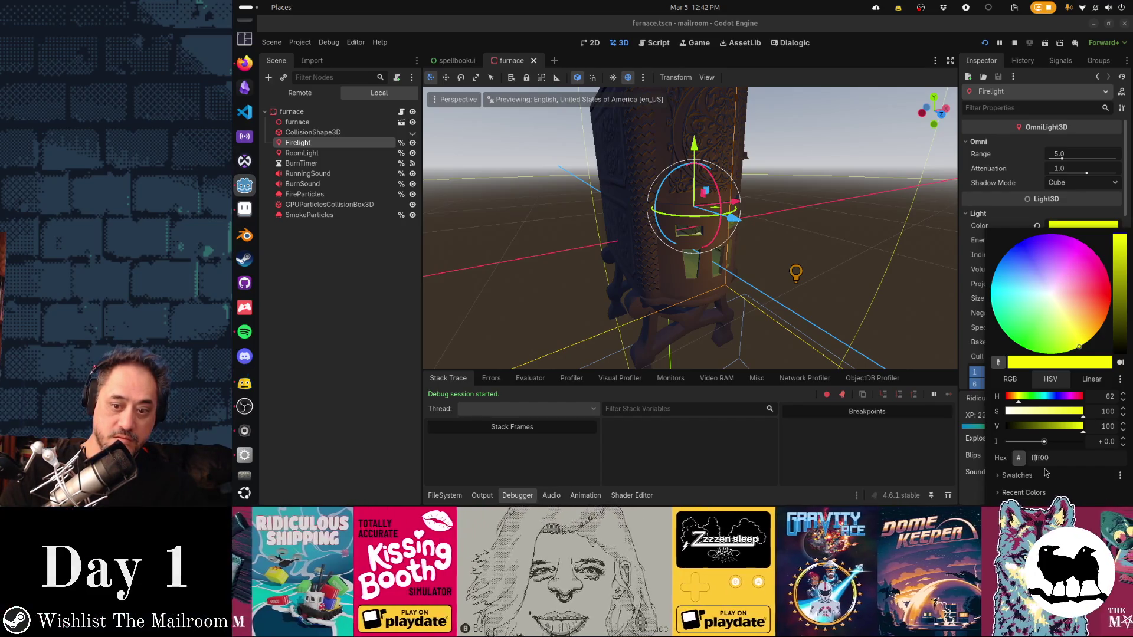
key(Escape)
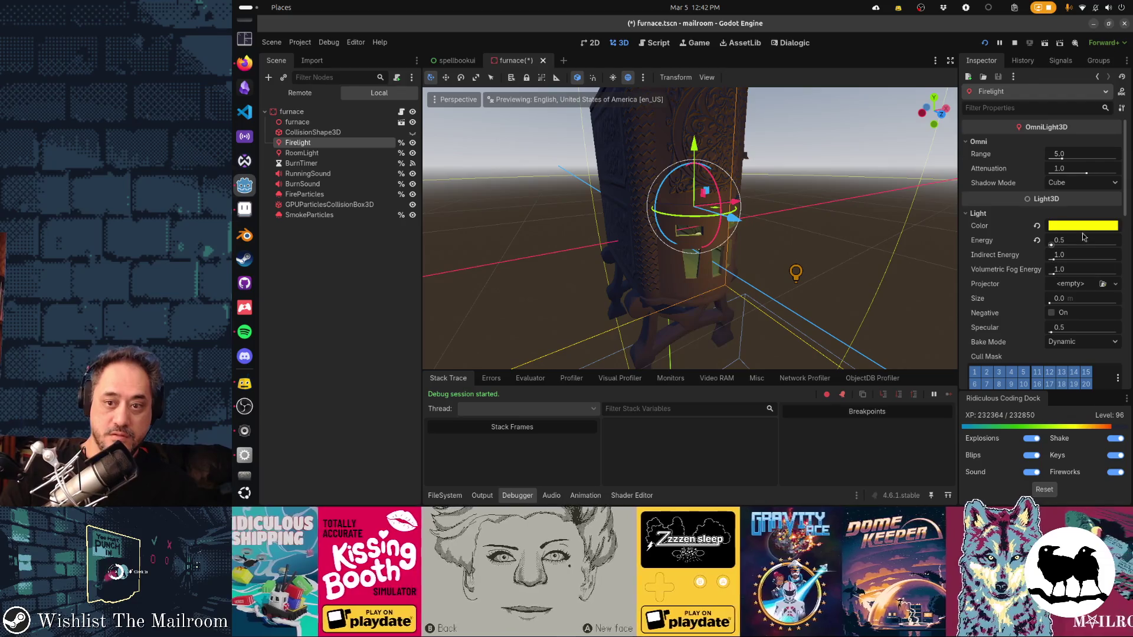
click(1083, 228)
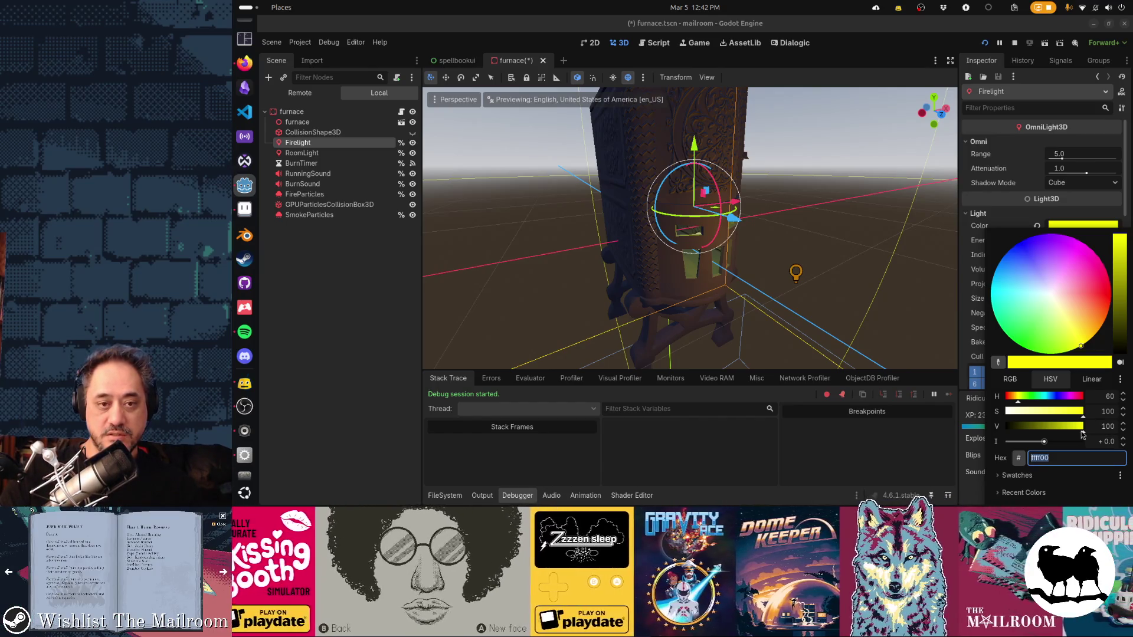
key(Escape)
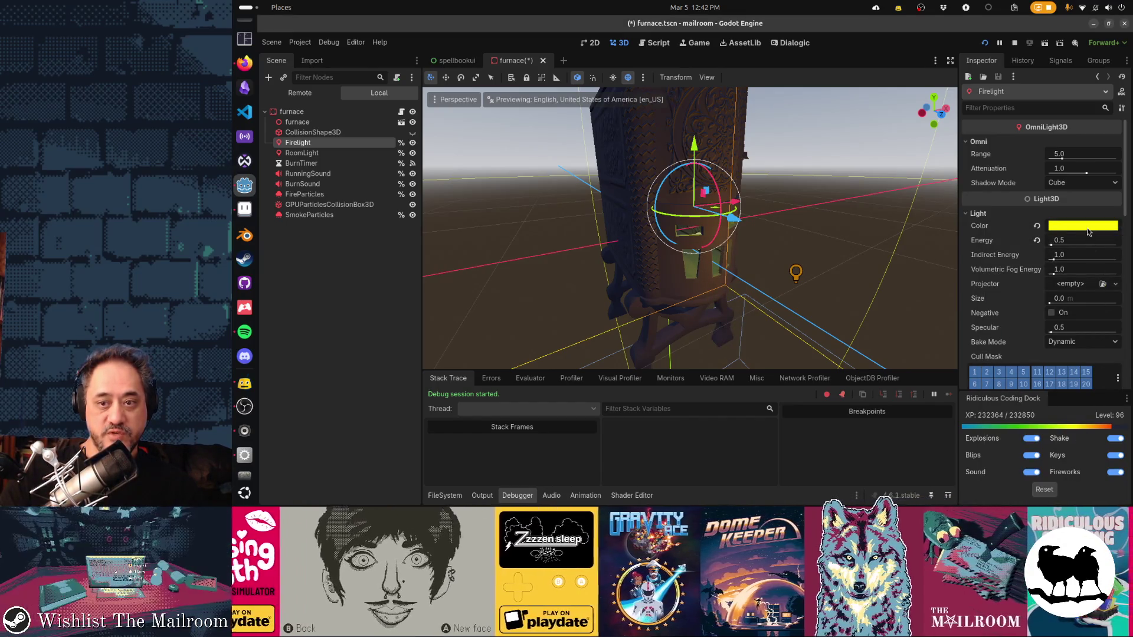
click(1087, 227)
click(1022, 355)
drag(1023, 354, 1004, 372)
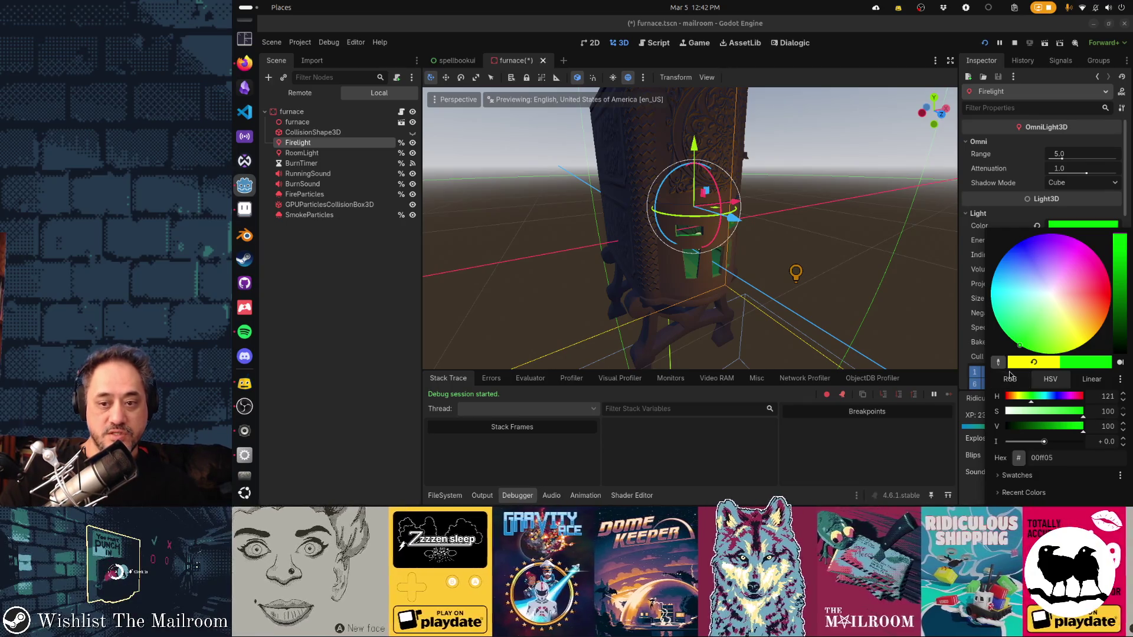
key(Escape)
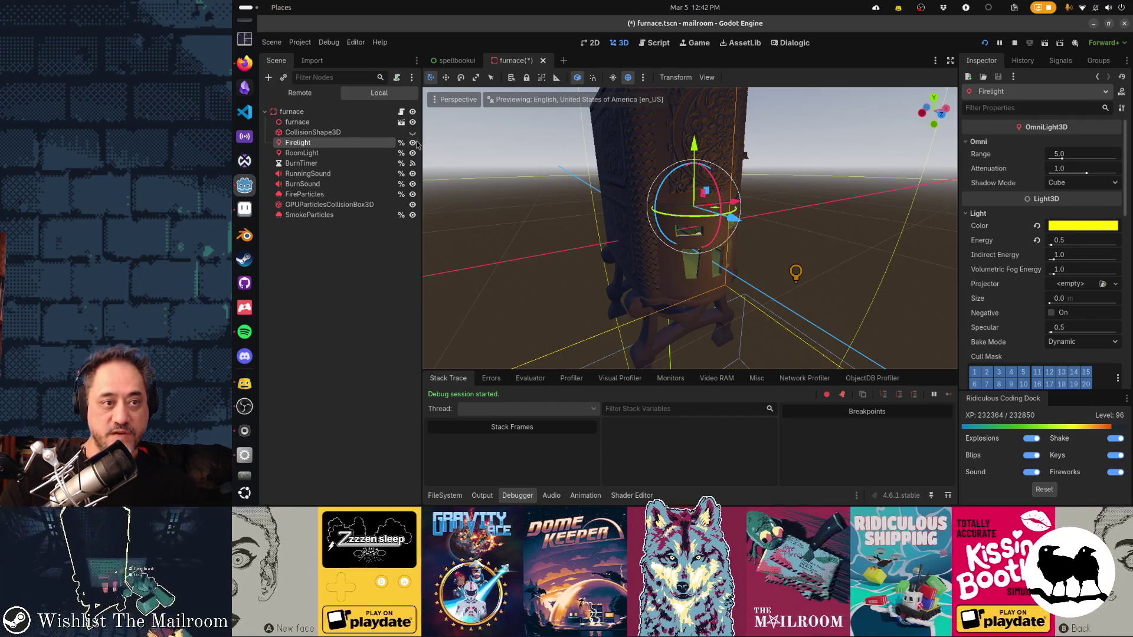
key(ctrl+F3)
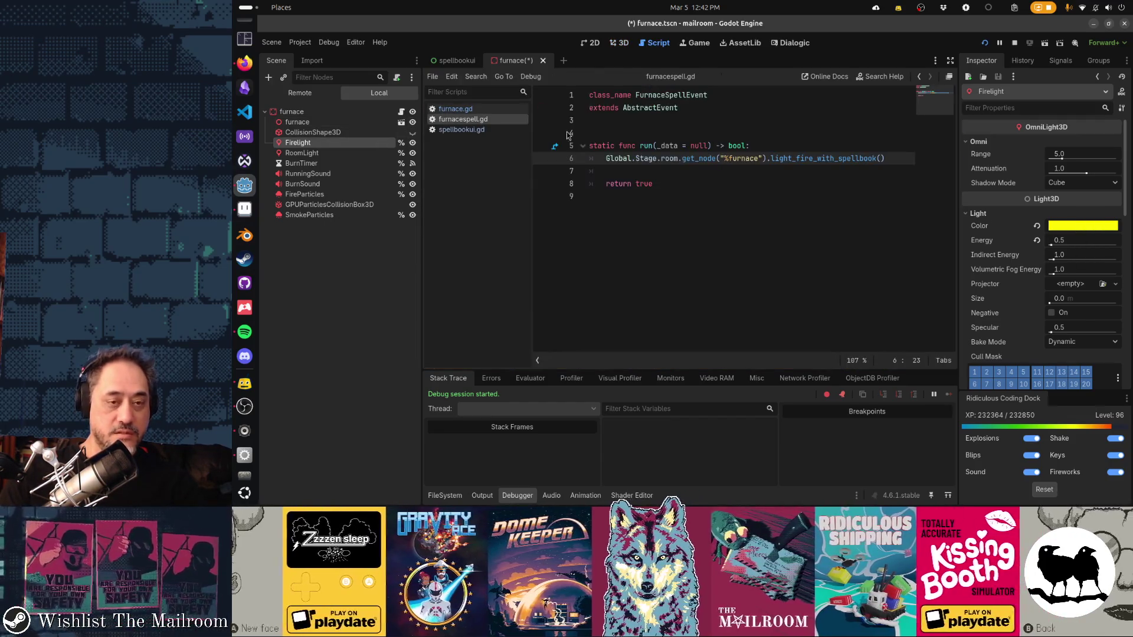
Step: In furnace.gd, locate the FireLight reference and the Color.YELLOW light_color line below it
click(469, 109)
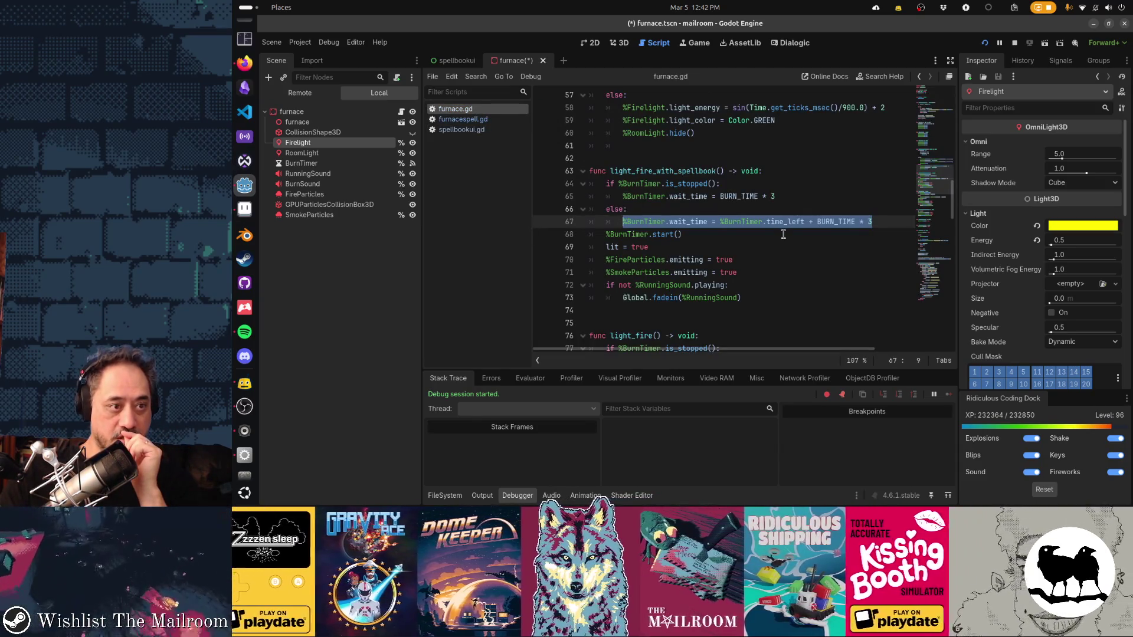
click(754, 235)
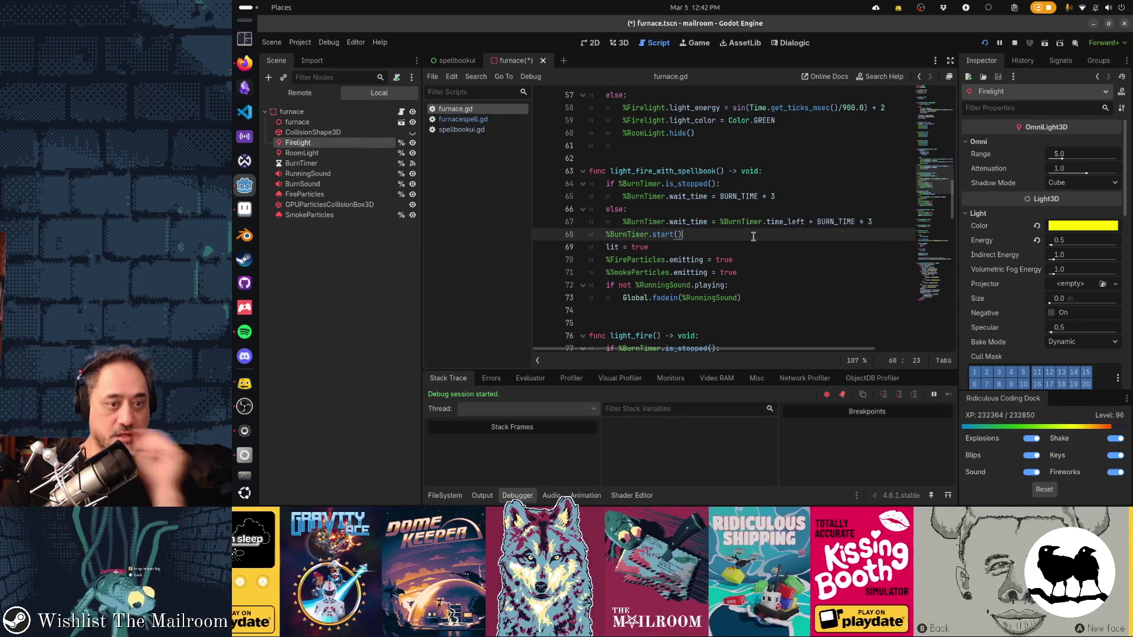
key(ctrl+f)
text(firelight)
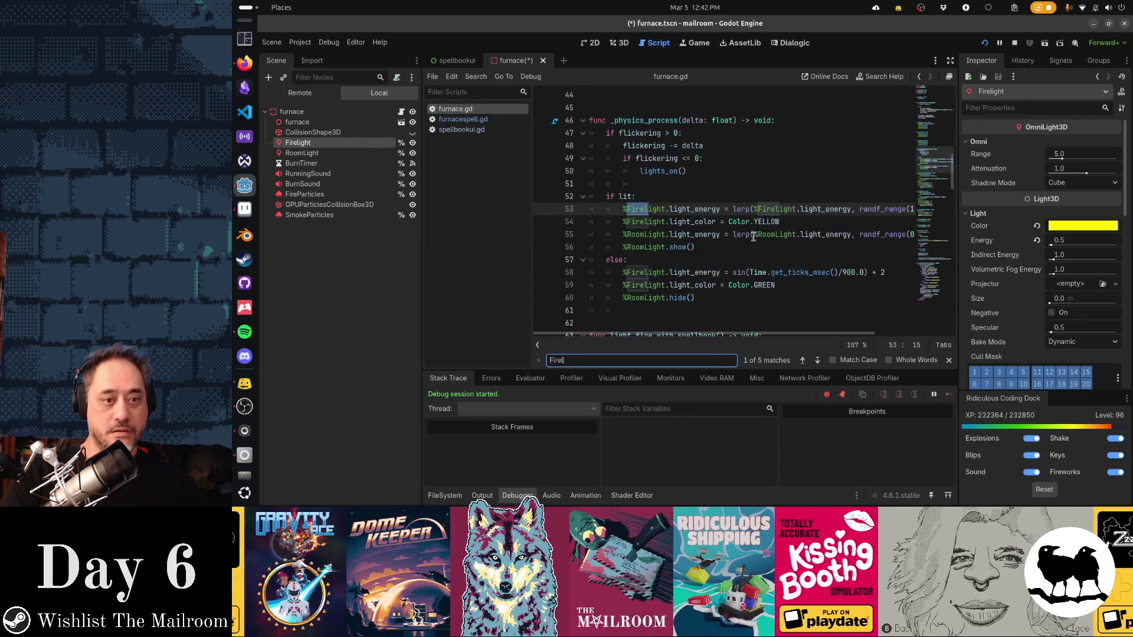
key(Escape)
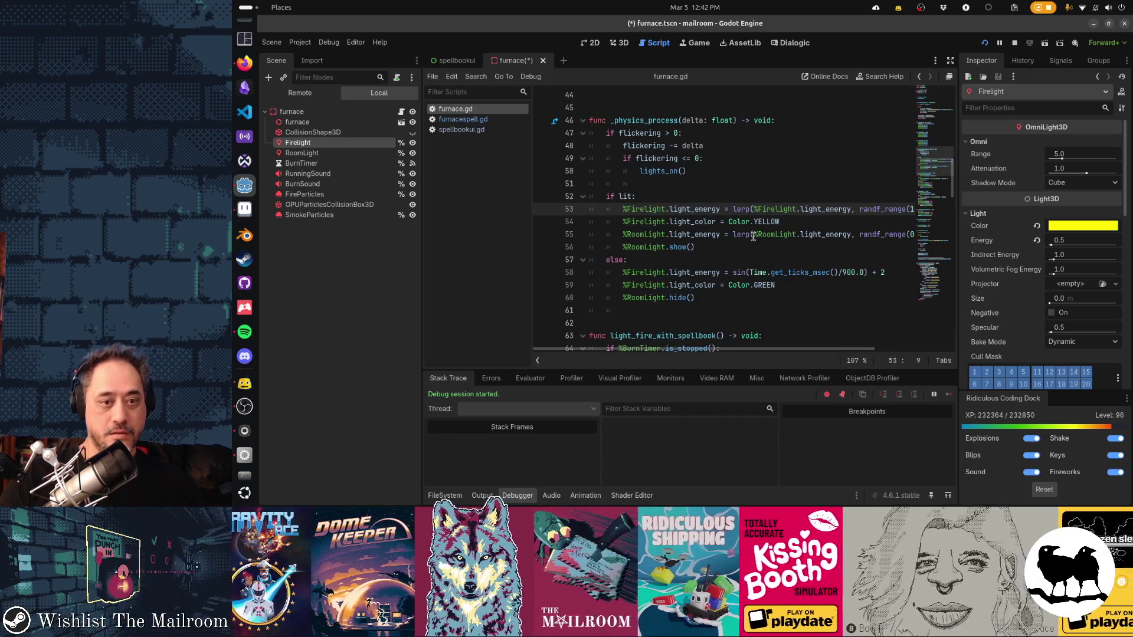
key(ctrl+shift+Right)
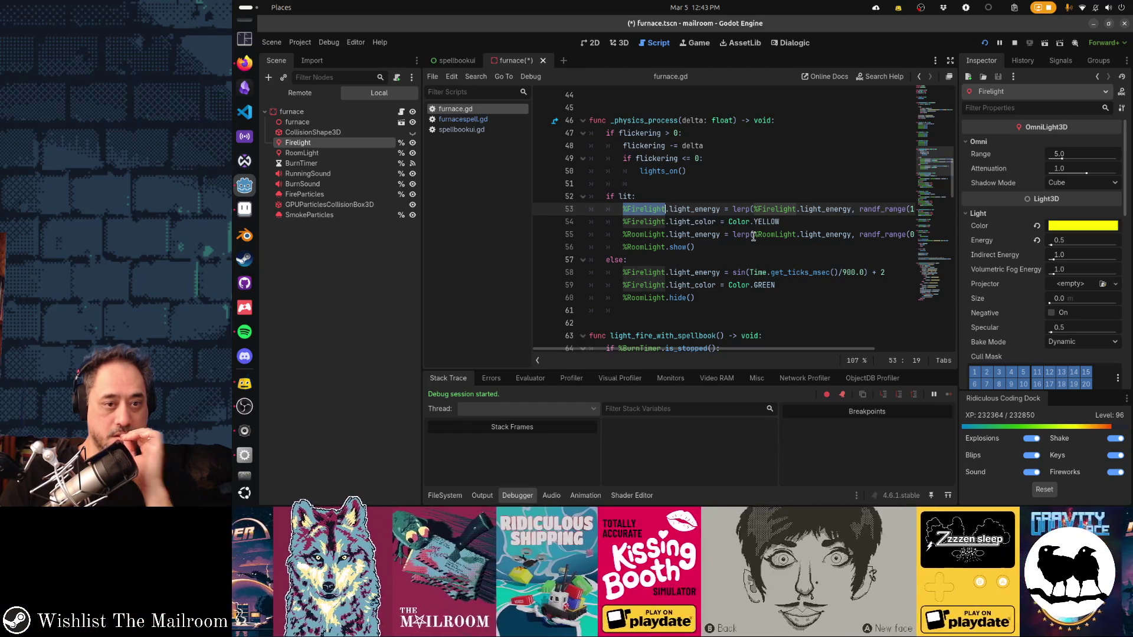
key(Down)
key(Home)
key(Home)
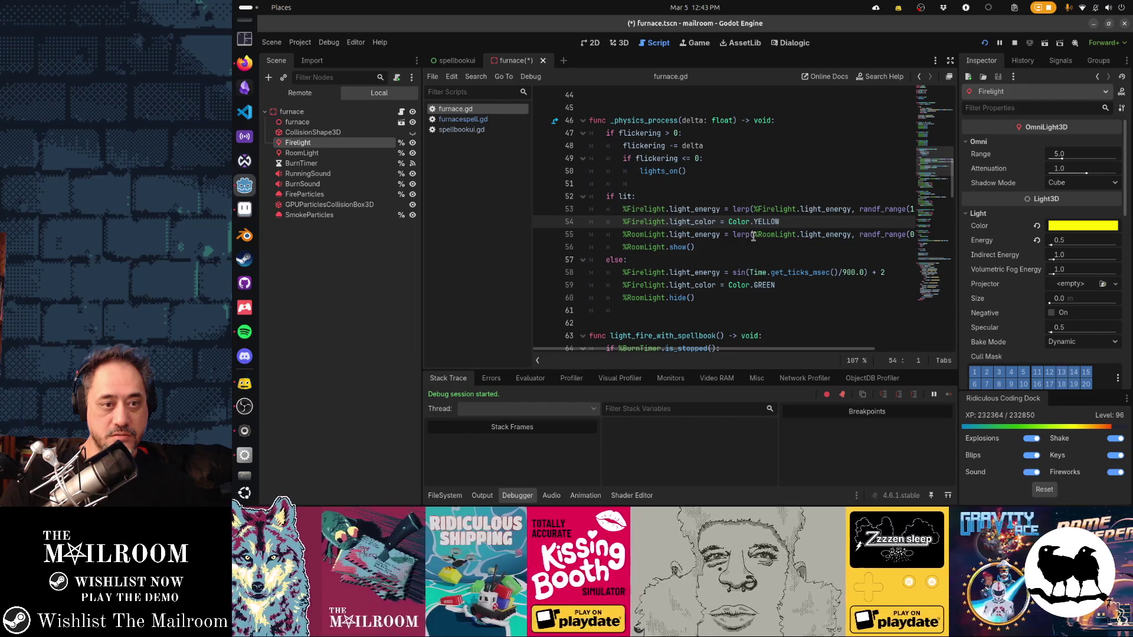
Step: Cut the yellow light_color line so the unlit branch sets FireLight only to green
key(ctrl+x)
key(Down)
key(Down)
key(Down)
key(ctrl+v)
key(shift+Down)
key(shift+Down)
key(ctrl+x)
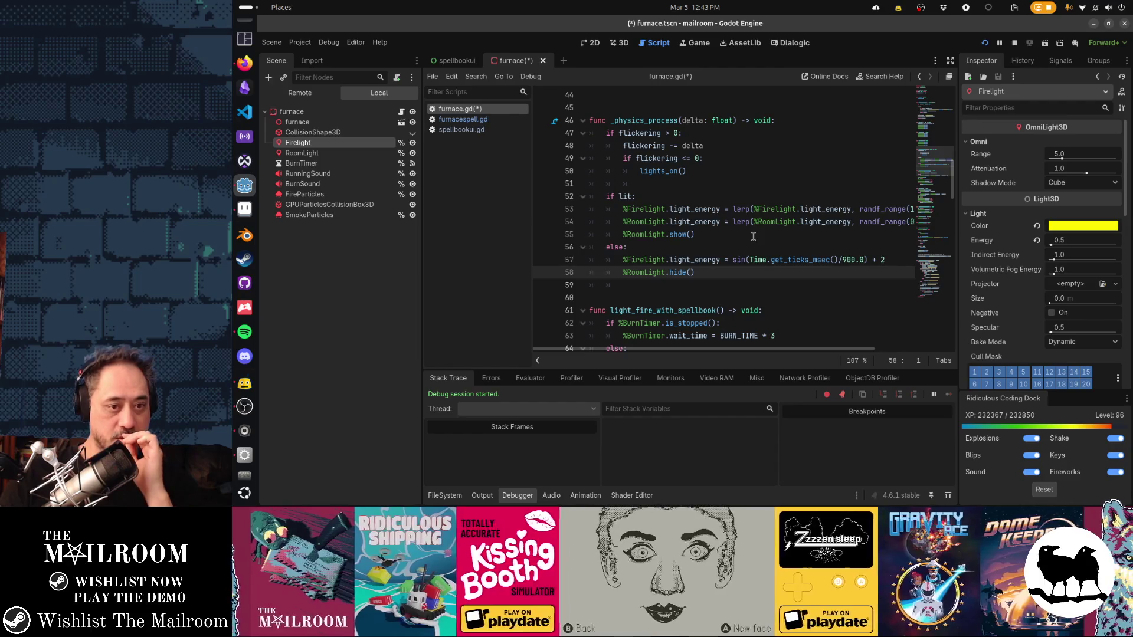
key(ctrl+z)
key(Left)
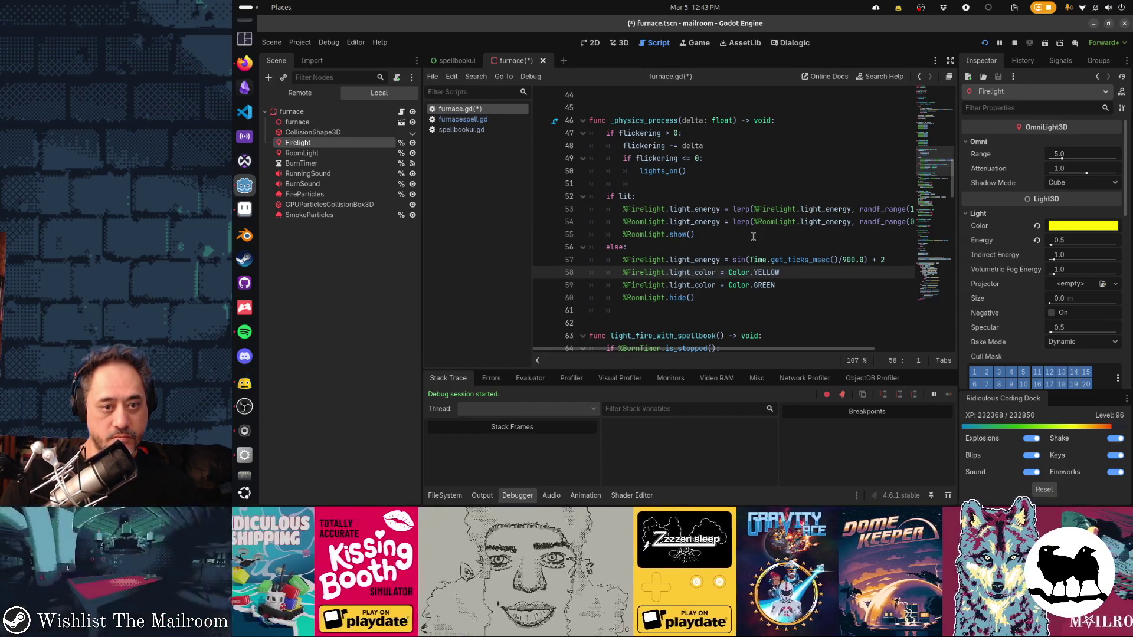
key(ctrl+x)
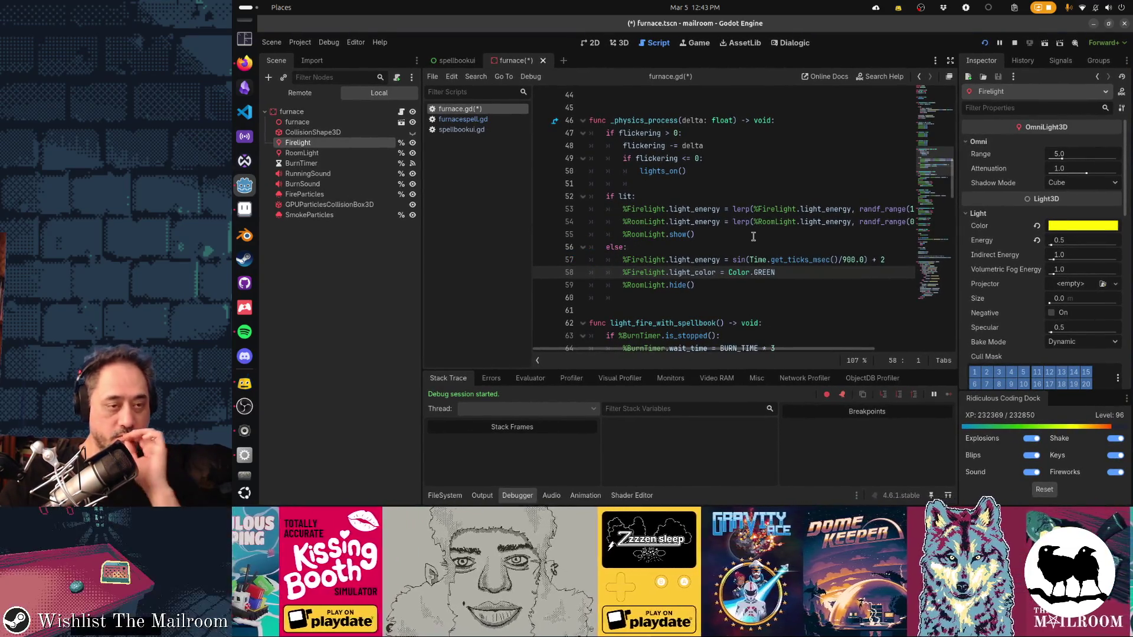
scroll(752, 237, up, 3)
scroll(753, 236, up, 5)
scroll(753, 236, up, 5)
scroll(753, 237, up, 1)
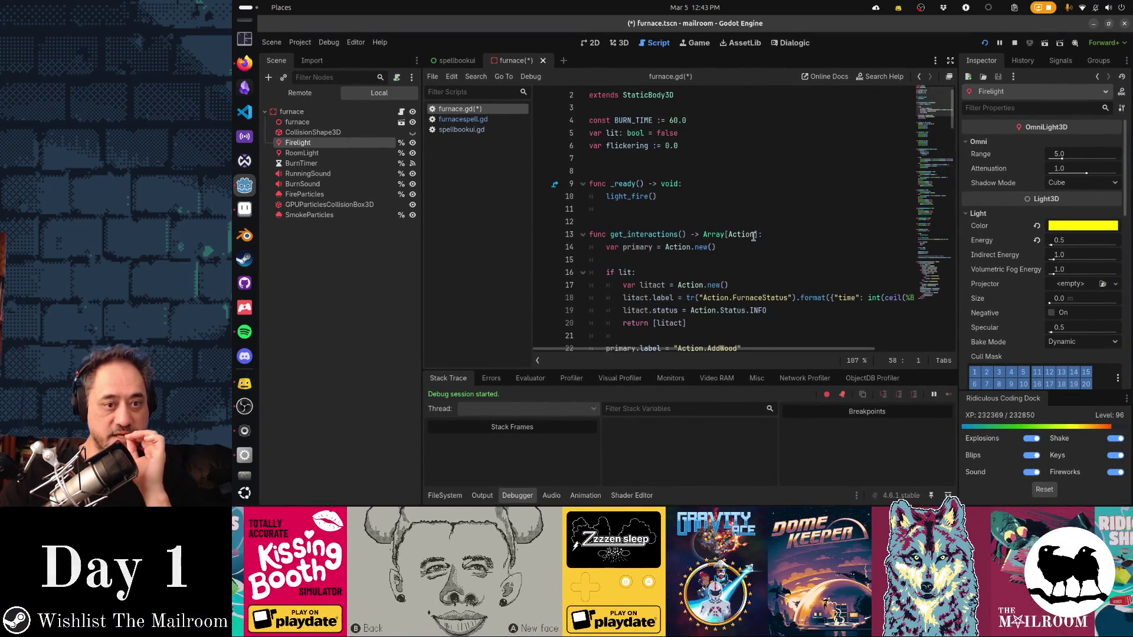
scroll(679, 200, down, 4)
scroll(708, 213, down, 9)
scroll(726, 217, down, 1)
scroll(726, 218, down, 4)
scroll(740, 224, down, 2)
scroll(753, 228, down, 1)
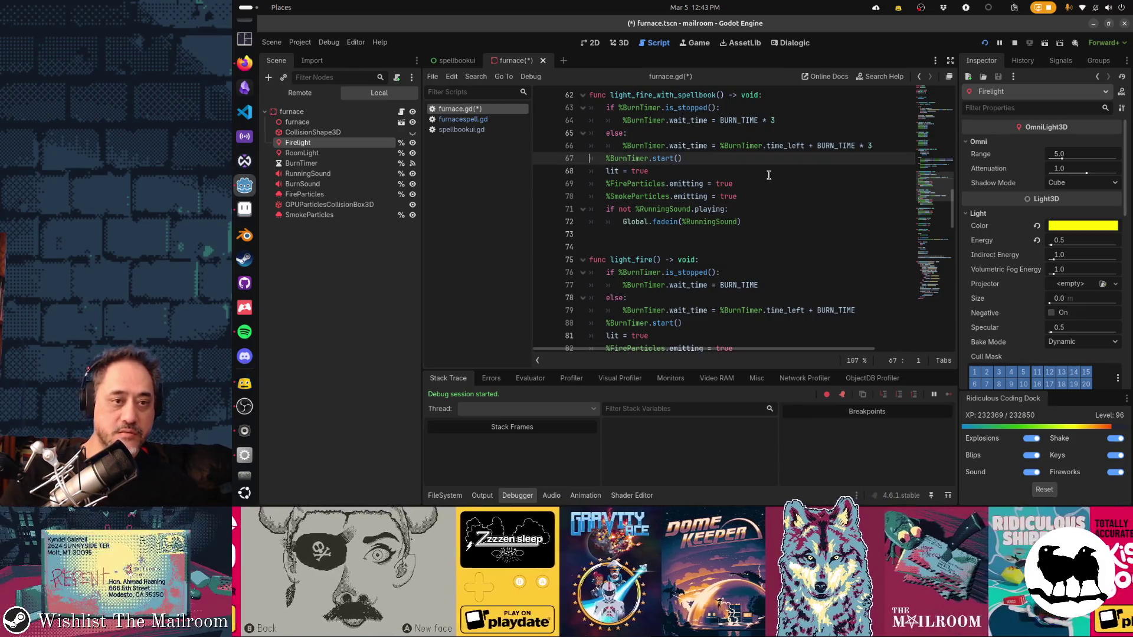
Step: Set the fire light to Color.BLUE after lit = true in light_fire_with_spellbook
click(768, 175)
key(Return)
key(ctrl+v)
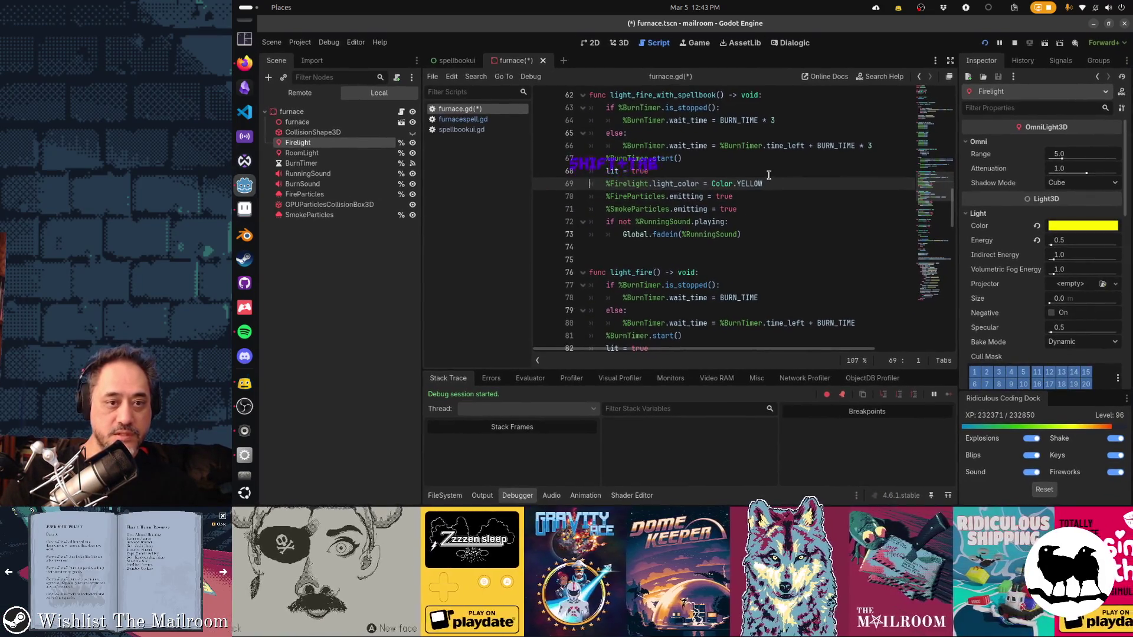
key(BackSpace)
key(BackSpace)
key(BackSpace)
key(shift+Tab)
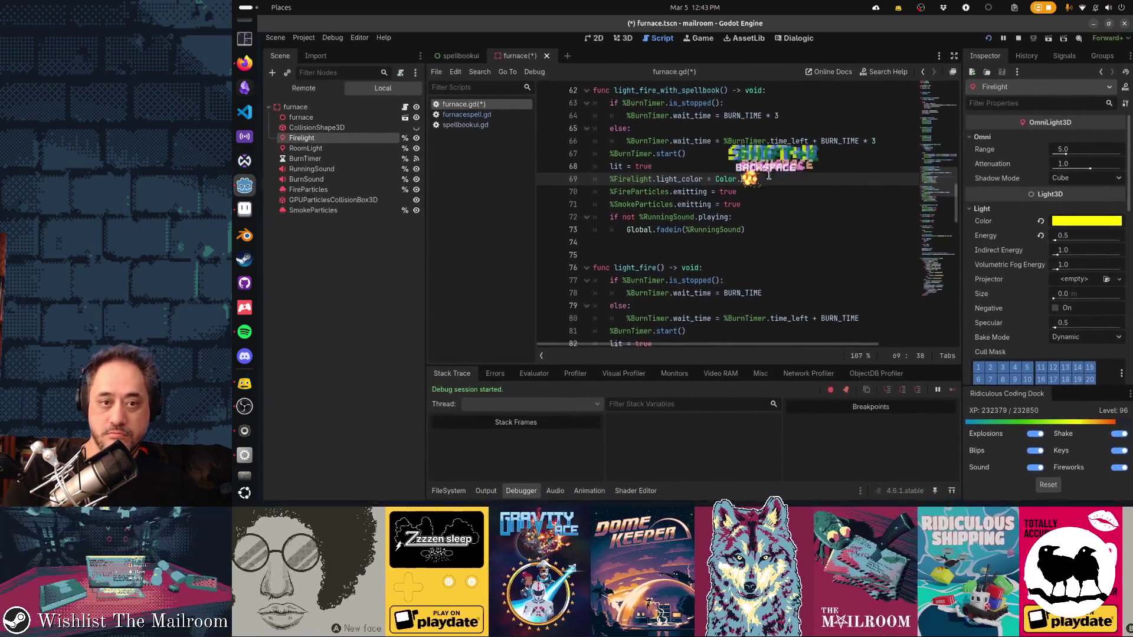
text(BLUE)
key(Escape)
Step: Set the fire light to Color.YELLOW after lit = true in light_fire, and save the script
key(Down)
key(Down)
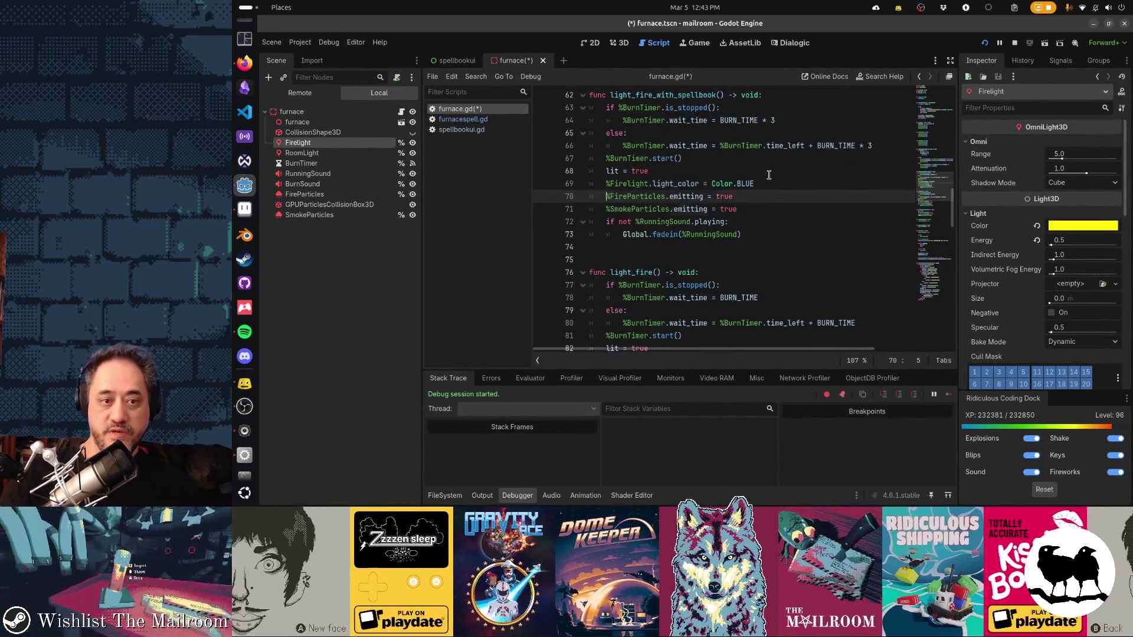
scroll(769, 174, down, 2)
key(Down)
key(Down)
key(Down)
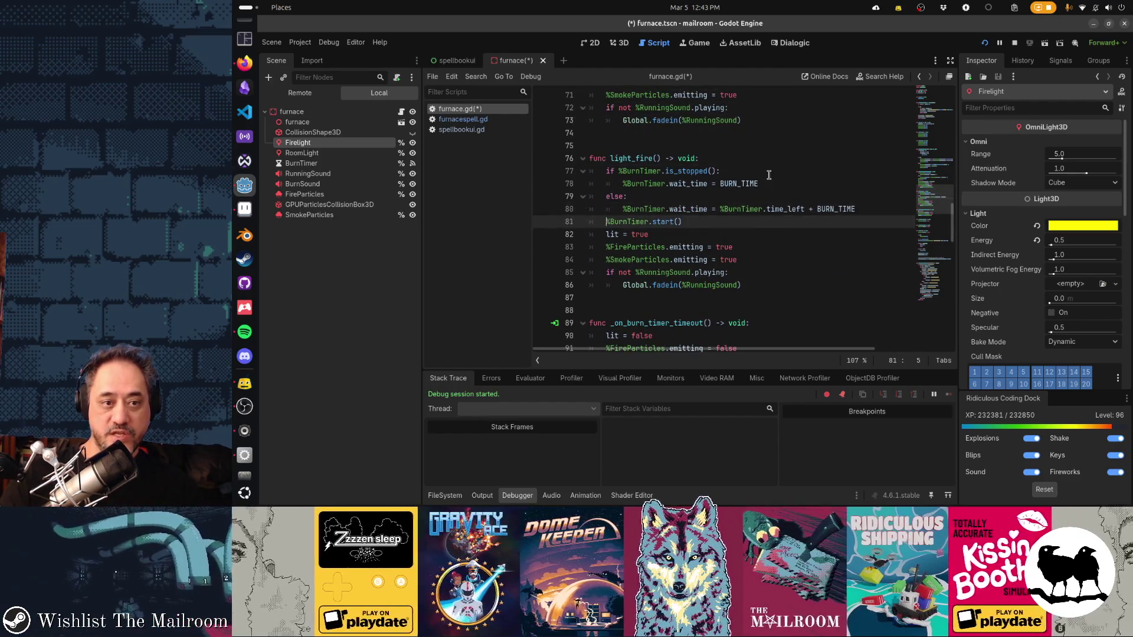
key(Down)
key(End)
key(Return)
key(ctrl+v)
key(BackSpace)
key(BackSpace)
key(BackSpace)
key(ctrl+s)
text(YELLOW)
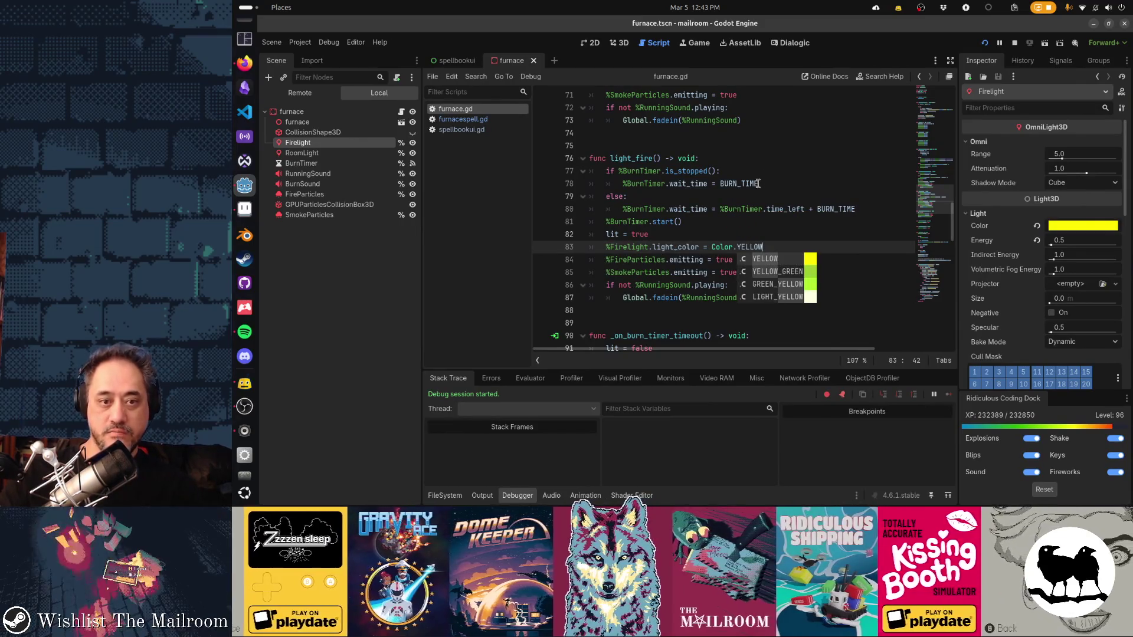
Step: Stop the running debug session and relaunch the game to test the furnace
key(F8)
click(733, 209)
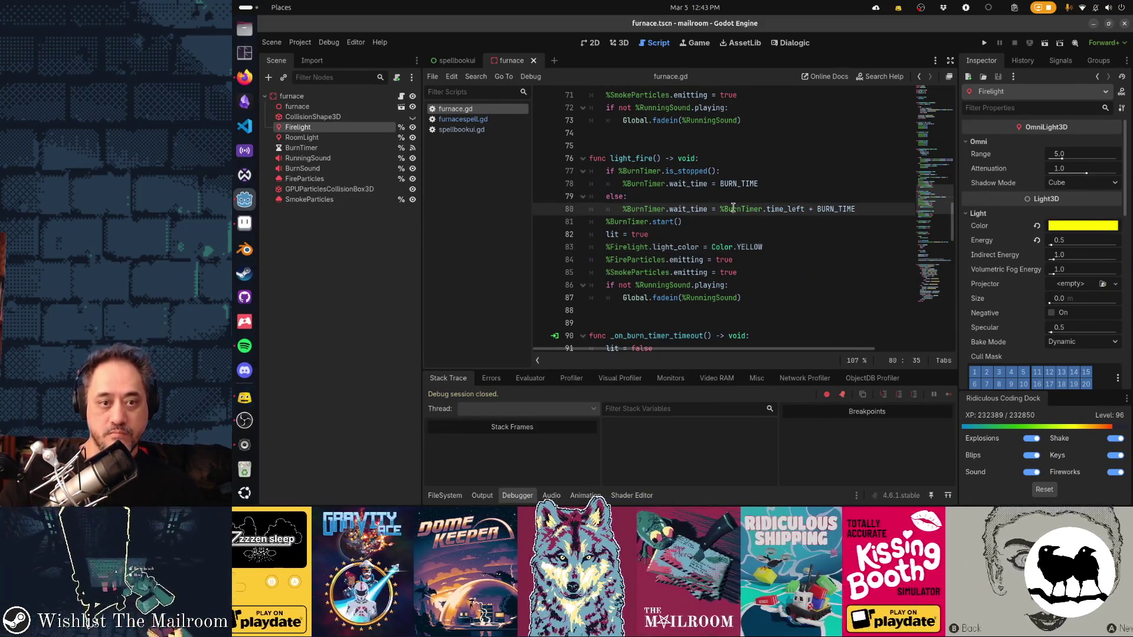
key(F5)
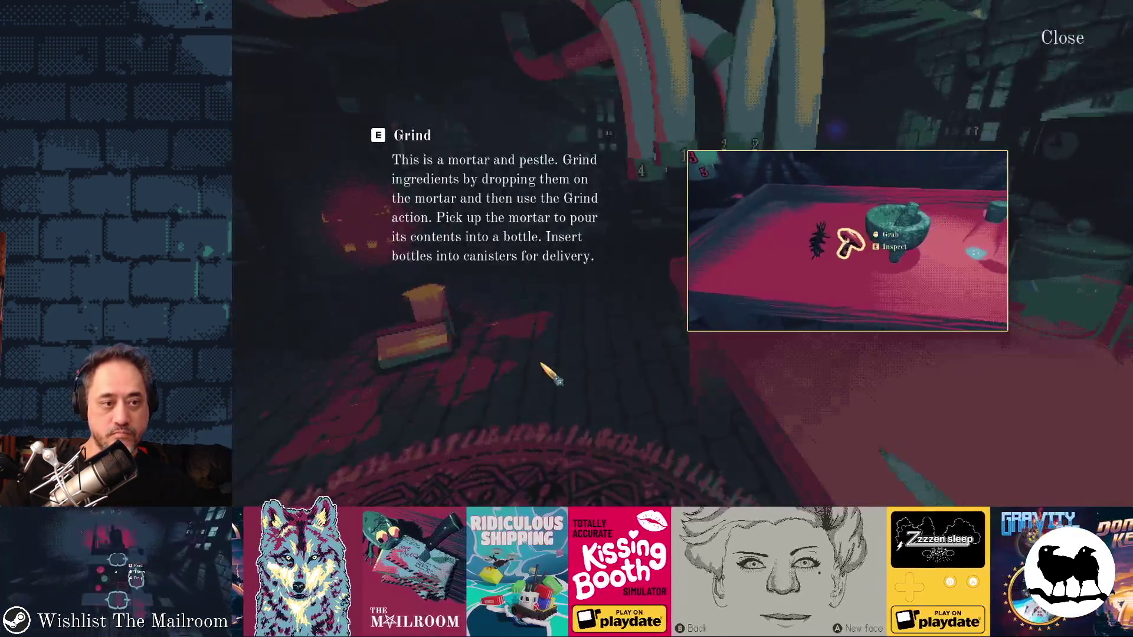
Step: Dismiss the tutorial and feed a block of wood into the furnace
click(549, 372)
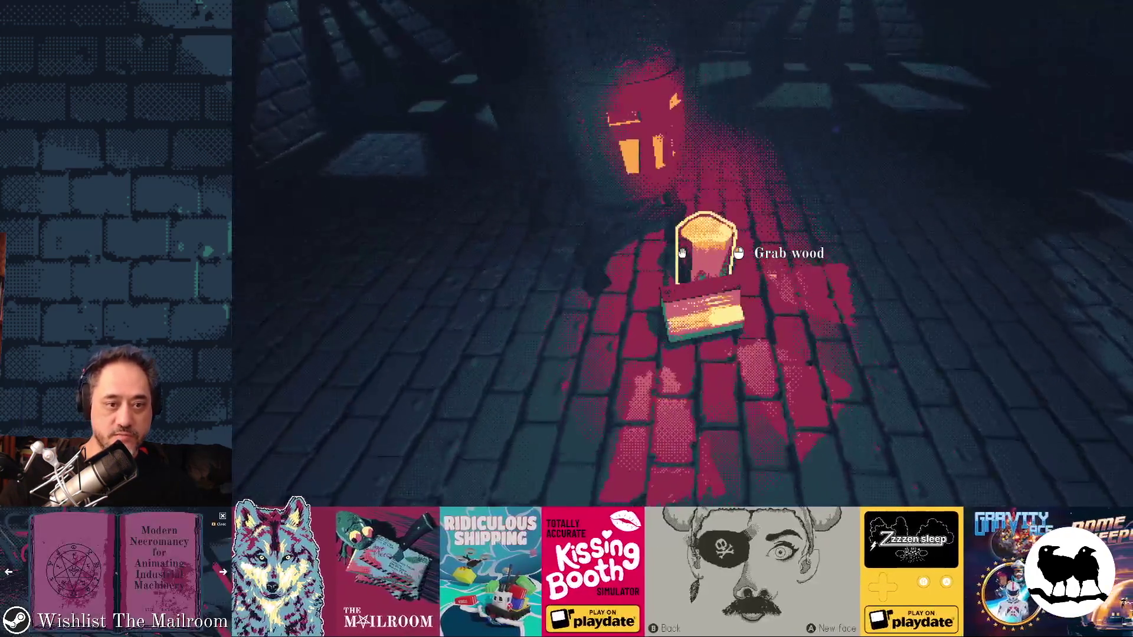
click(683, 254)
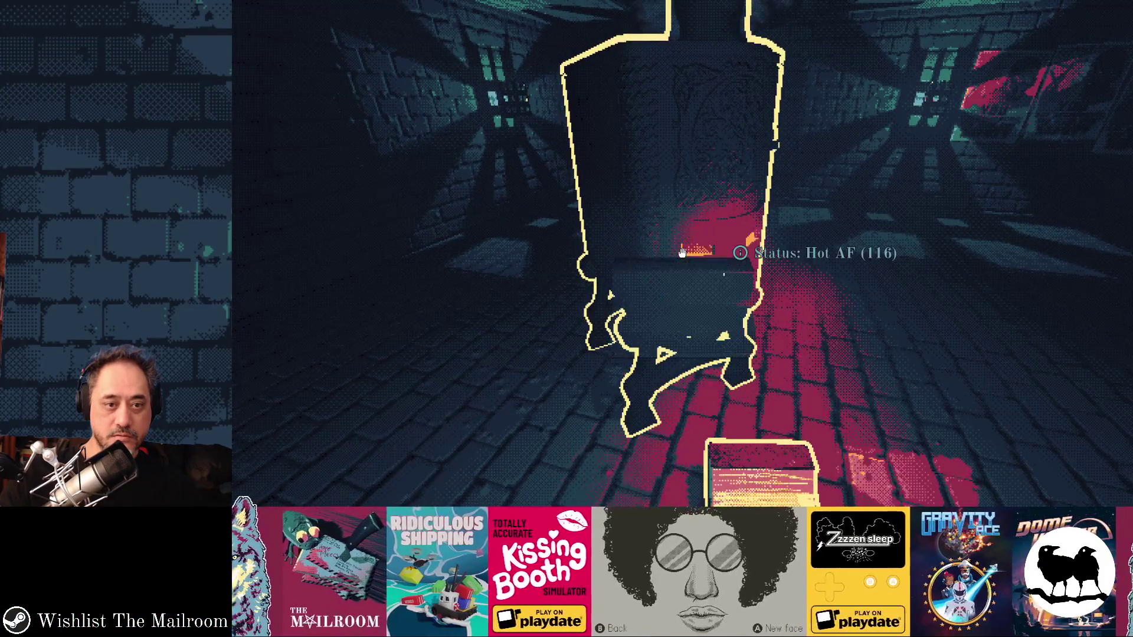
click(682, 255)
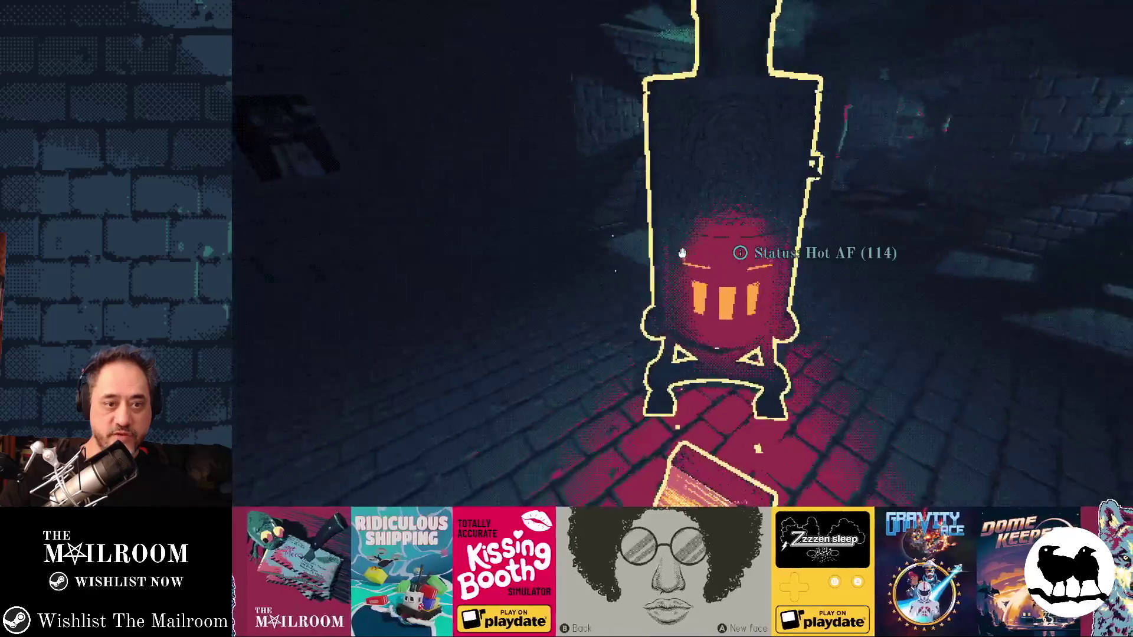
Step: Fetch the spellbook via the console, read its furnace spell page, then drop it, leaving a blue glow
key(grave)
text(a s)
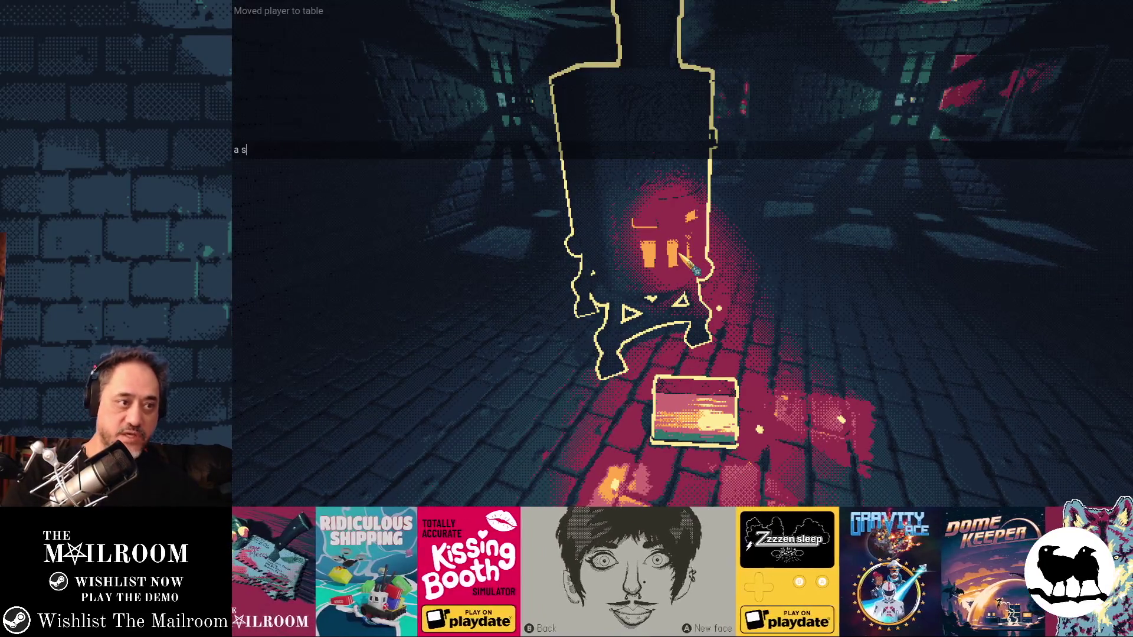
key(Return)
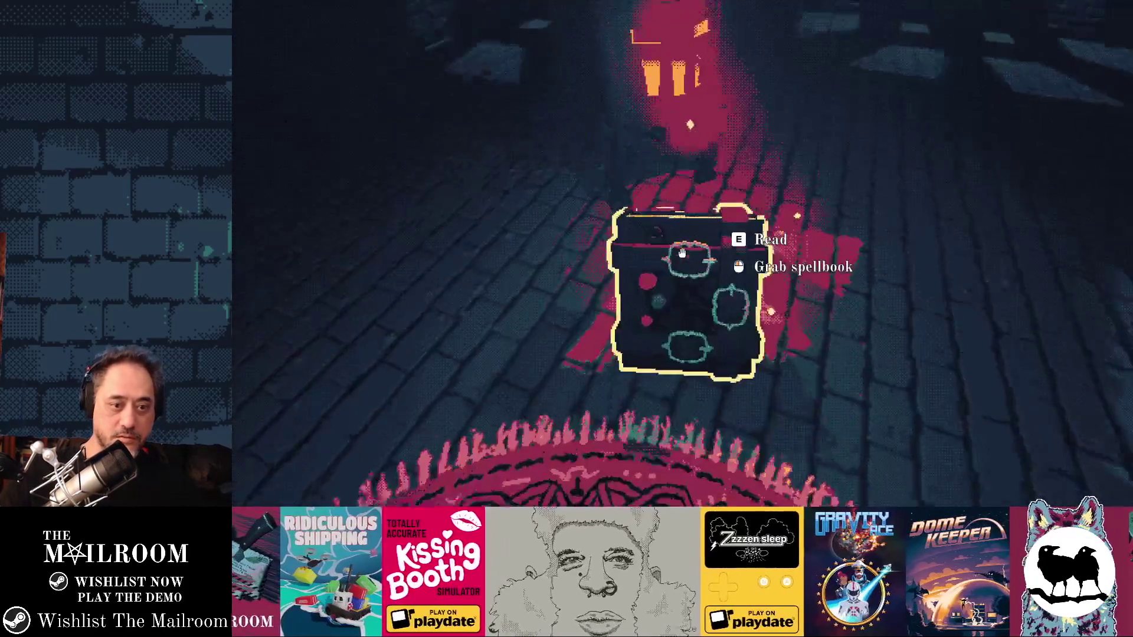
click(682, 254)
key(e)
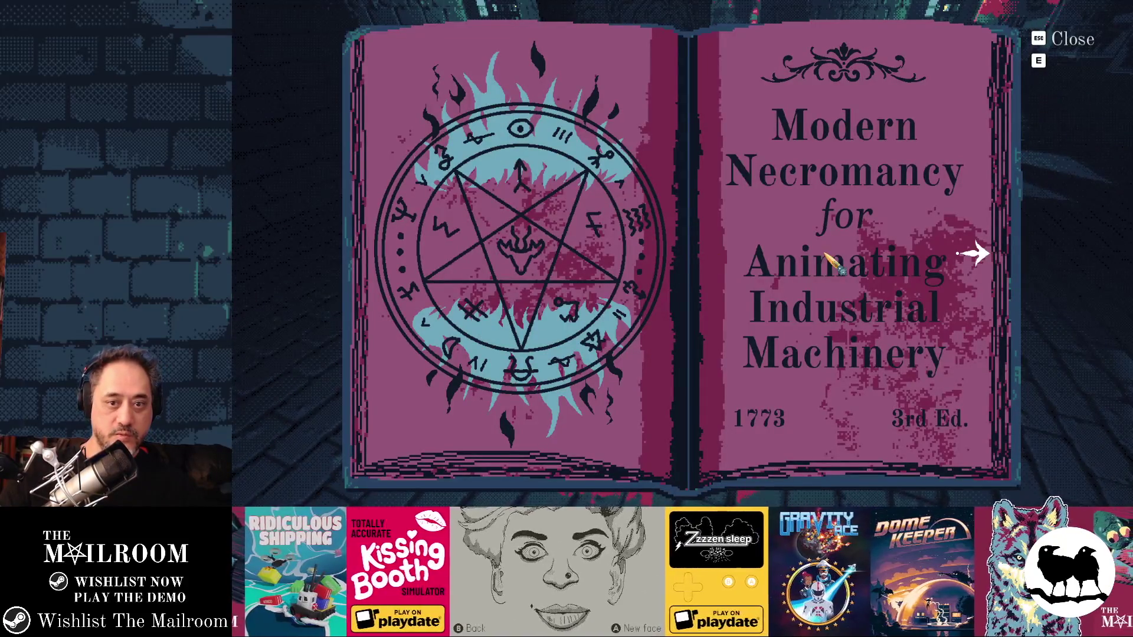
click(975, 256)
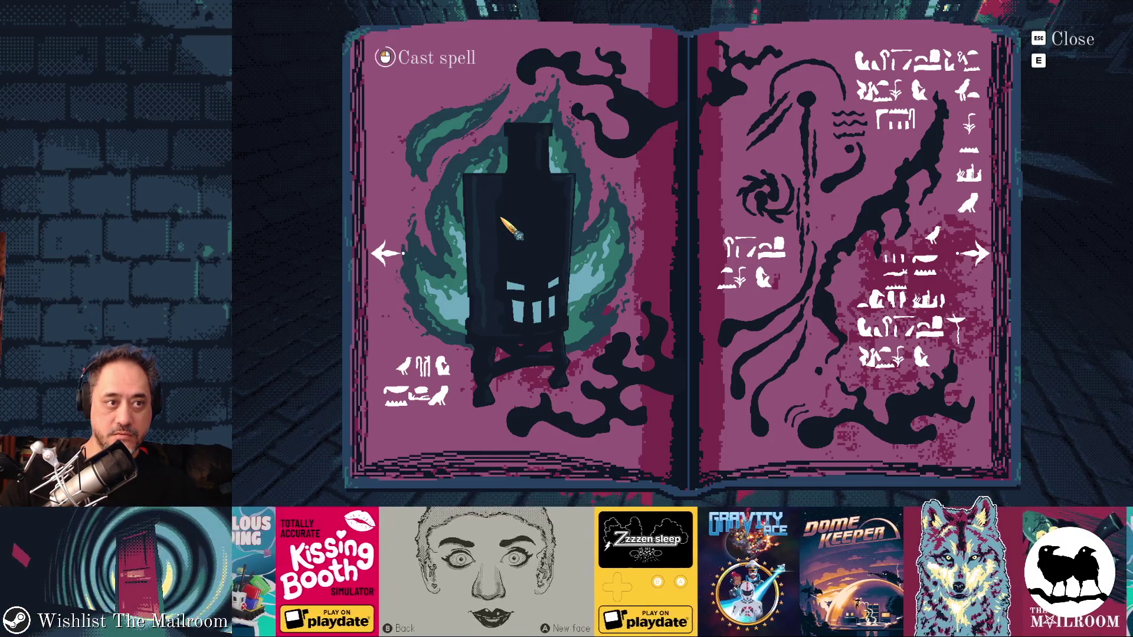
key(Escape)
click(683, 253)
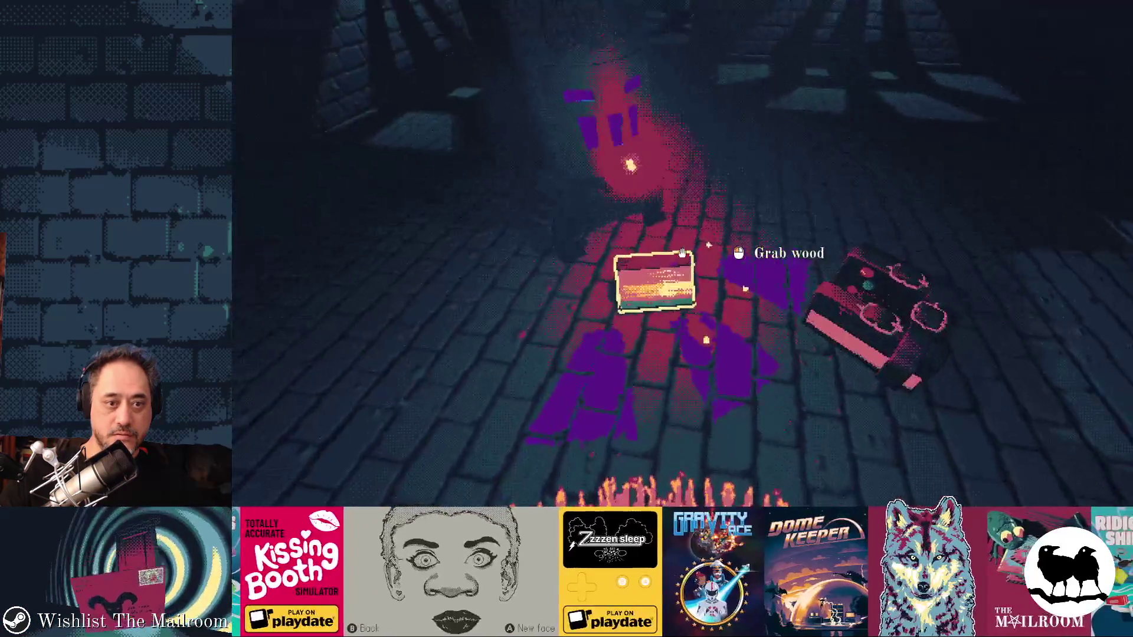